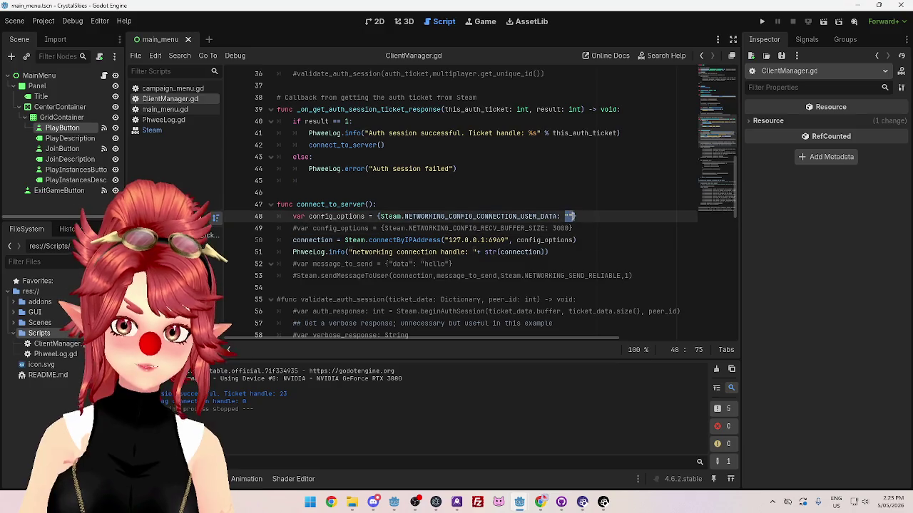
Enter the new connection user data value on line 48 and test-run the client game
{"action": "type", "text": "1"}
{"action": "left_click", "coordinate": [601, 240]}
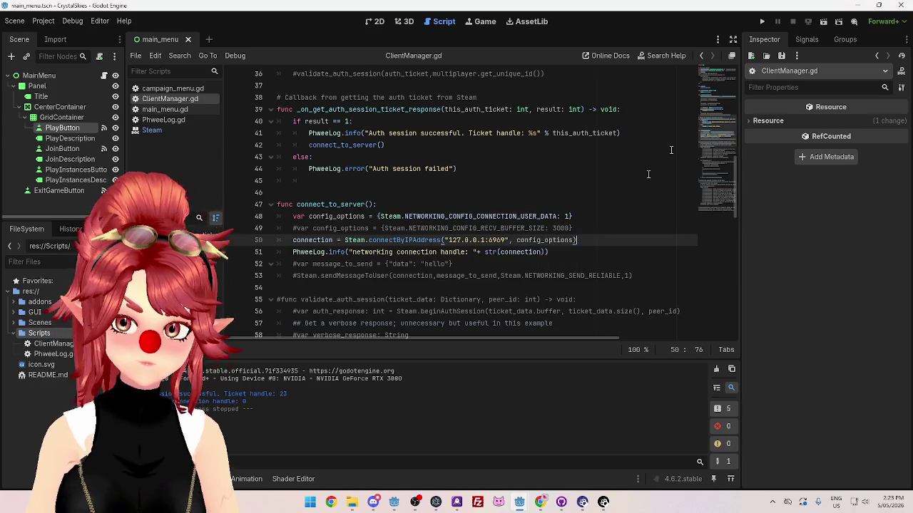
{"action": "left_click", "coordinate": [761, 21]}
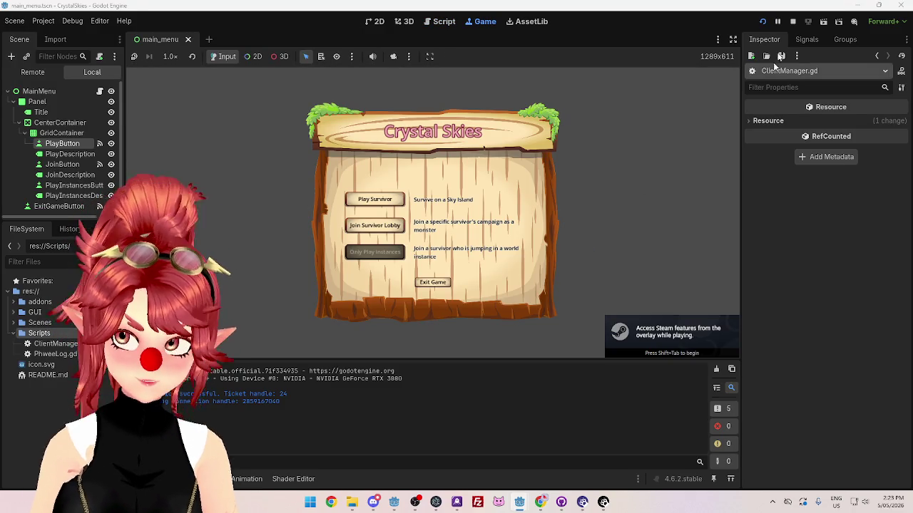
{"action": "left_click", "coordinate": [789, 24]}
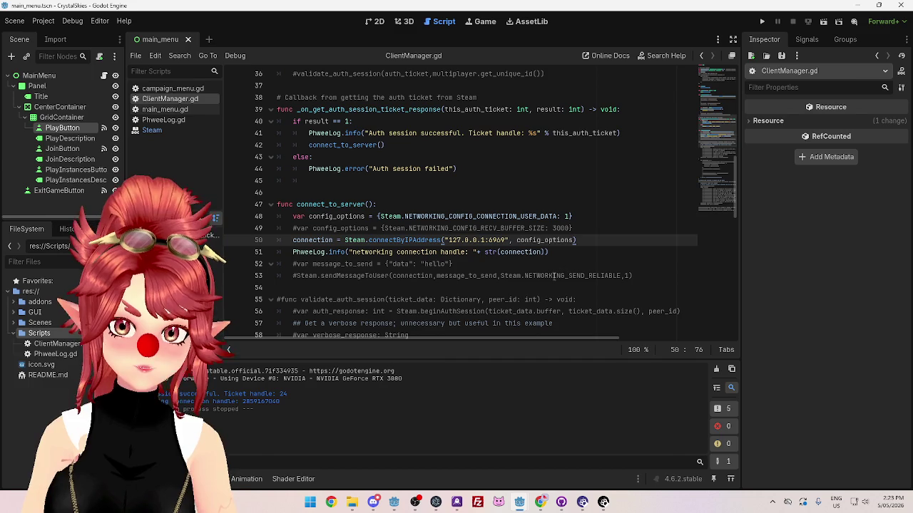
Check the server project's output log, then return to the client project
{"action": "mouse_move", "coordinate": [519, 502]}
{"action": "left_click", "coordinate": [477, 462]}
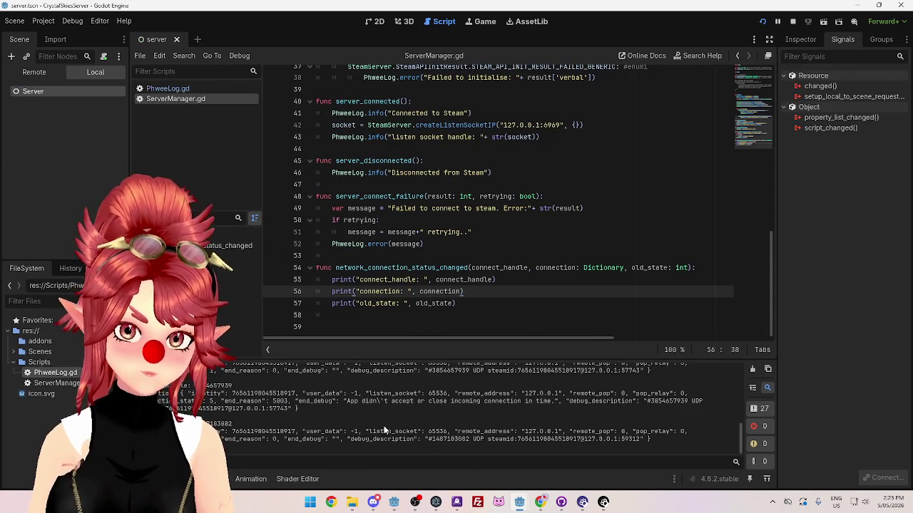
{"action": "scroll", "coordinate": [357, 430], "scroll_direction": "up", "scroll_amount": 3}
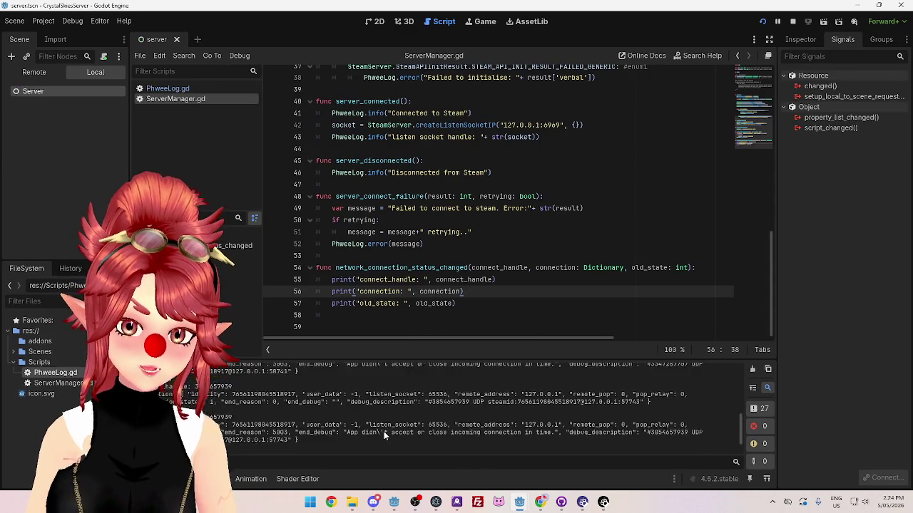
{"action": "scroll", "coordinate": [384, 435], "scroll_direction": "down", "scroll_amount": 3}
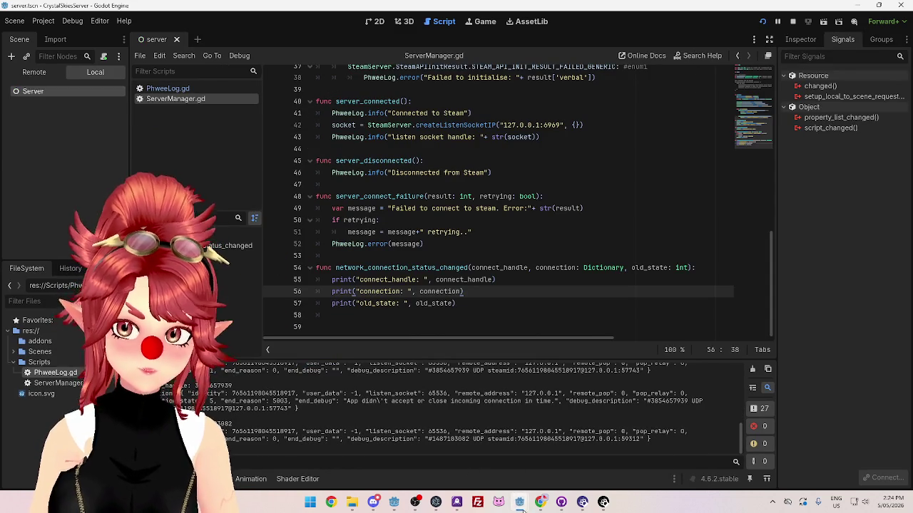
{"action": "mouse_move", "coordinate": [519, 502]}
{"action": "left_click", "coordinate": [561, 456]}
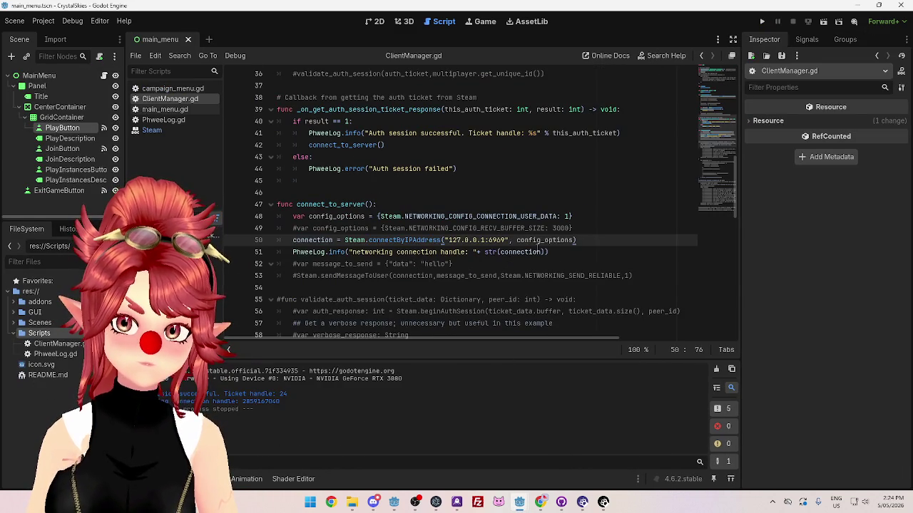
Close line 48's options with a brace, save, rerun the client, and view the server log
{"action": "left_click", "coordinate": [577, 217]}
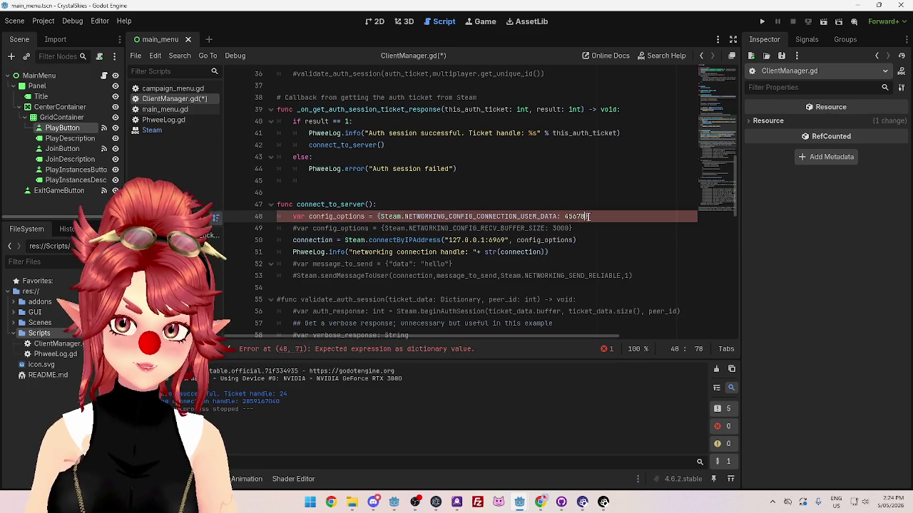
{"action": "type", "text": "}"}
{"action": "left_click", "coordinate": [570, 240]}
{"action": "key", "text": "ctrl+s"}
{"action": "left_click", "coordinate": [762, 22]}
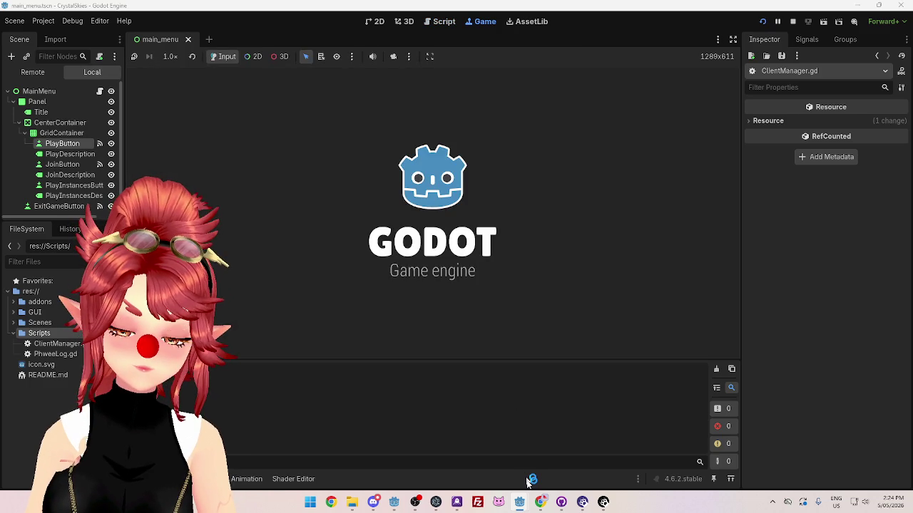
{"action": "mouse_move", "coordinate": [519, 502]}
{"action": "left_click", "coordinate": [438, 452]}
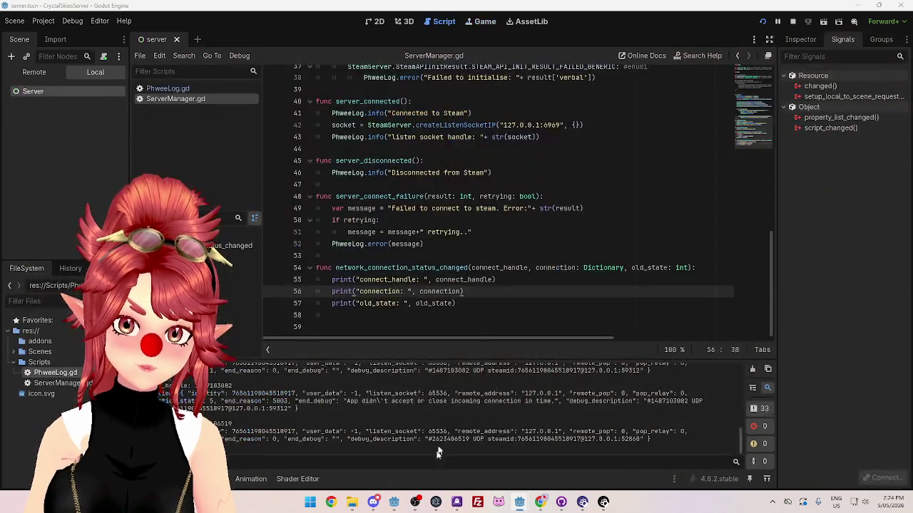
{"action": "left_click_drag", "start_coordinate": [303, 393], "coordinate": [376, 394]}
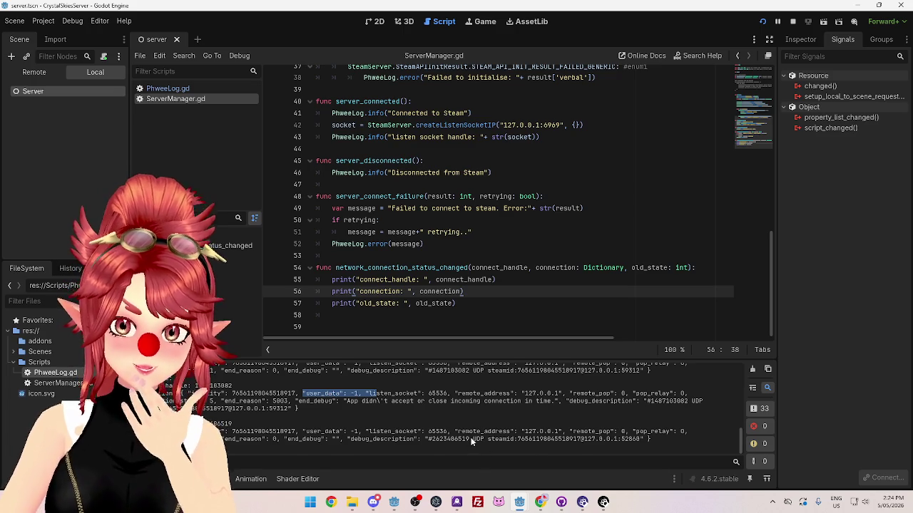
{"action": "left_click_drag", "start_coordinate": [431, 400], "coordinate": [472, 401]}
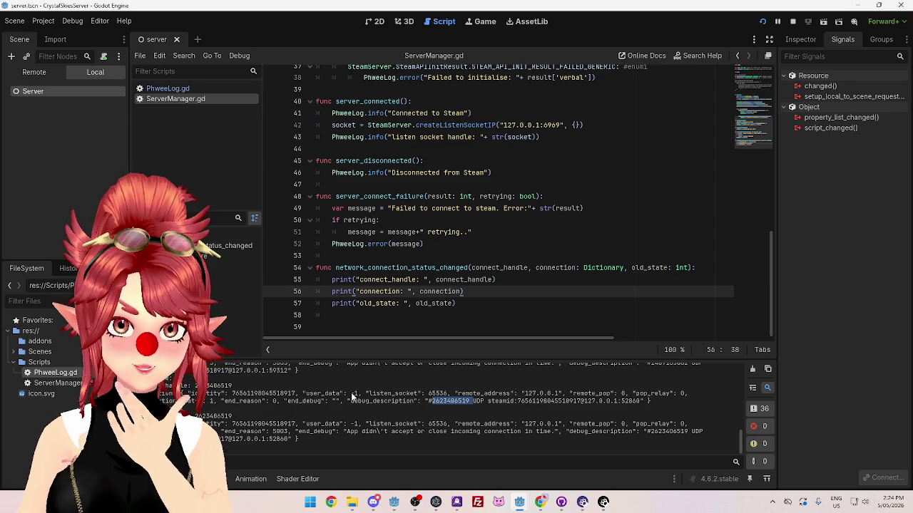
{"action": "left_click_drag", "start_coordinate": [350, 393], "coordinate": [360, 393]}
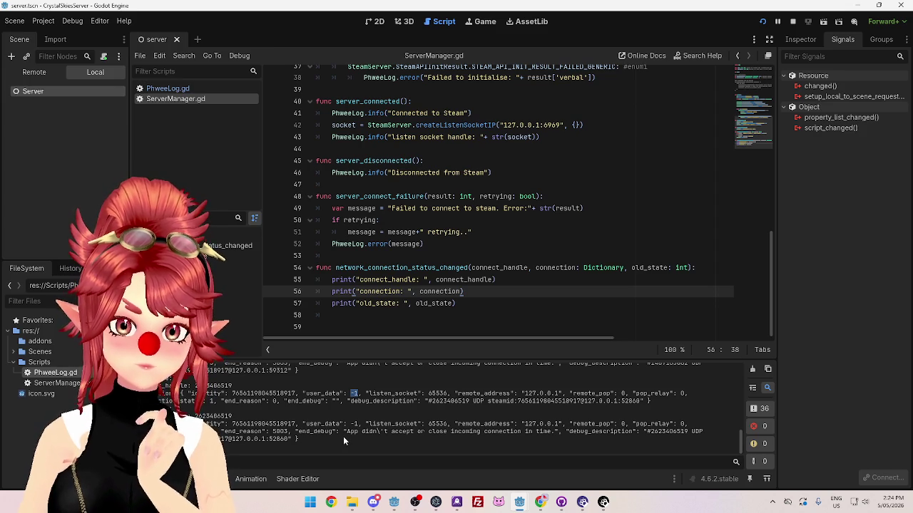
{"action": "left_click_drag", "start_coordinate": [302, 393], "coordinate": [344, 394]}
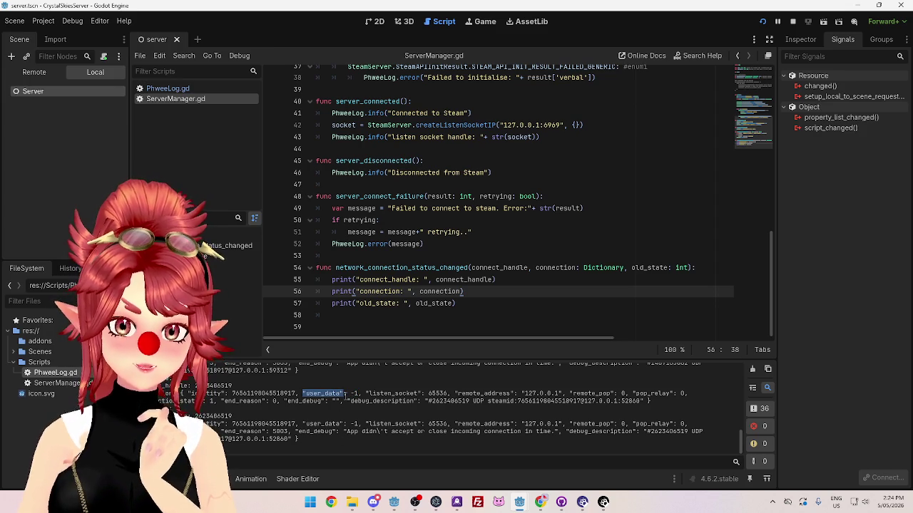
{"action": "left_click", "coordinate": [541, 502]}
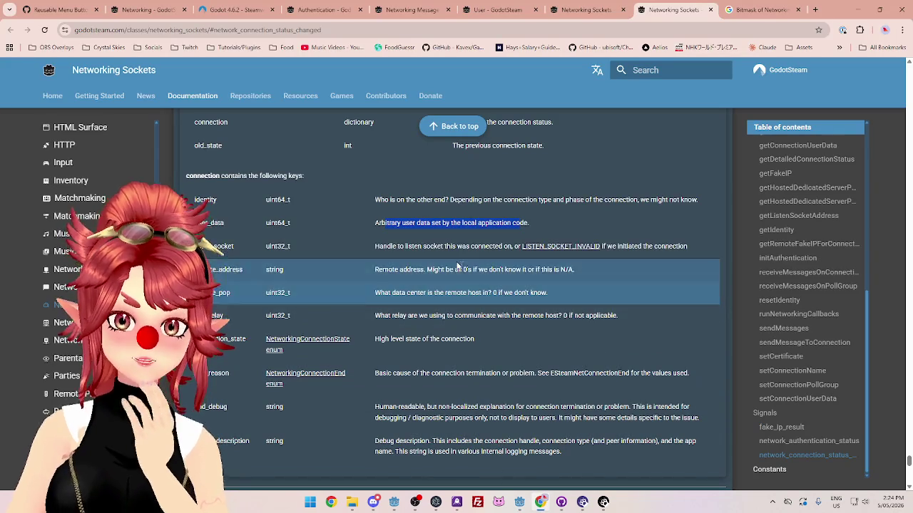
{"action": "left_click_drag", "start_coordinate": [435, 233], "coordinate": [436, 231]}
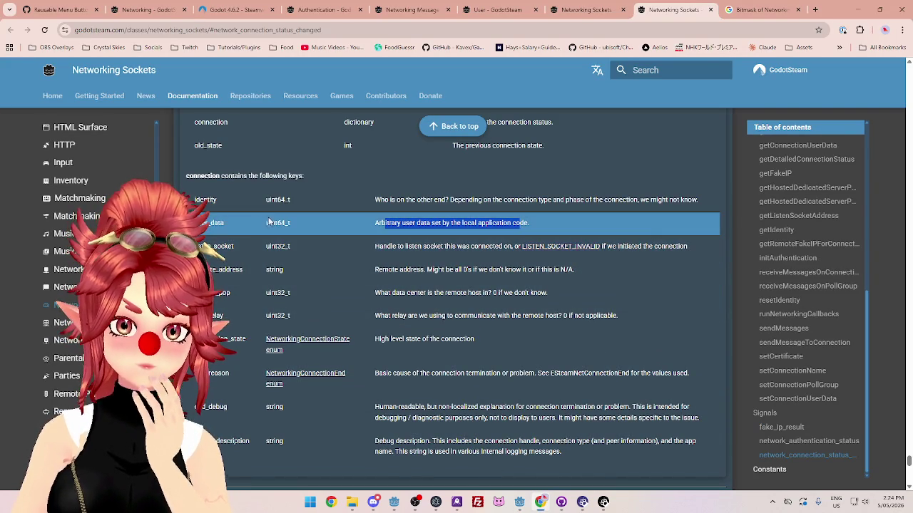
{"action": "left_click_drag", "start_coordinate": [267, 227], "coordinate": [295, 227]}
{"action": "left_click", "coordinate": [295, 226]}
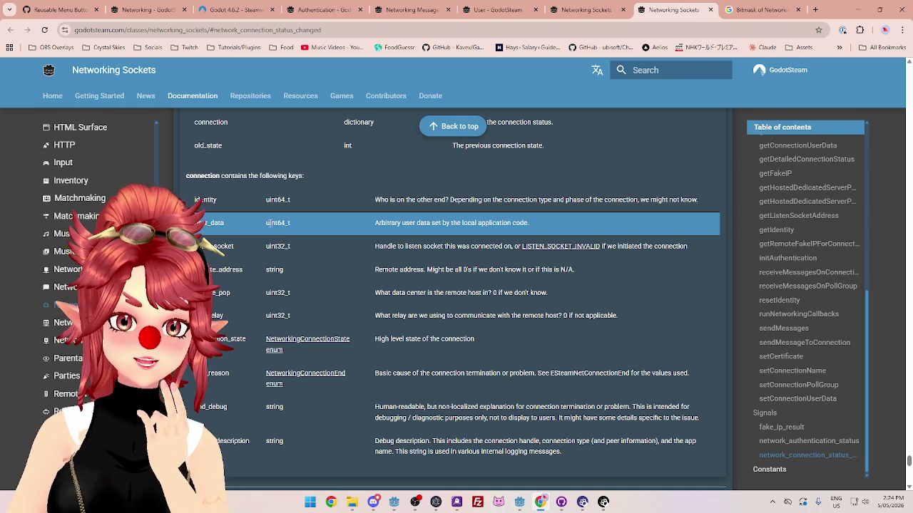
{"action": "left_click_drag", "start_coordinate": [266, 227], "coordinate": [291, 227]}
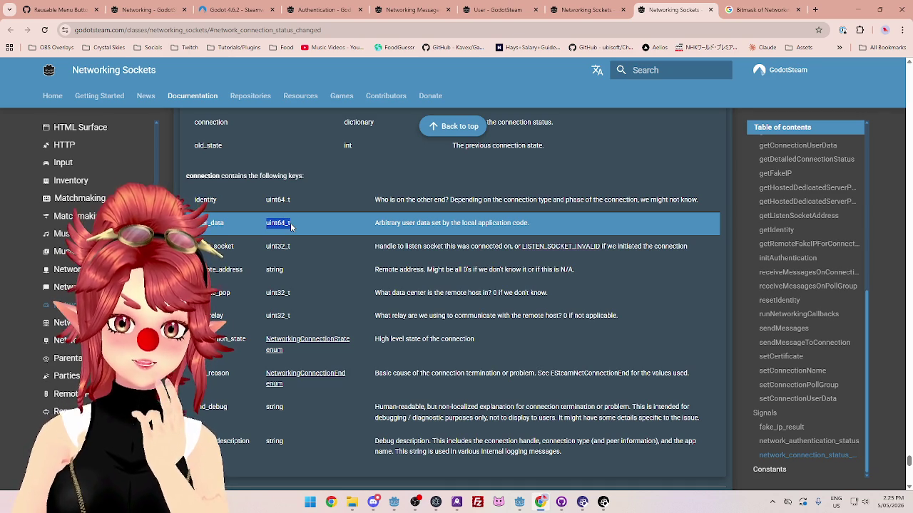
{"action": "left_click", "coordinate": [294, 226]}
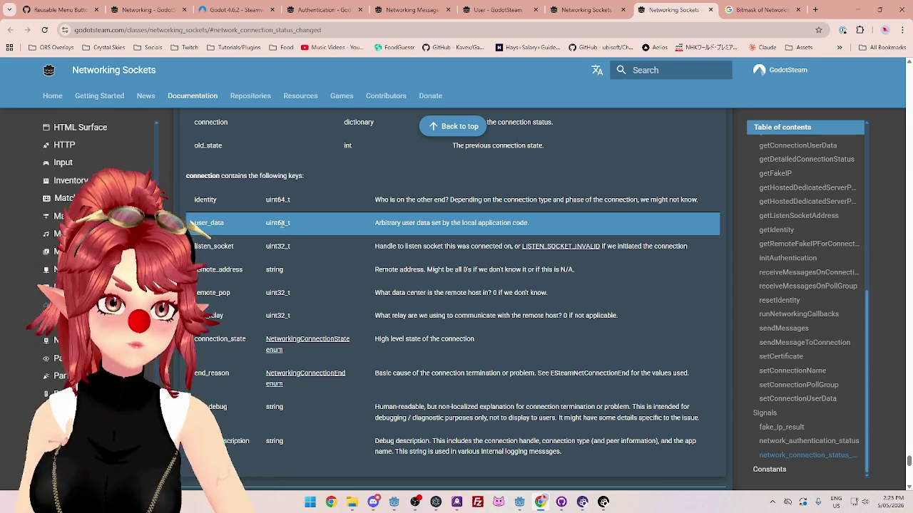
{"action": "double_click", "coordinate": [295, 225]}
{"action": "key", "text": "ctrl+c"}
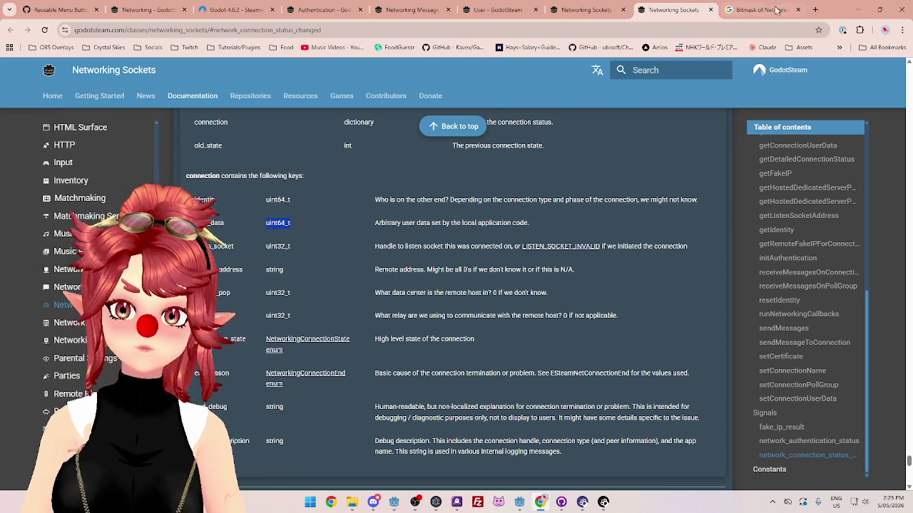
{"action": "left_click", "coordinate": [813, 9]}
{"action": "key", "text": "ctrl+v"}
Search Google for uint64_t and read through the expanded AI overview
{"action": "key", "text": "Return"}
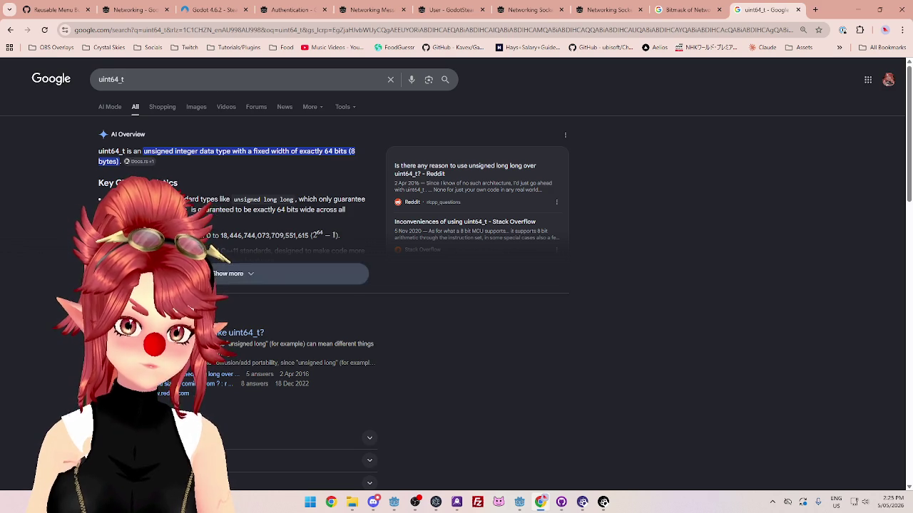
{"action": "left_click", "coordinate": [228, 274]}
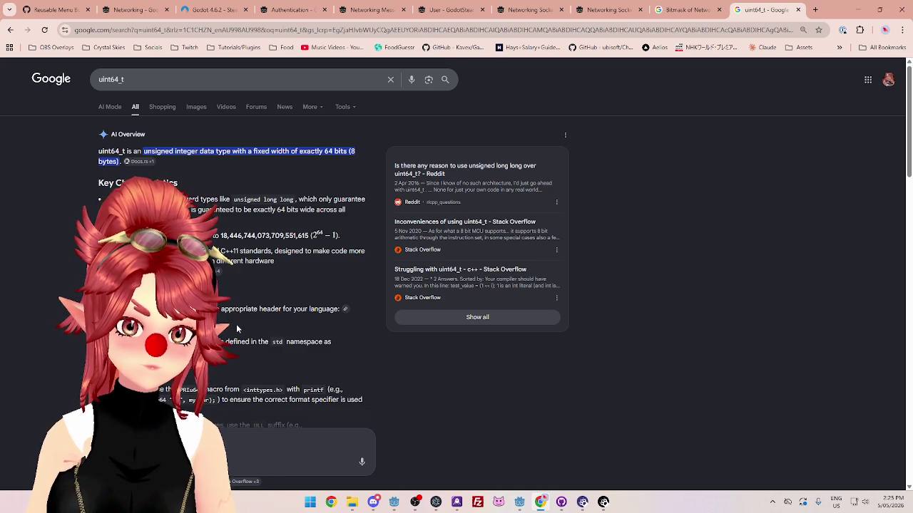
{"action": "scroll", "coordinate": [236, 327], "scroll_direction": "down", "scroll_amount": 1}
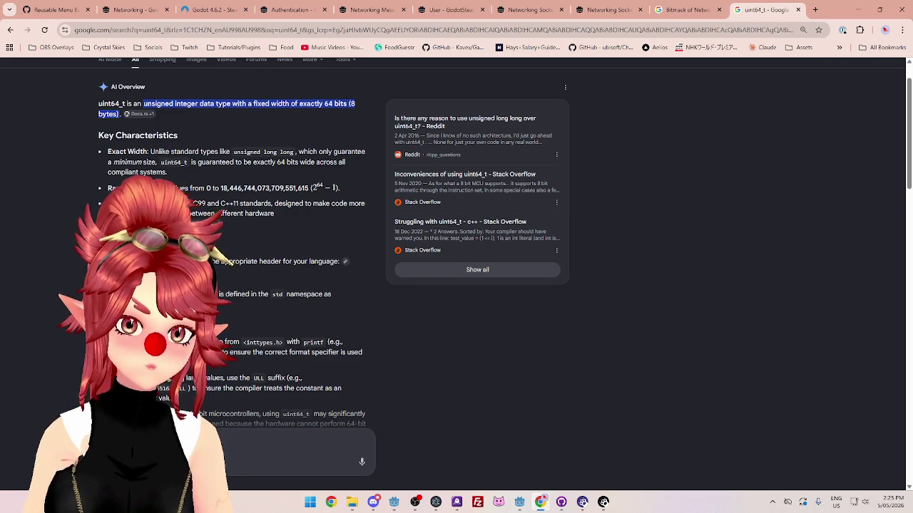
{"action": "scroll", "coordinate": [235, 286], "scroll_direction": "down", "scroll_amount": 2}
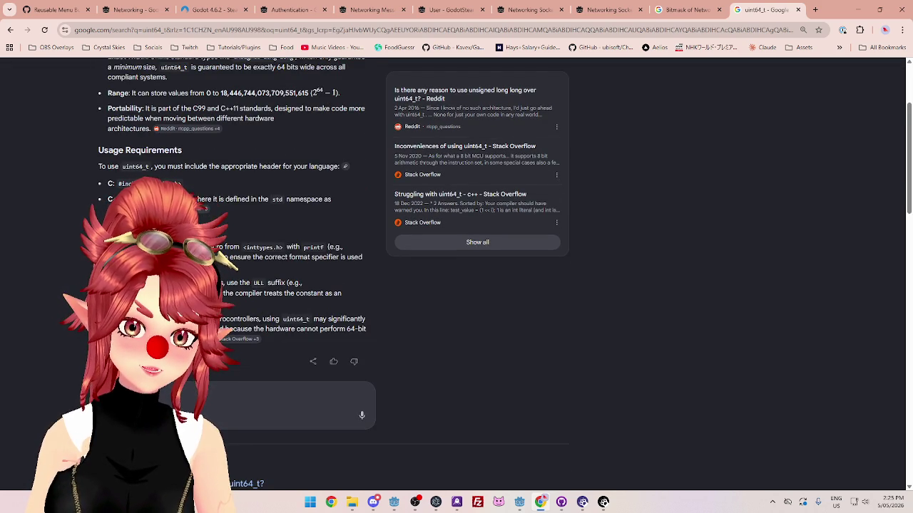
{"action": "scroll", "coordinate": [235, 285], "scroll_direction": "up", "scroll_amount": 2}
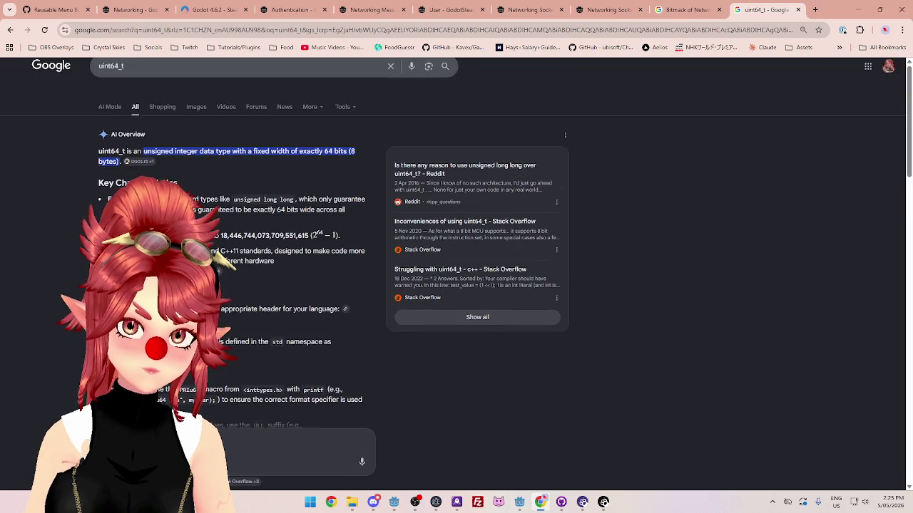
Search 'godot convert string to uint64_t', then return to the client project in Godot
{"action": "left_click", "coordinate": [100, 79]}
{"action": "type", "text": "godot convert string to"}
{"action": "key", "text": "Return"}
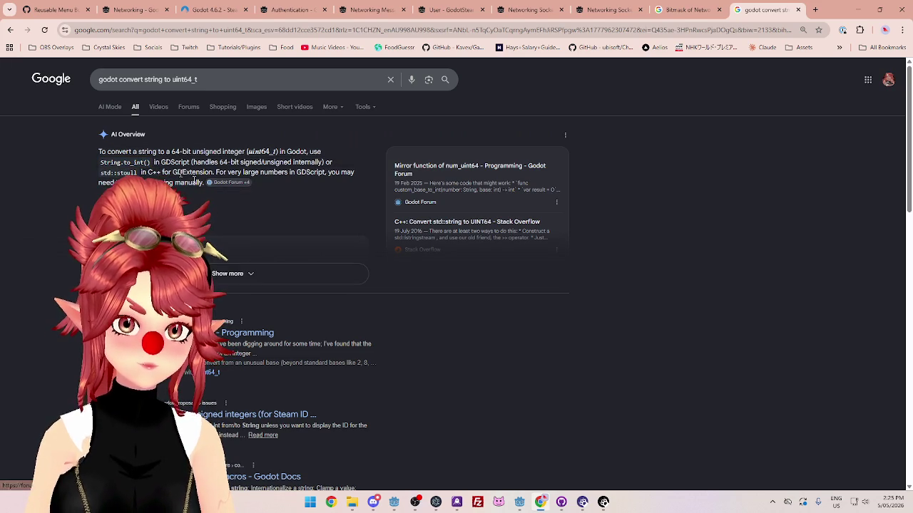
{"action": "mouse_move", "coordinate": [518, 503]}
{"action": "left_click", "coordinate": [491, 446]}
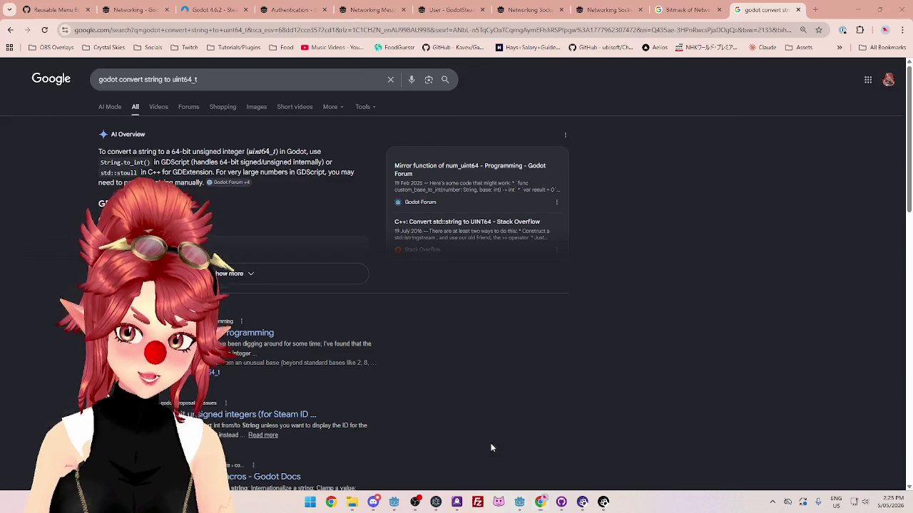
Stop the game and wrap 45678 on line 48 in str_to_int()
{"action": "left_click", "coordinate": [793, 22]}
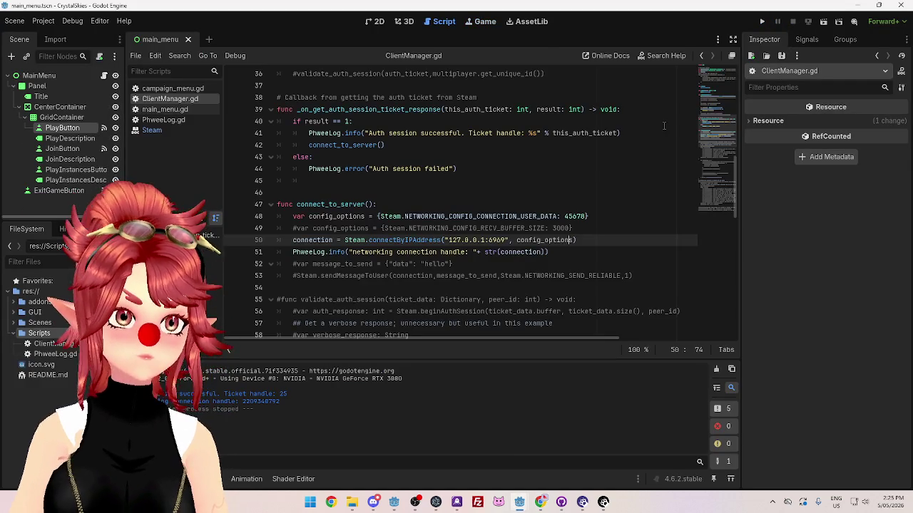
{"action": "left_click", "coordinate": [564, 216]}
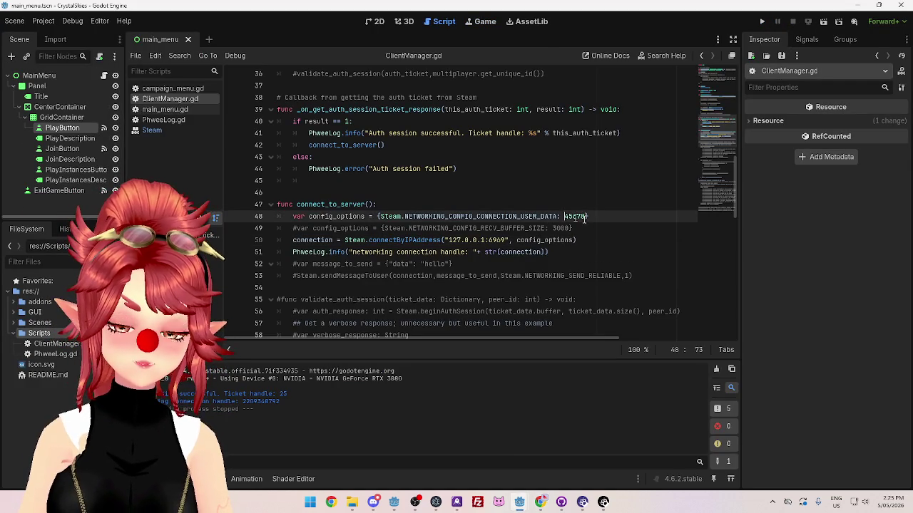
{"action": "type", "text": "uint64_t"}
{"action": "key", "text": "ctrl+BackSpace"}
{"action": "type", "text": "str_"}
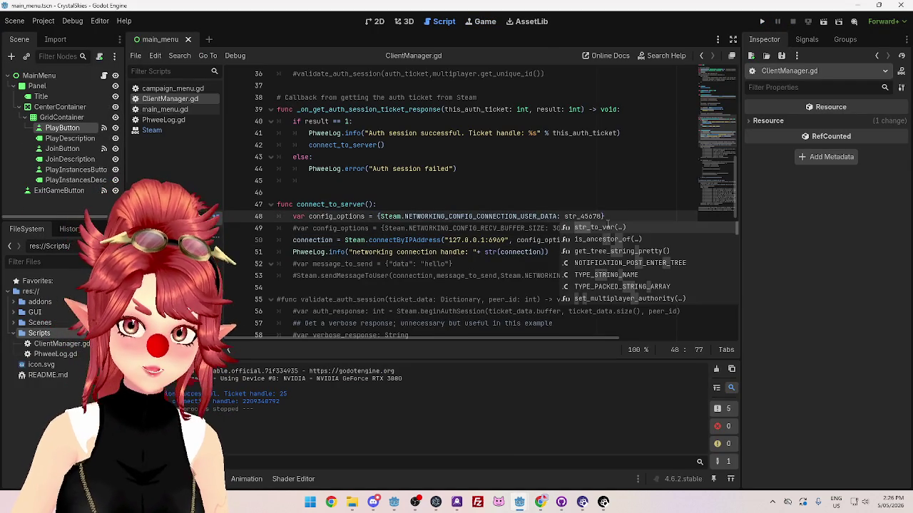
{"action": "type", "text": "to_int"}
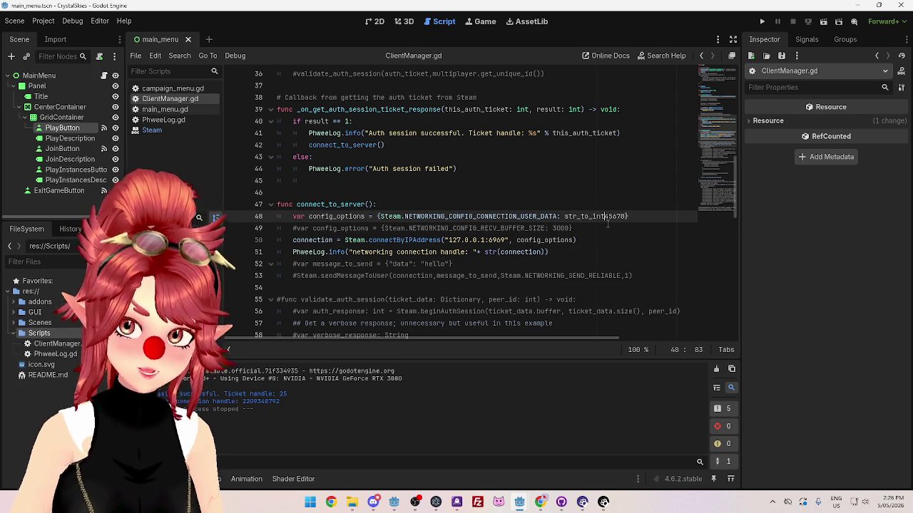
{"action": "type", "text": "("}
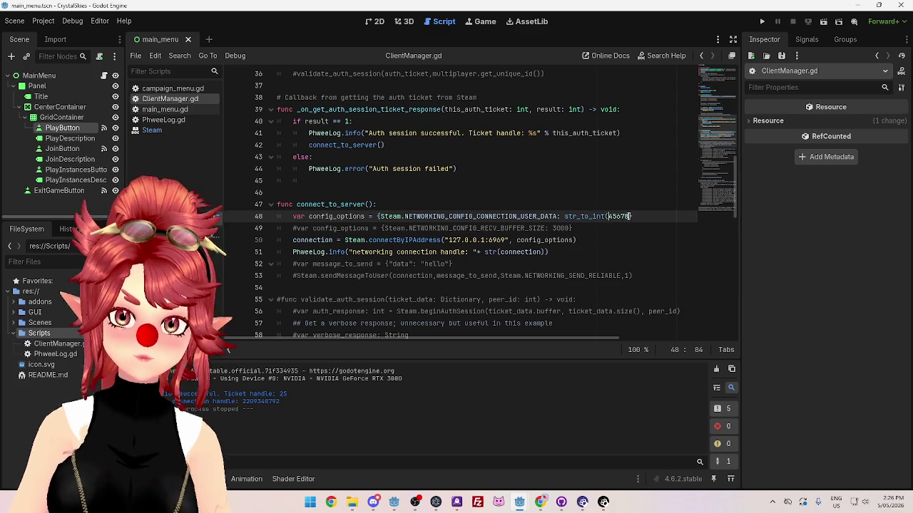
{"action": "left_click", "coordinate": [631, 216]}
{"action": "type", "text": ")"}
{"action": "left_click", "coordinate": [612, 240]}
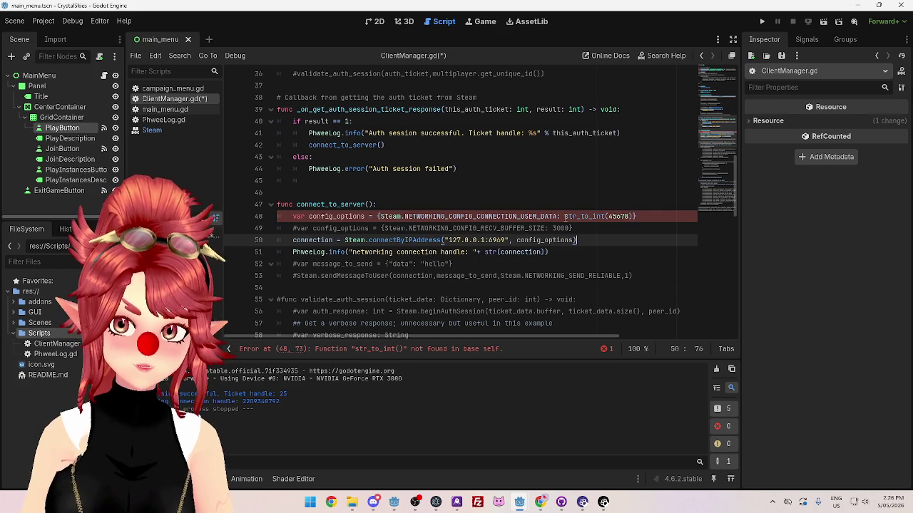
Check the Google results, then return to ClientManager.gd at line 48's str_to_int call
{"action": "left_click", "coordinate": [541, 502]}
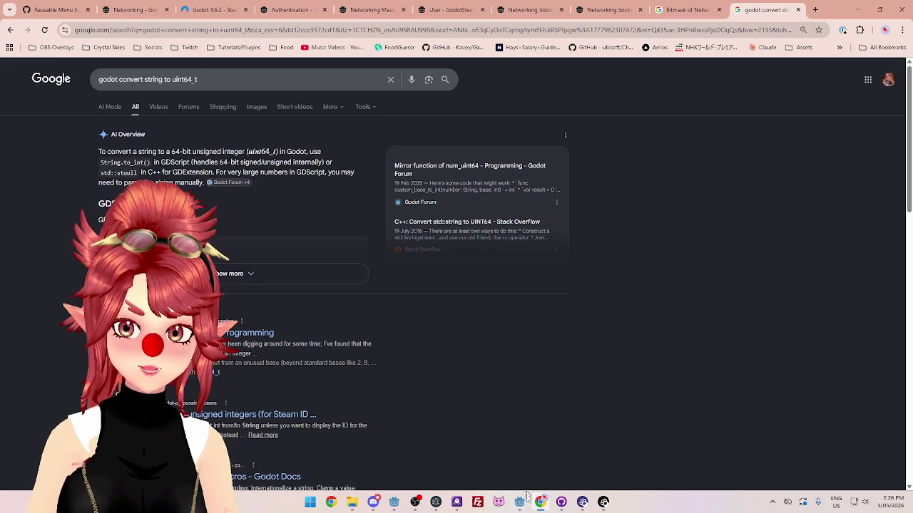
{"action": "mouse_move", "coordinate": [519, 502]}
{"action": "left_click", "coordinate": [624, 460]}
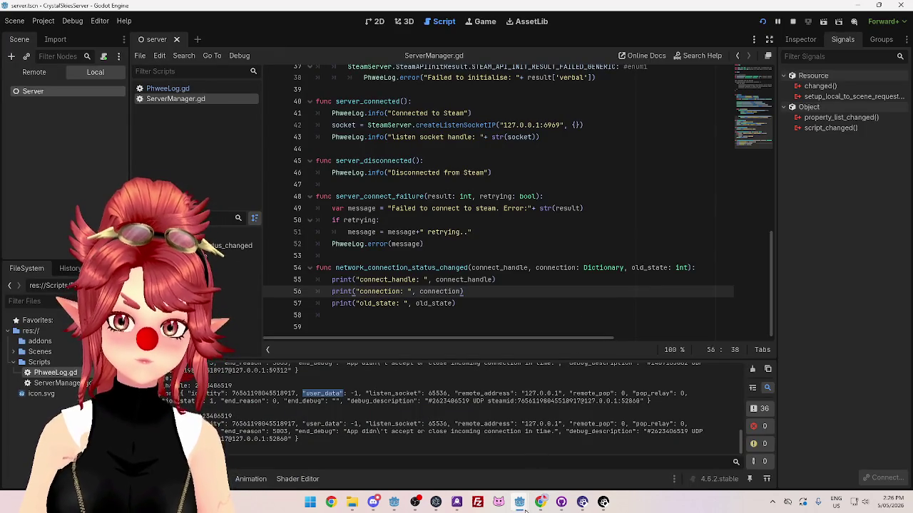
{"action": "left_click", "coordinate": [521, 456]}
{"action": "left_click", "coordinate": [566, 216]}
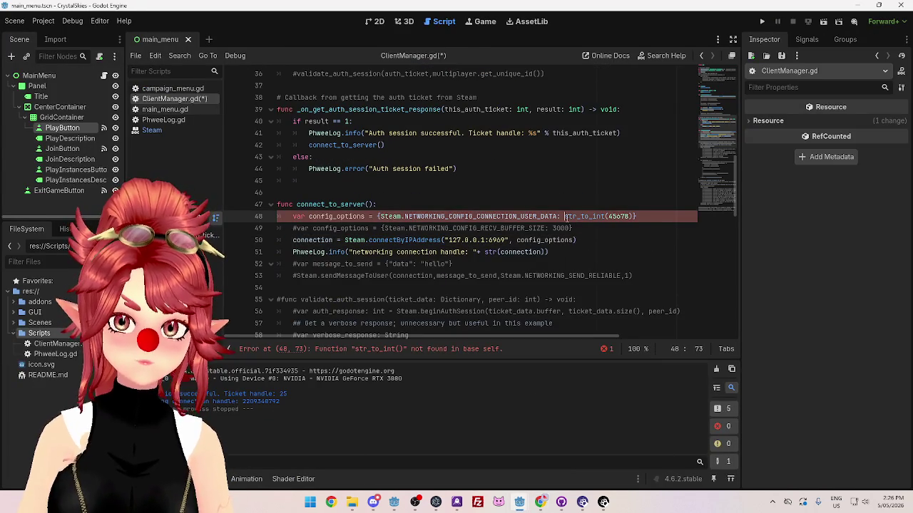
Rewrite line 48's call as String.num_int64(45678) via autocomplete, then bring up the Google results
{"action": "key", "text": "Delete"}
{"action": "key", "text": "Delete"}
{"action": "key", "text": "Delete"}
{"action": "type", "text": "Str"}
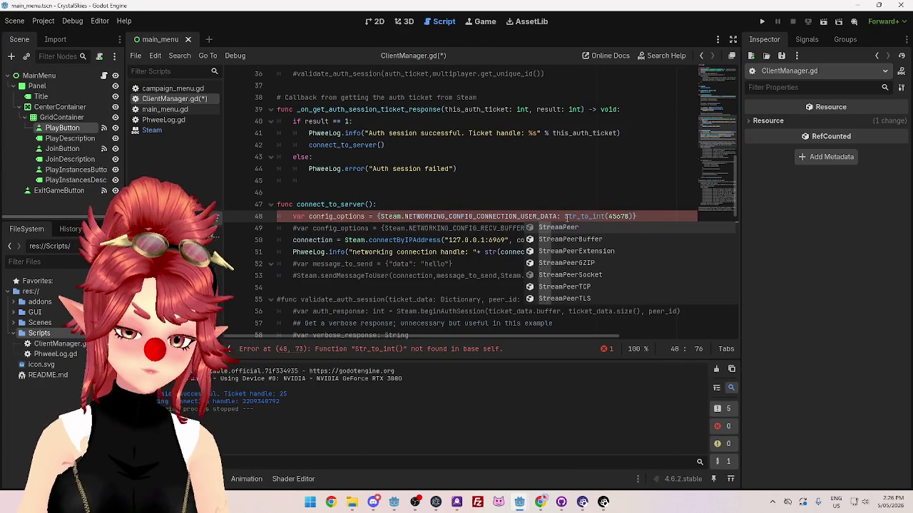
{"action": "key", "text": "Delete"}
{"action": "key", "text": "Delete"}
{"action": "type", "text": "ing.t"}
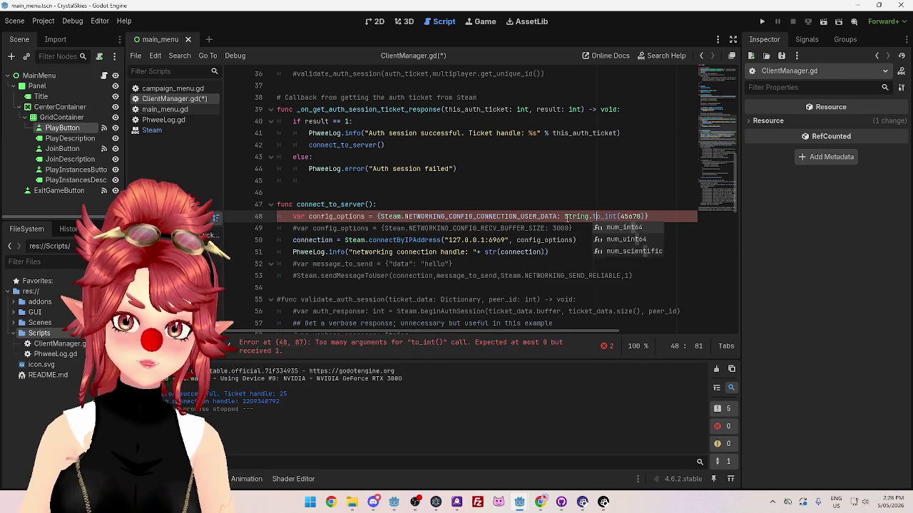
{"action": "key", "text": "Right"}
{"action": "key", "text": "Right"}
{"action": "key", "text": "BackSpace"}
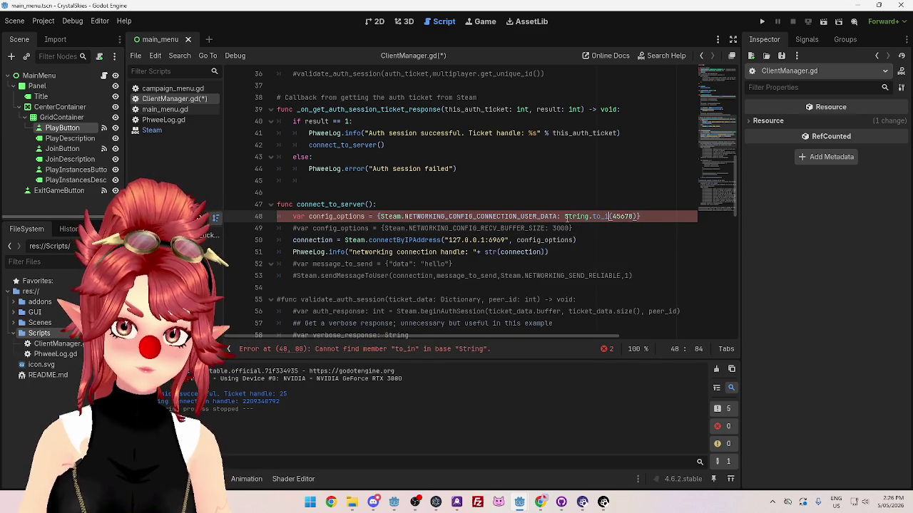
{"action": "key", "text": "BackSpace"}
{"action": "key", "text": "BackSpace"}
{"action": "key", "text": "BackSpace"}
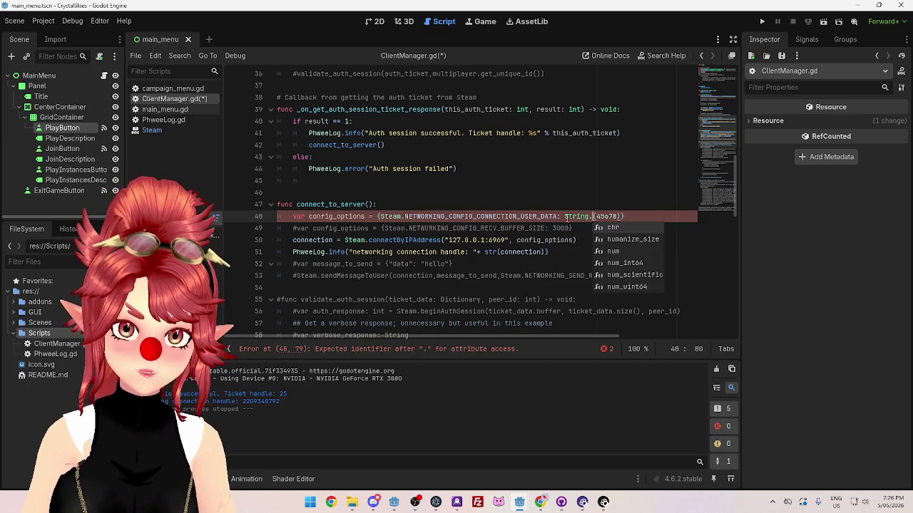
{"action": "key", "text": "Down"}
{"action": "key", "text": "Down"}
{"action": "key", "text": "Down"}
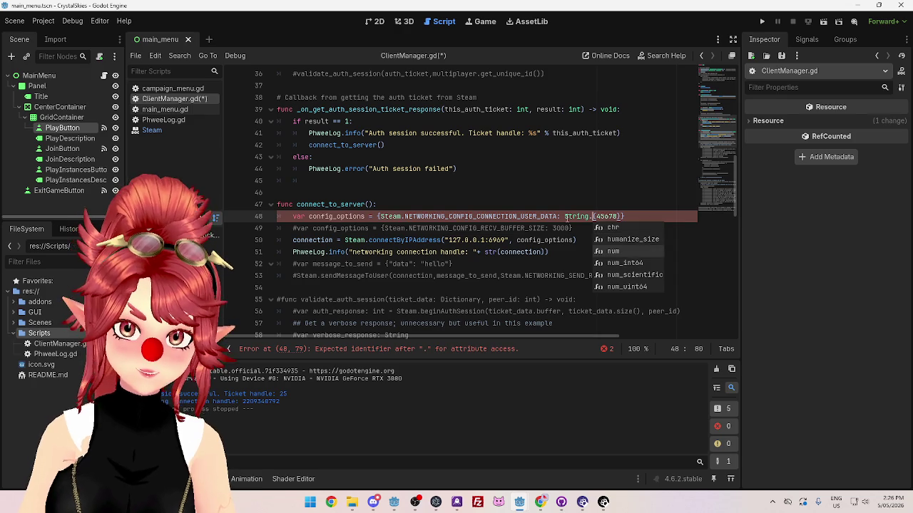
{"action": "key", "text": "Return"}
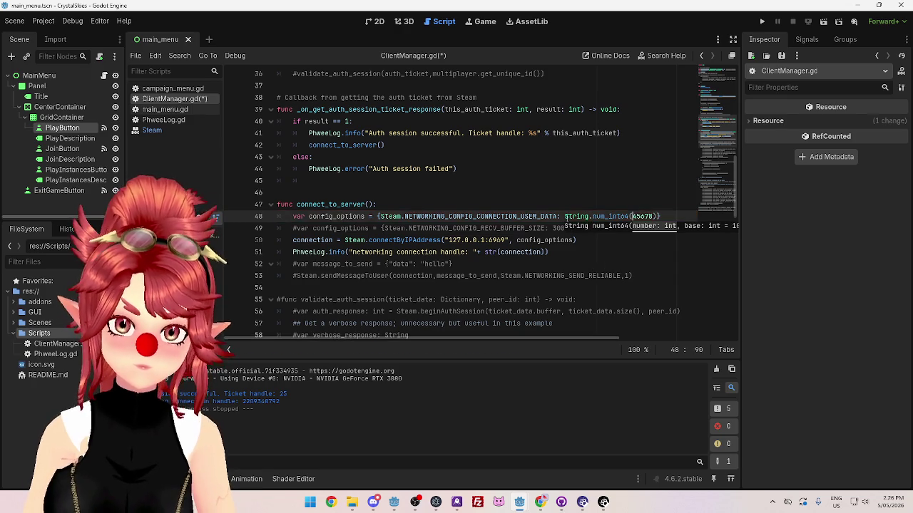
{"action": "left_click", "coordinate": [540, 502]}
Confirm user_data's uint64_t type in the Networking Sockets docs, then return to the script
{"action": "mouse_move", "coordinate": [520, 507]}
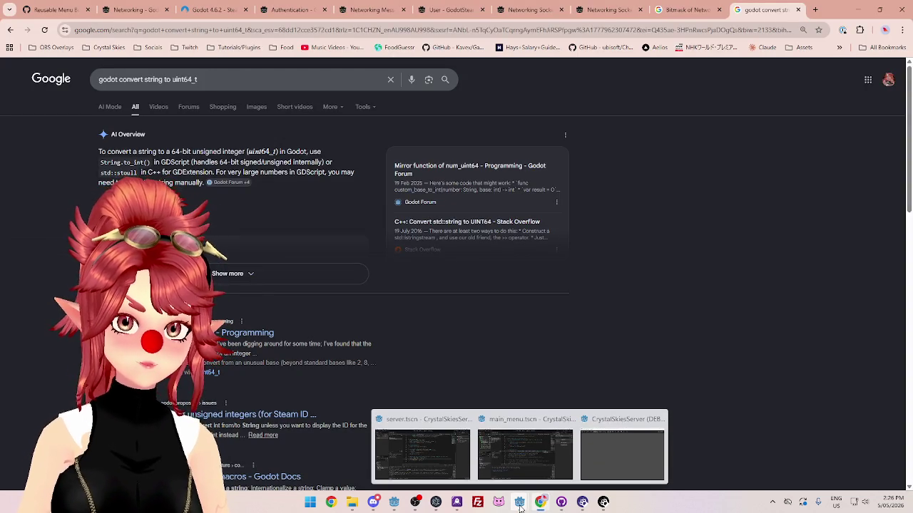
{"action": "left_click", "coordinate": [607, 10]}
{"action": "double_click", "coordinate": [278, 223]}
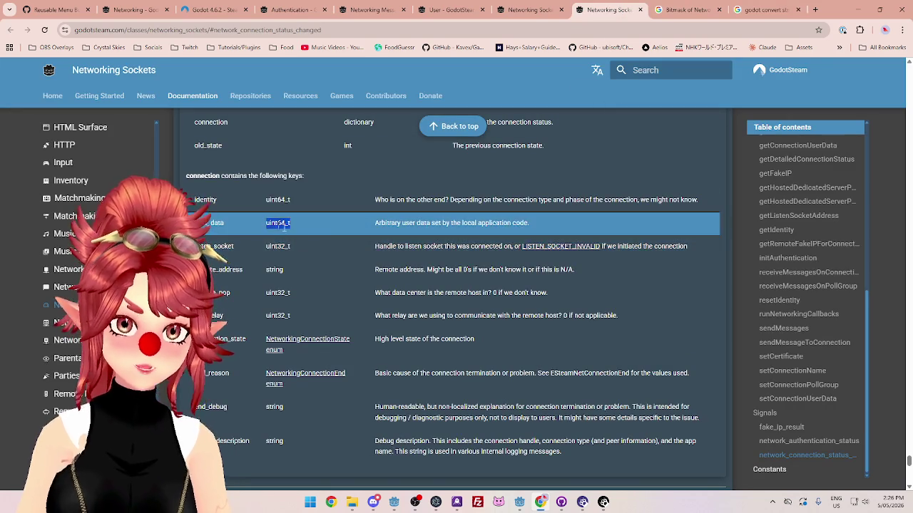
{"action": "mouse_move", "coordinate": [520, 502]}
{"action": "left_click", "coordinate": [621, 449]}
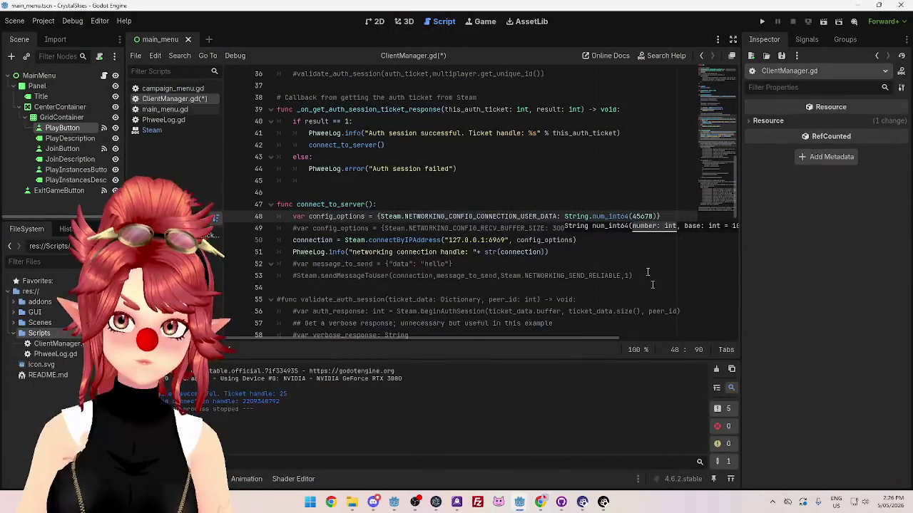
Change line 48 to String.num_uint64(45678), then run and stop the project to test
{"action": "key", "text": "BackSpace"}
{"action": "key", "text": "BackSpace"}
{"action": "key", "text": "BackSpace"}
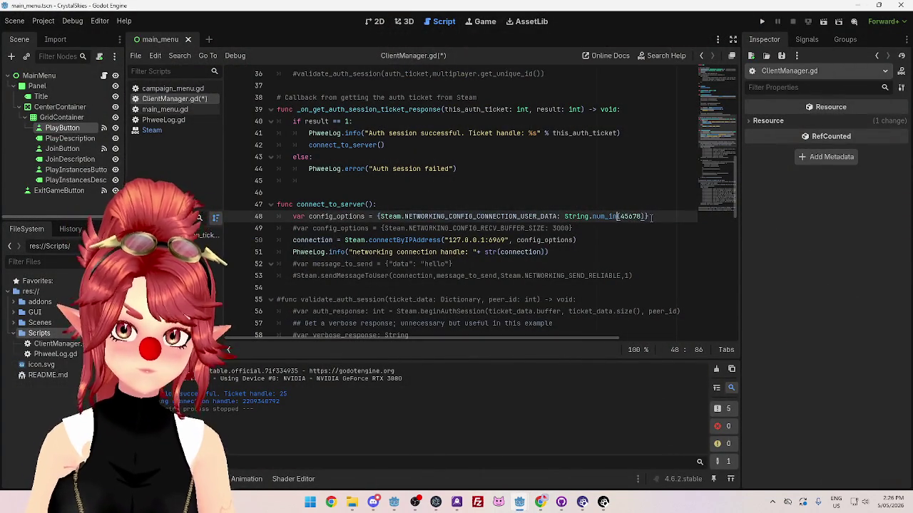
{"action": "type", "text": "_"}
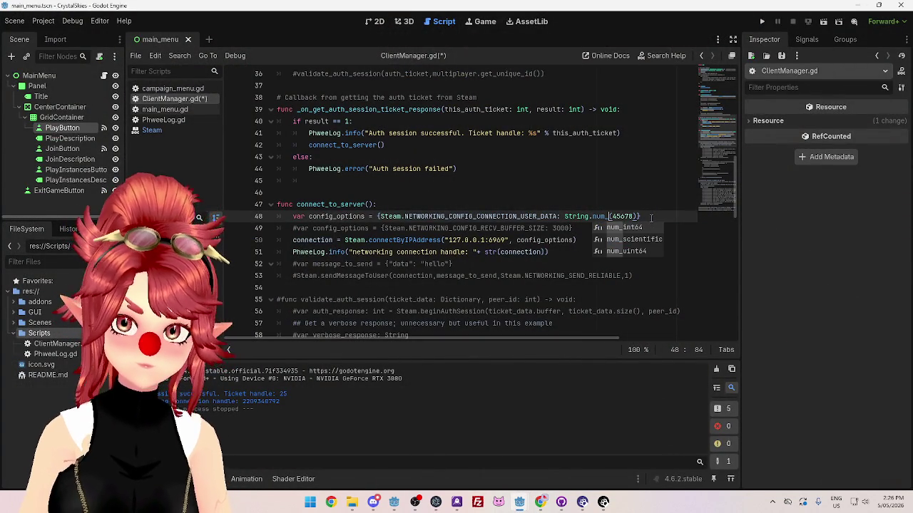
{"action": "key", "text": "Down"}
{"action": "key", "text": "Down"}
{"action": "key", "text": "Return"}
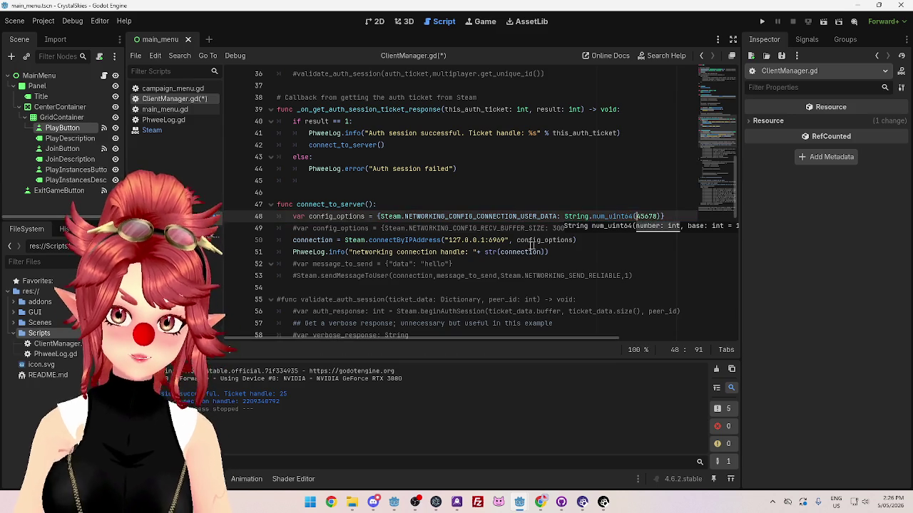
{"action": "left_click", "coordinate": [529, 242]}
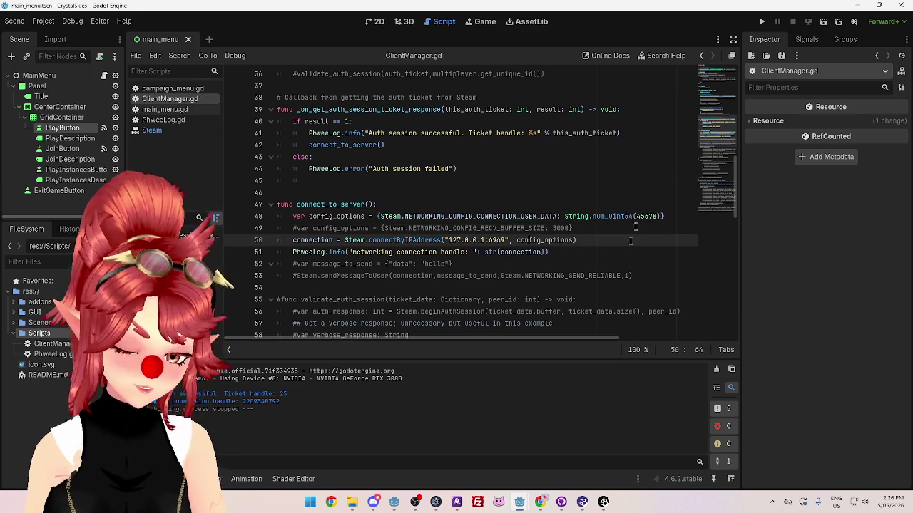
{"action": "left_click", "coordinate": [761, 23]}
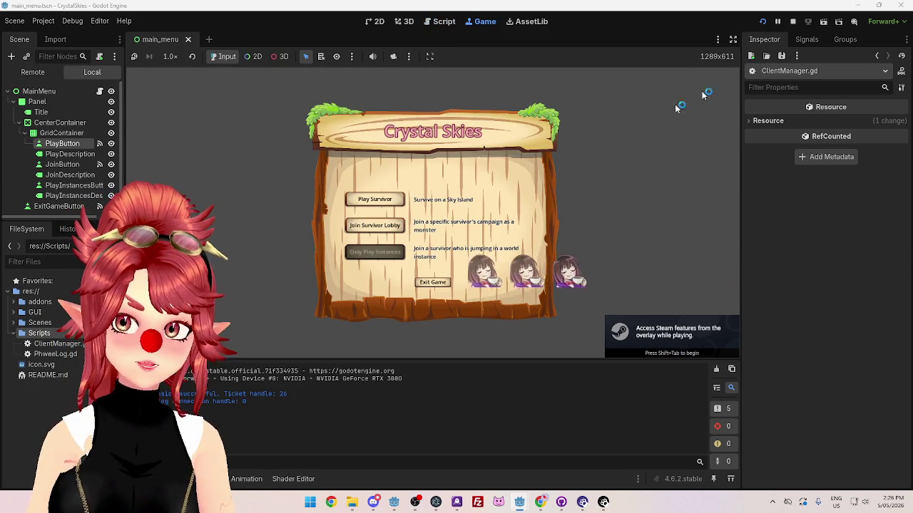
{"action": "left_click", "coordinate": [793, 21]}
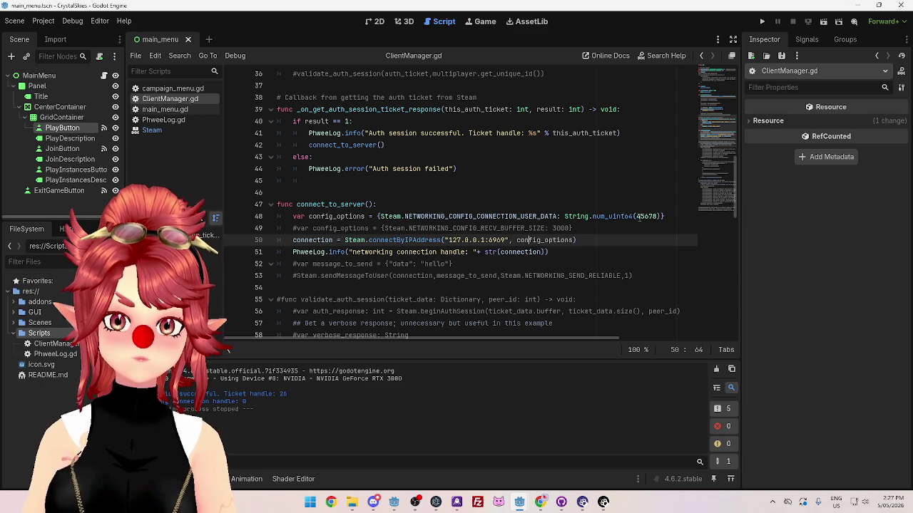
Replace line 48's String.num_uint64(45678) with the plain literal 456, then reopen the docs
{"action": "double_click", "coordinate": [641, 216]}
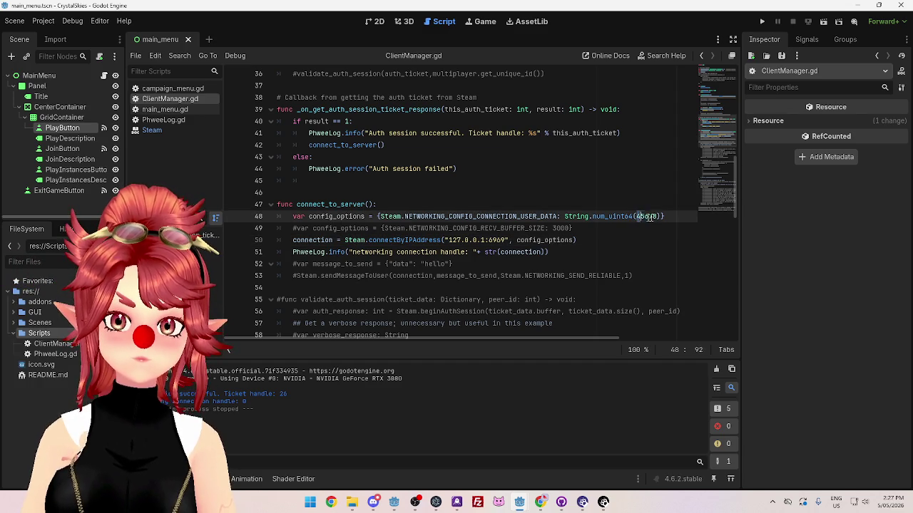
{"action": "key", "text": "BackSpace"}
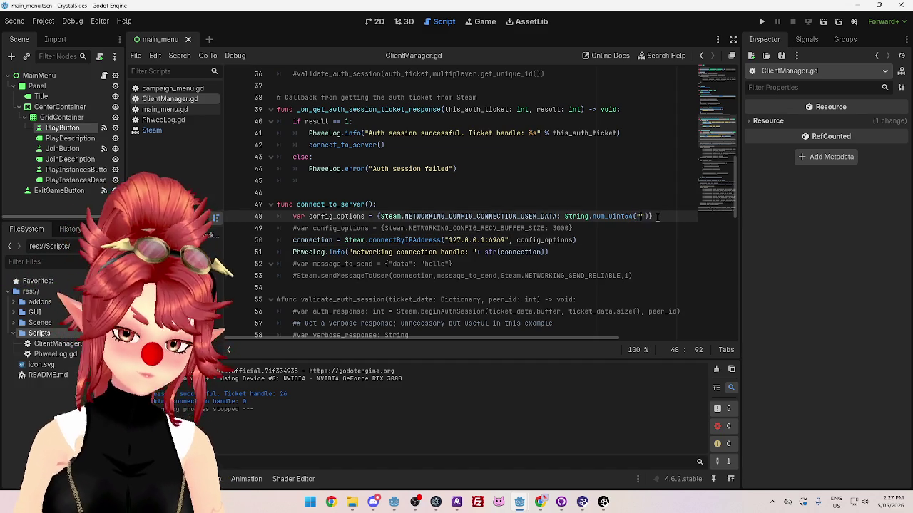
{"action": "type", "text": "test\")"}
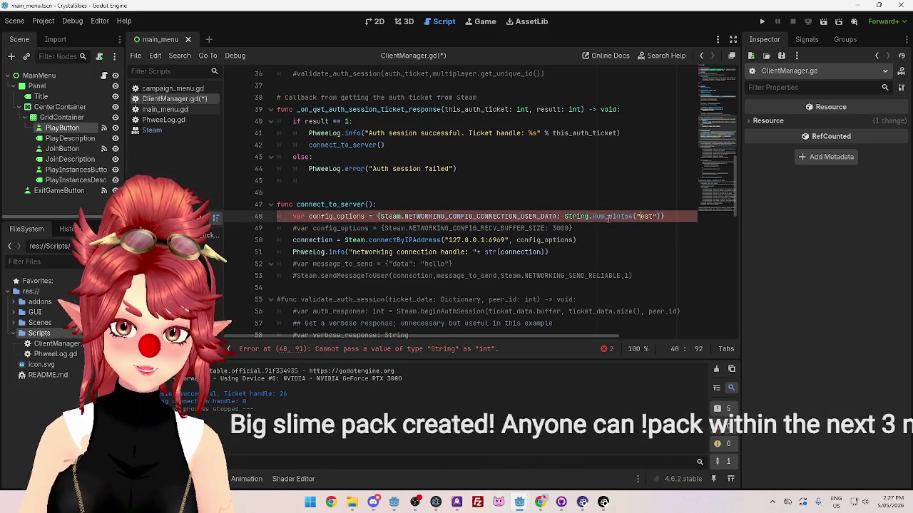
{"action": "mouse_move", "coordinate": [586, 216]}
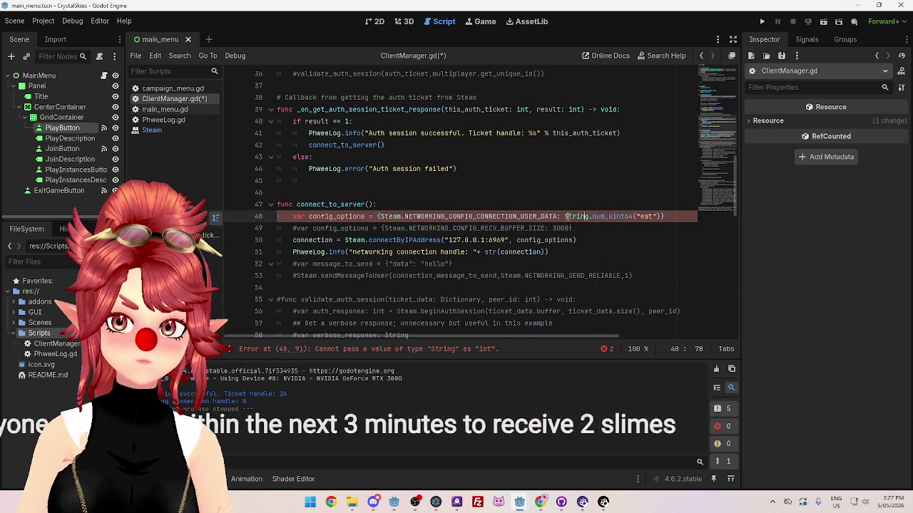
{"action": "left_click_drag", "start_coordinate": [565, 216], "coordinate": [632, 216]}
{"action": "type", "text": "Int"}
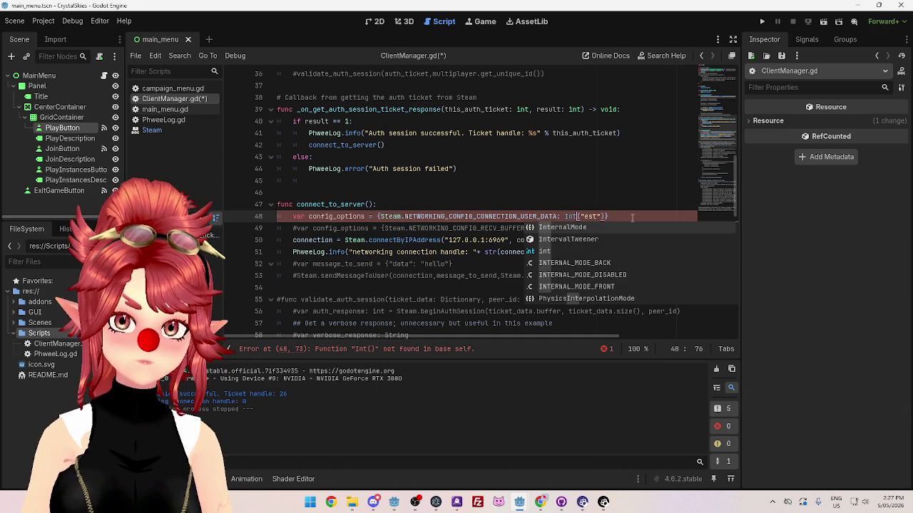
{"action": "type", "text": "e"}
{"action": "type", "text": "ger."}
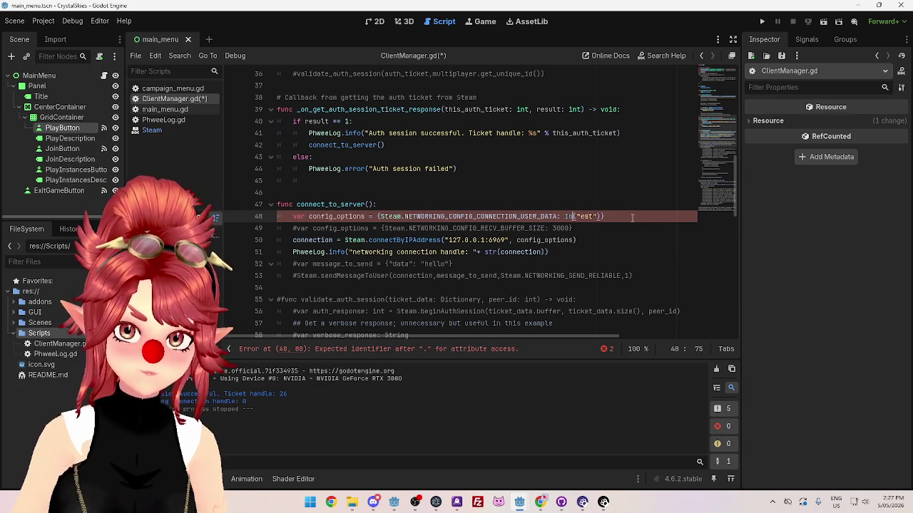
{"action": "key", "text": "Delete"}
{"action": "key", "text": "Delete"}
{"action": "key", "text": "Delete"}
{"action": "type", "text": "456"}
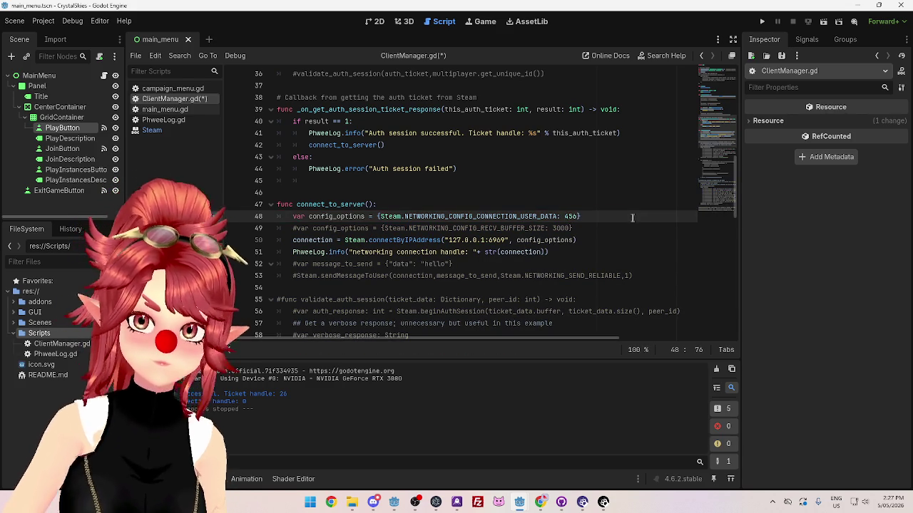
{"action": "left_click", "coordinate": [539, 503]}
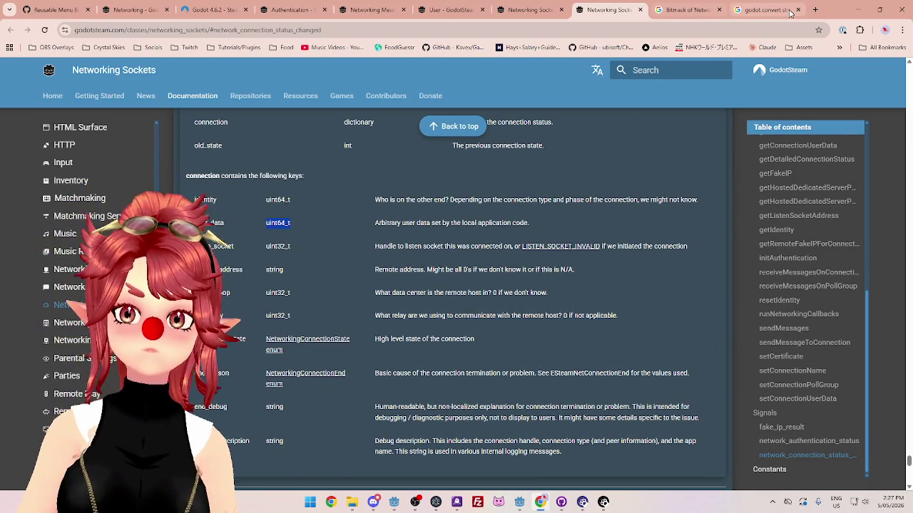
Expand Google's AI overview, select String.to_int(), and scroll through its GDScript and C++ examples
{"action": "left_click", "coordinate": [766, 10]}
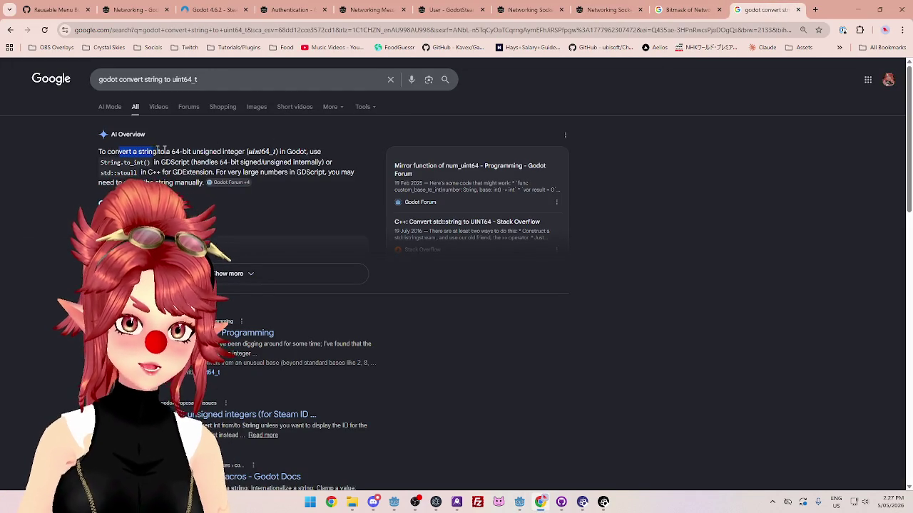
{"action": "left_click", "coordinate": [285, 274]}
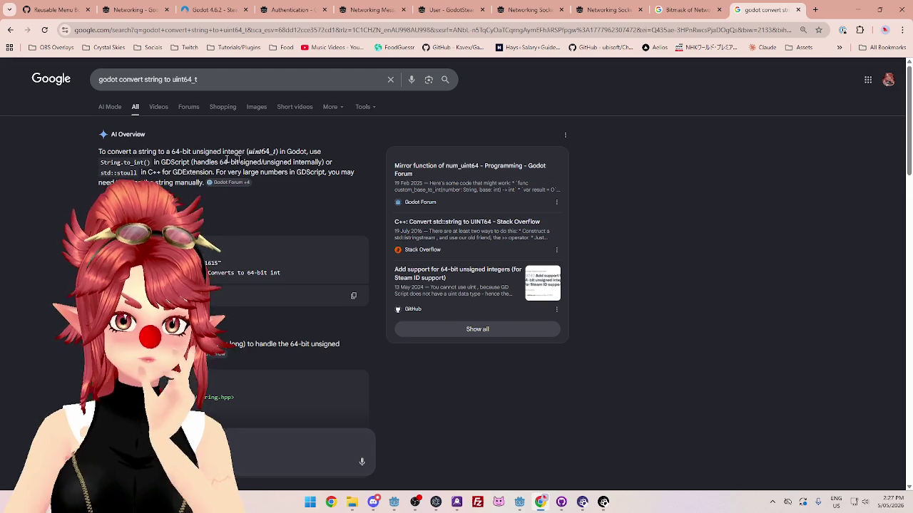
{"action": "double_click", "coordinate": [103, 163]}
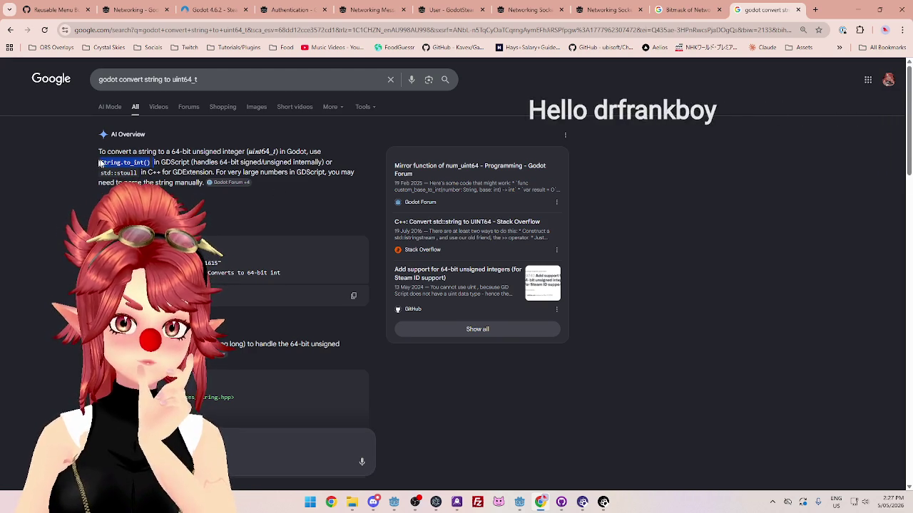
{"action": "scroll", "coordinate": [234, 223], "scroll_direction": "down", "scroll_amount": 1}
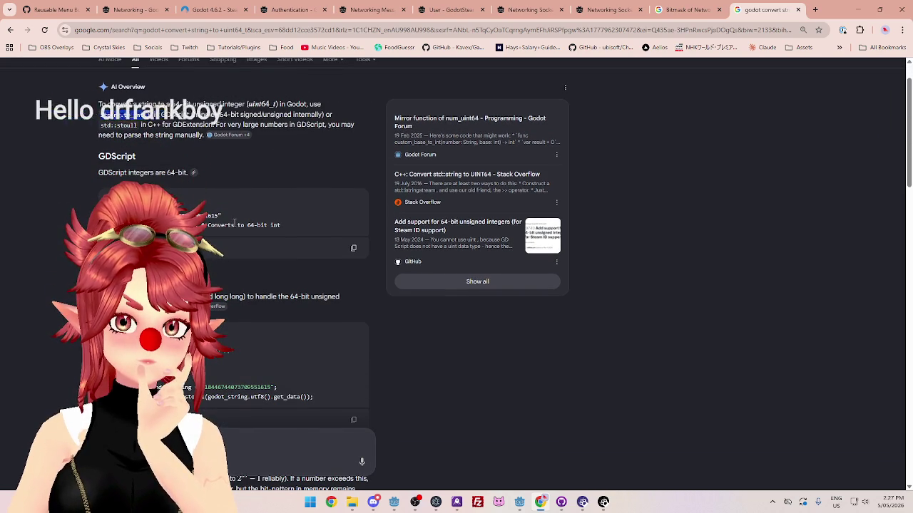
{"action": "scroll", "coordinate": [234, 223], "scroll_direction": "down", "scroll_amount": 2}
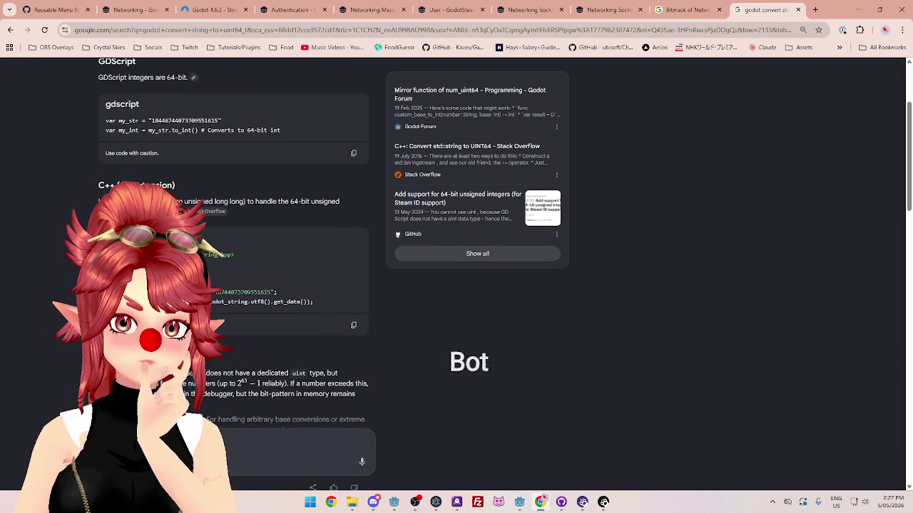
{"action": "scroll", "coordinate": [254, 258], "scroll_direction": "down", "scroll_amount": 1}
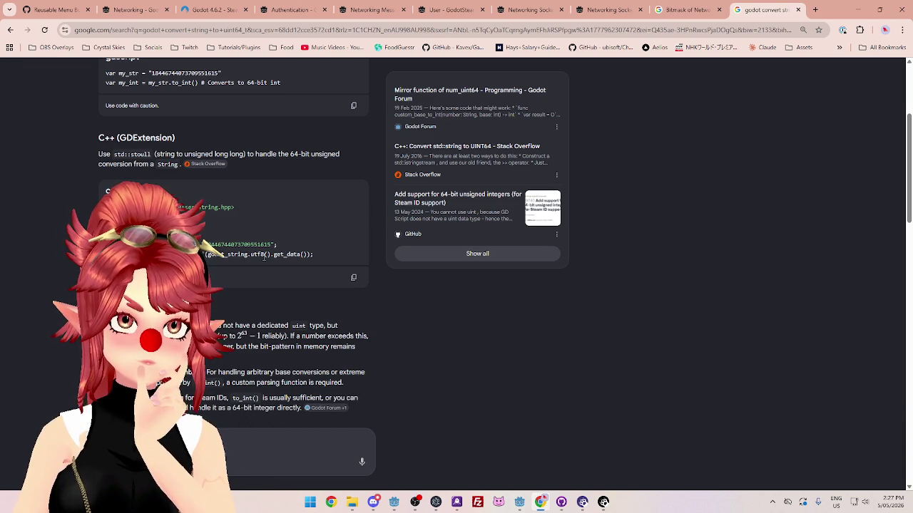
{"action": "left_click", "coordinate": [393, 503]}
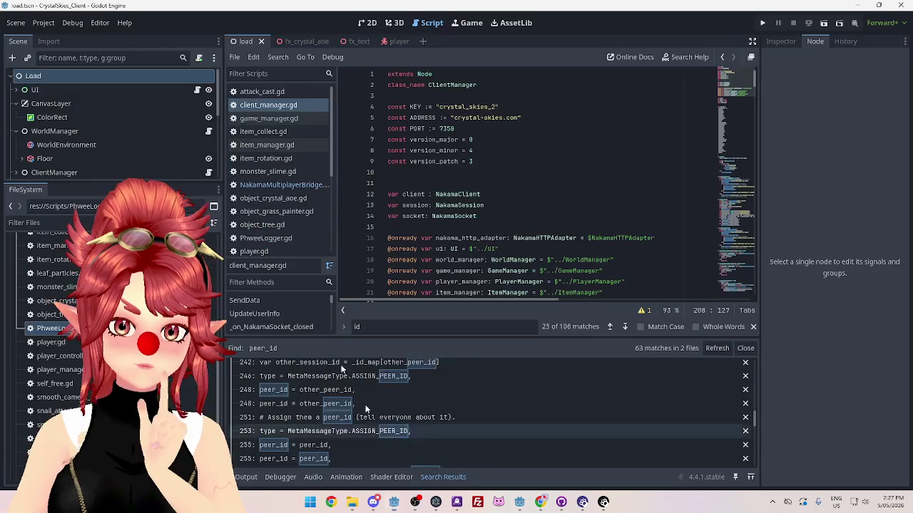
Try in-script searches for int, utf and convert in client_manager.gd
{"action": "scroll", "coordinate": [478, 221], "scroll_direction": "down", "scroll_amount": 3}
{"action": "left_click", "coordinate": [484, 206]}
{"action": "key", "text": "ctrl+f"}
{"action": "type", "text": "int"}
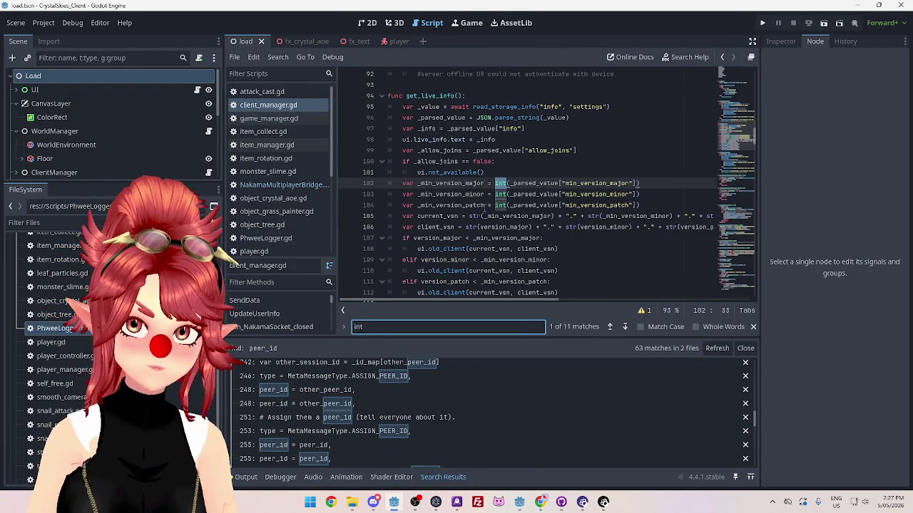
{"action": "key", "text": "BackSpace"}
{"action": "key", "text": "BackSpace"}
{"action": "key", "text": "BackSpace"}
{"action": "type", "text": "utf"}
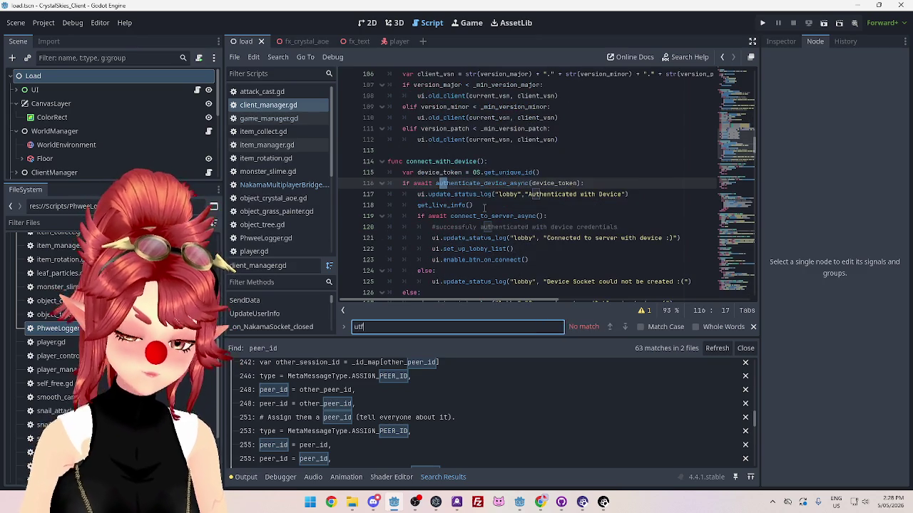
{"action": "key", "text": "BackSpace"}
{"action": "key", "text": "BackSpace"}
{"action": "key", "text": "BackSpace"}
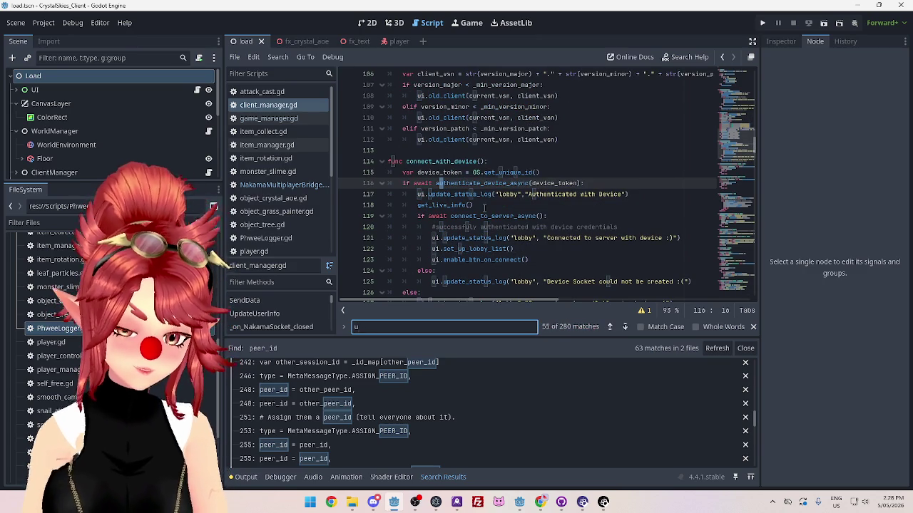
{"action": "type", "text": "8"}
{"action": "key", "text": "BackSpace"}
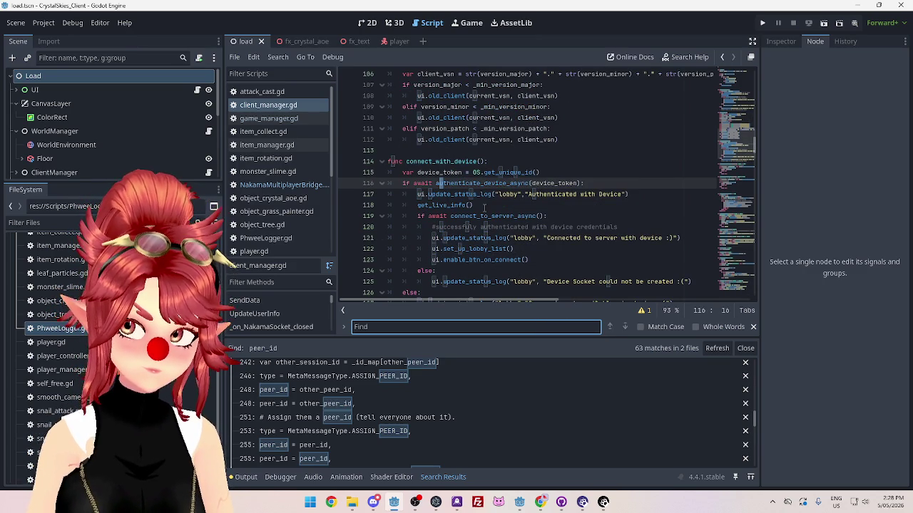
{"action": "type", "text": "convert"}
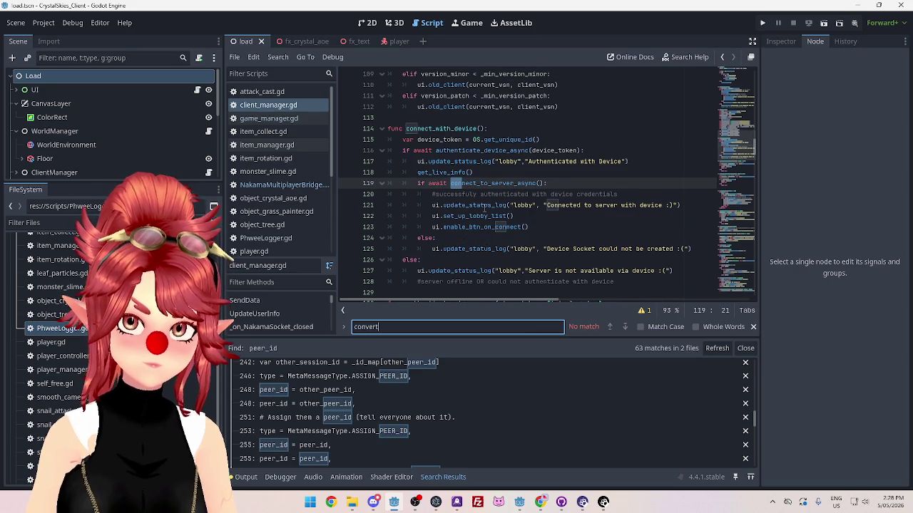
{"action": "scroll", "coordinate": [499, 407], "scroll_direction": "down", "scroll_amount": 2}
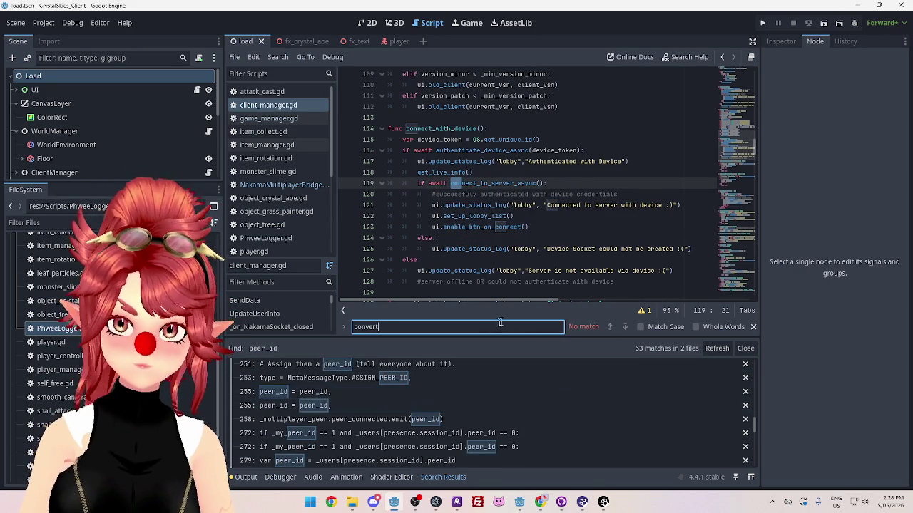
Find 'convert' across the project (11 matches in 5 files), then search the script for 'json'
{"action": "key", "text": "ctrl+shift+f"}
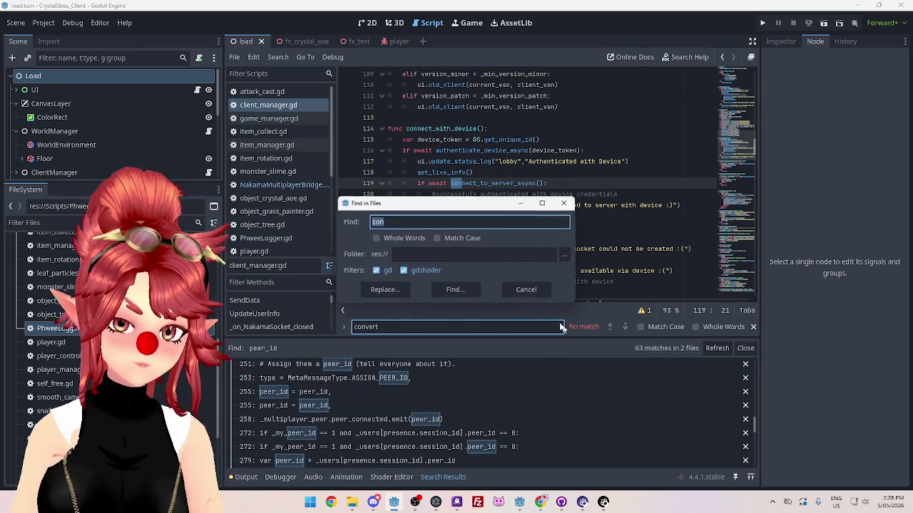
{"action": "type", "text": "convert"}
{"action": "key", "text": "Return"}
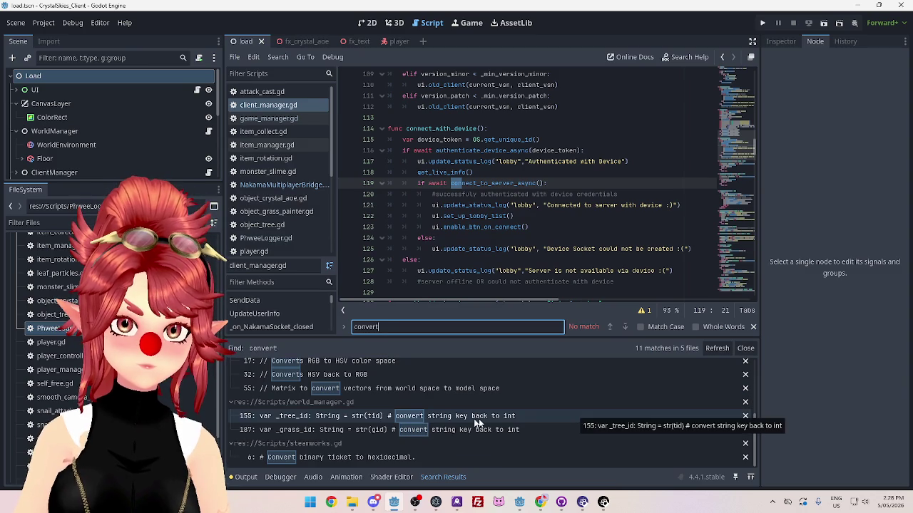
{"action": "scroll", "coordinate": [389, 454], "scroll_direction": "up", "scroll_amount": 5}
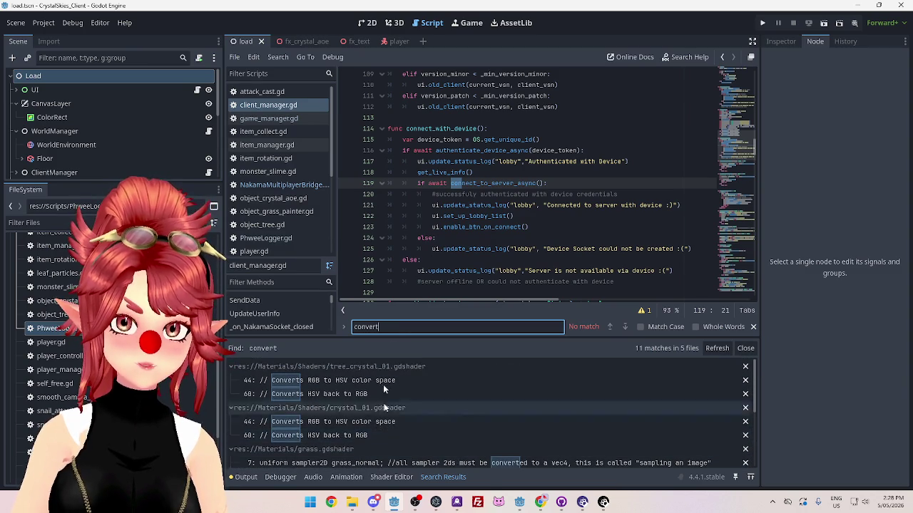
{"action": "key", "text": "ctrl+a"}
{"action": "type", "text": "json"}
{"action": "key", "text": "Return"}
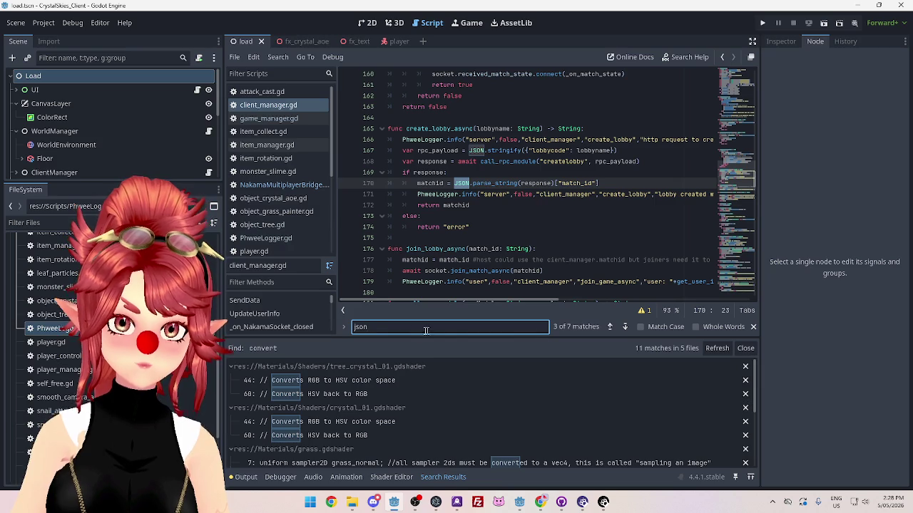
Run a project-wide JSON search and open NakamaSocket.gd at line 295
{"action": "key", "text": "ctrl+shift+f"}
{"action": "left_click", "coordinate": [461, 295]}
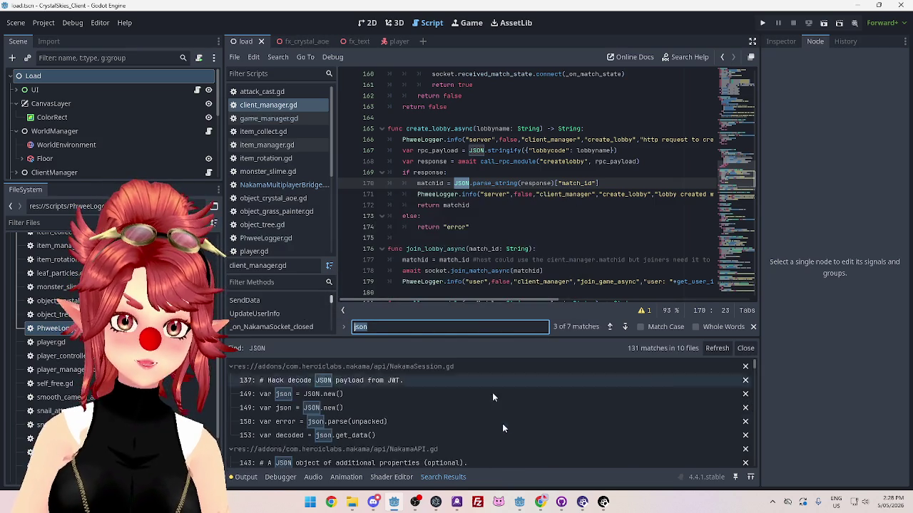
{"action": "scroll", "coordinate": [502, 424], "scroll_direction": "down", "scroll_amount": 3}
{"action": "scroll", "coordinate": [642, 389], "scroll_direction": "down", "scroll_amount": 5}
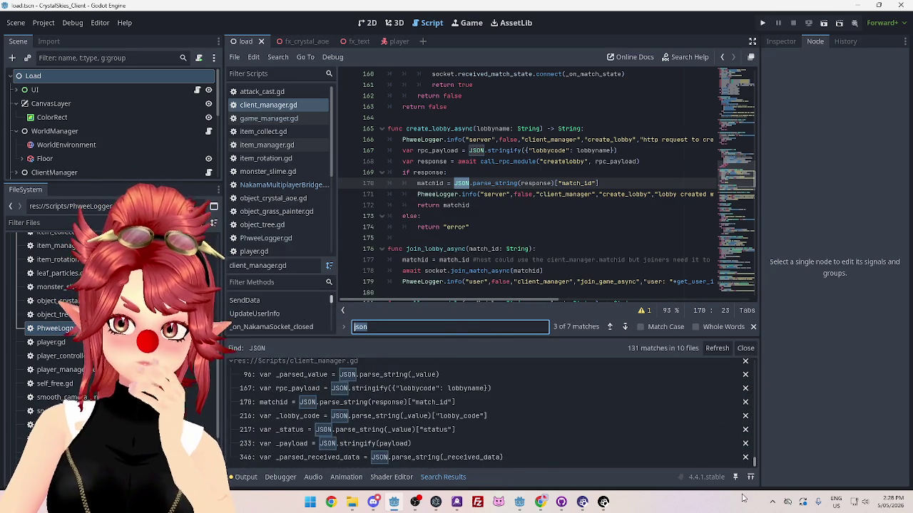
{"action": "scroll", "coordinate": [459, 448], "scroll_direction": "down", "scroll_amount": 2}
{"action": "scroll", "coordinate": [458, 448], "scroll_direction": "down", "scroll_amount": 5}
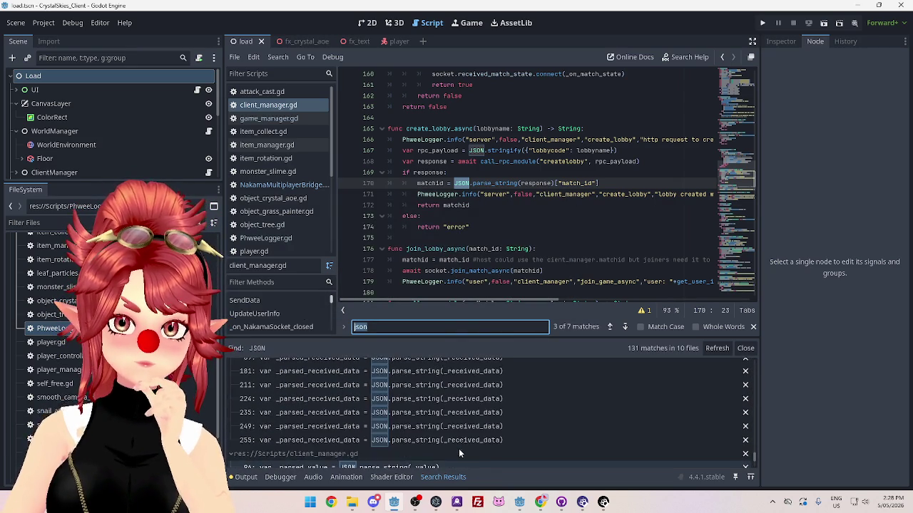
{"action": "scroll", "coordinate": [461, 457], "scroll_direction": "down", "scroll_amount": 10}
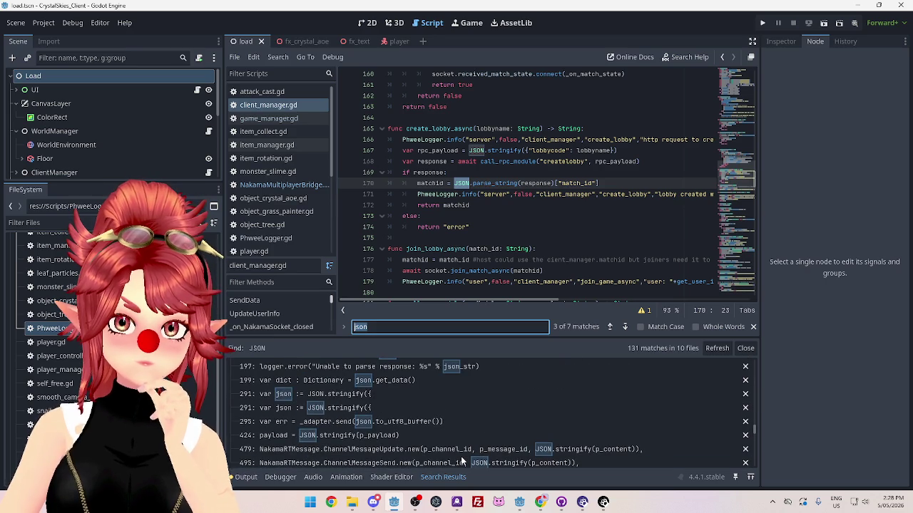
{"action": "left_click", "coordinate": [500, 423]}
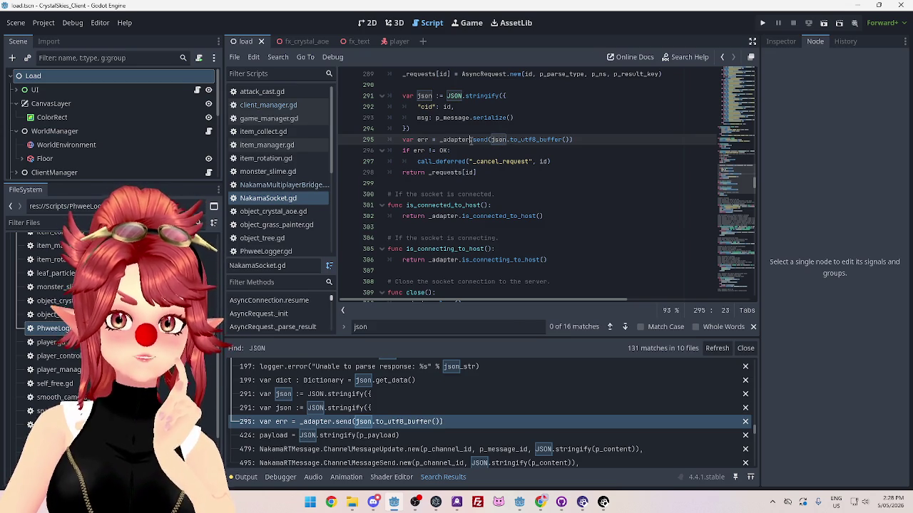
Select line 295's .to_utf8_buffer() call, then bring the main_menu project's ClientManager.gd forward
{"action": "scroll", "coordinate": [512, 155], "scroll_direction": "up", "scroll_amount": 1}
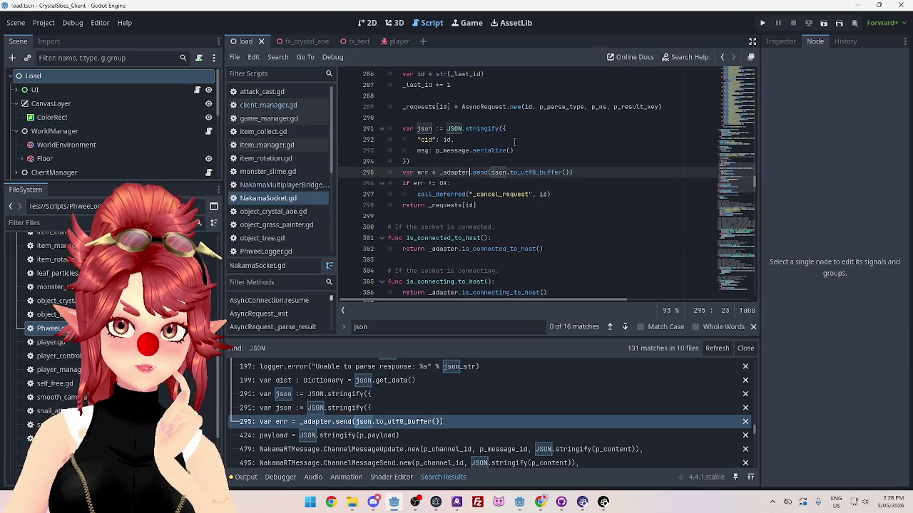
{"action": "mouse_move", "coordinate": [486, 130]}
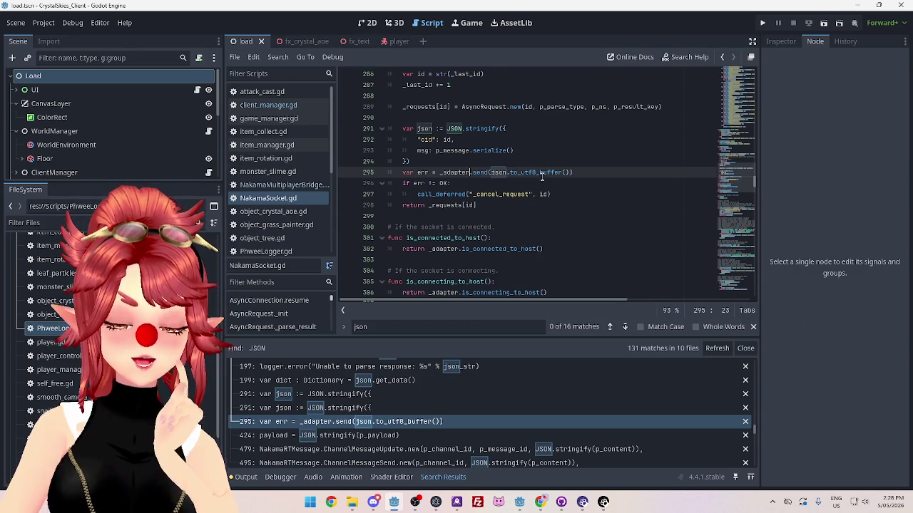
{"action": "mouse_move", "coordinate": [542, 178]}
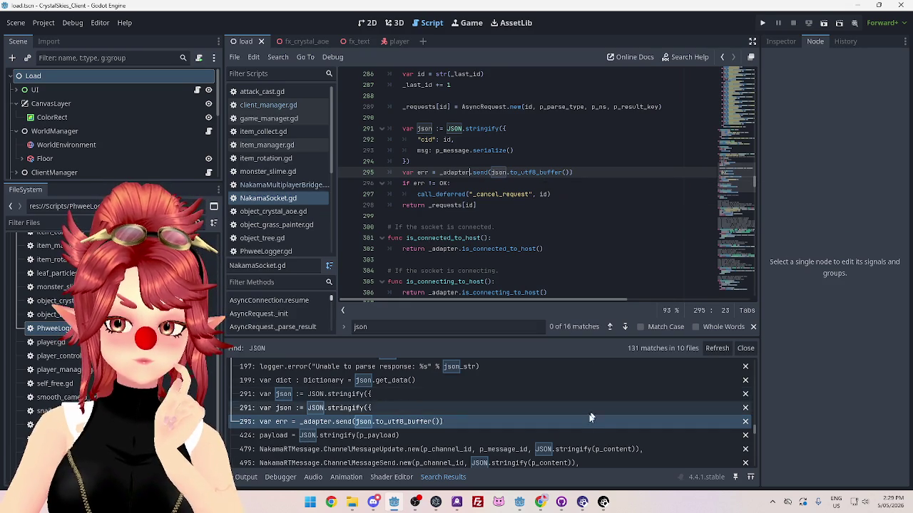
{"action": "mouse_move", "coordinate": [542, 504]}
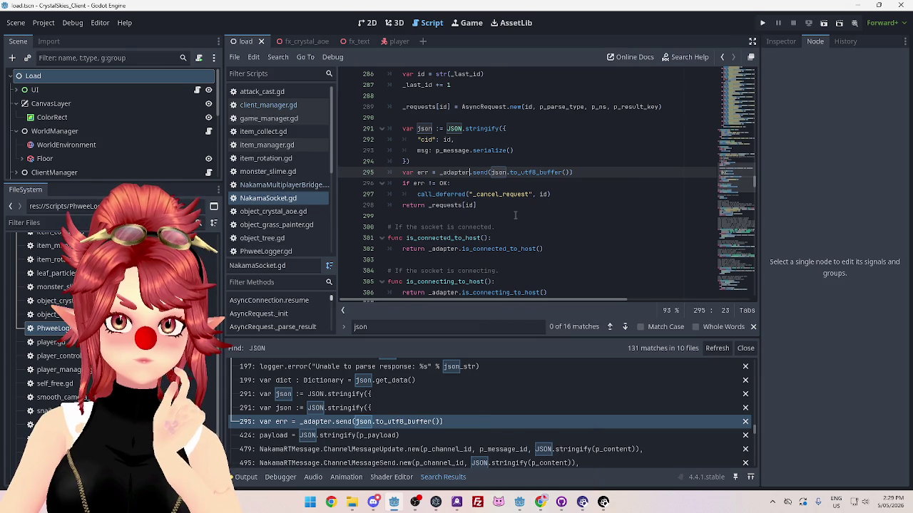
{"action": "mouse_move", "coordinate": [756, 182]}
{"action": "left_mouse_down"}
{"action": "mouse_move", "coordinate": [754, 60]}
{"action": "mouse_move", "coordinate": [756, 167]}
{"action": "left_mouse_up"}
{"action": "left_click", "coordinate": [477, 422]}
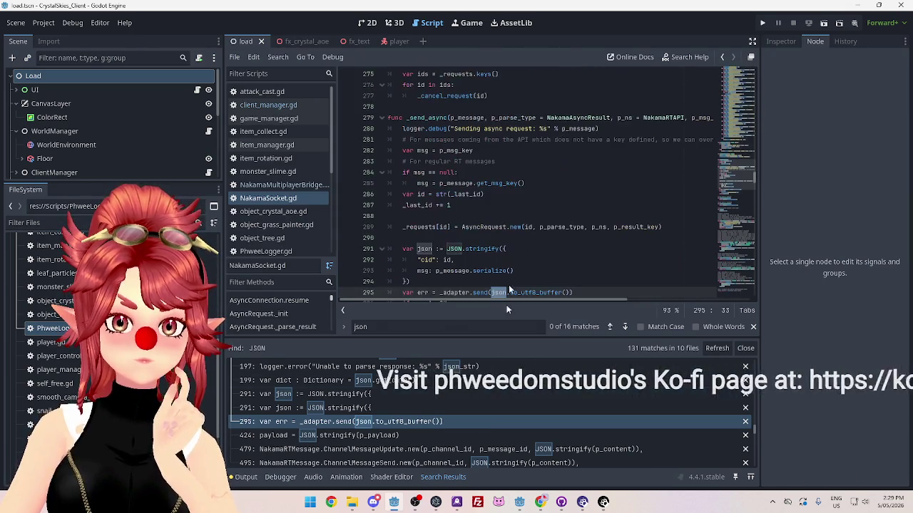
{"action": "left_click_drag", "start_coordinate": [508, 226], "coordinate": [570, 227]}
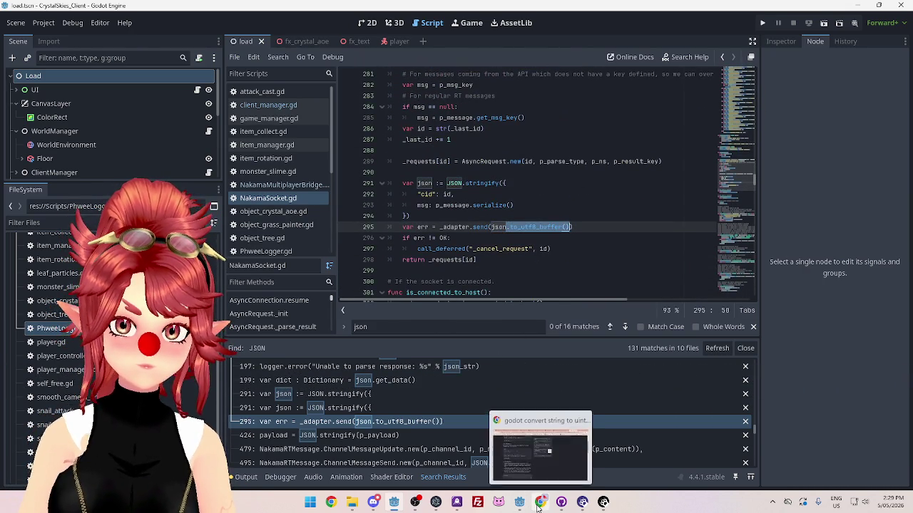
{"action": "mouse_move", "coordinate": [520, 507]}
{"action": "left_click", "coordinate": [545, 462]}
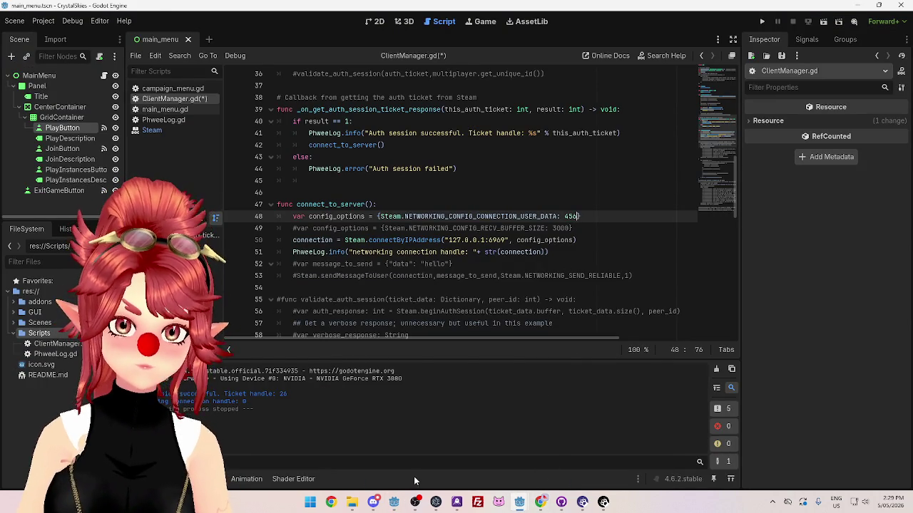
Bring the ClientManager.gd editor back up and put the caret on line 48
{"action": "left_click", "coordinate": [394, 505]}
{"action": "left_click", "coordinate": [394, 505]}
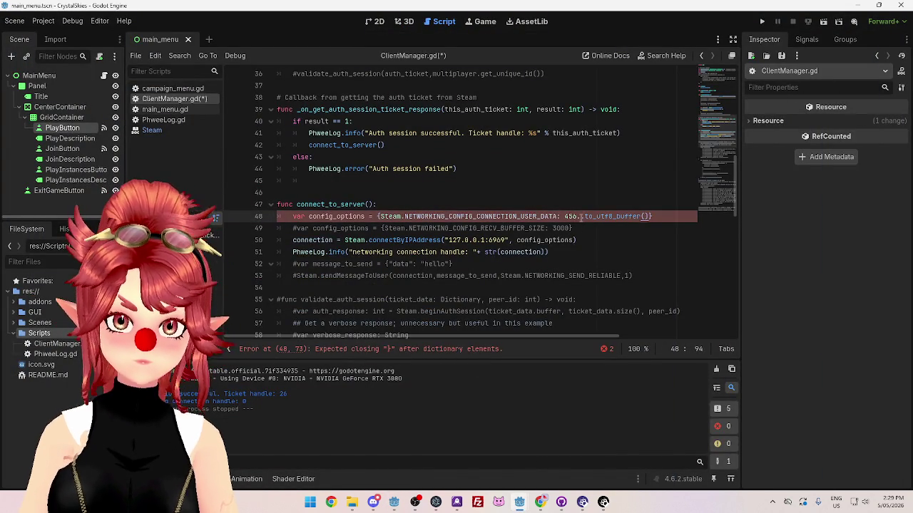
{"action": "left_click", "coordinate": [592, 275]}
{"action": "left_click", "coordinate": [583, 216]}
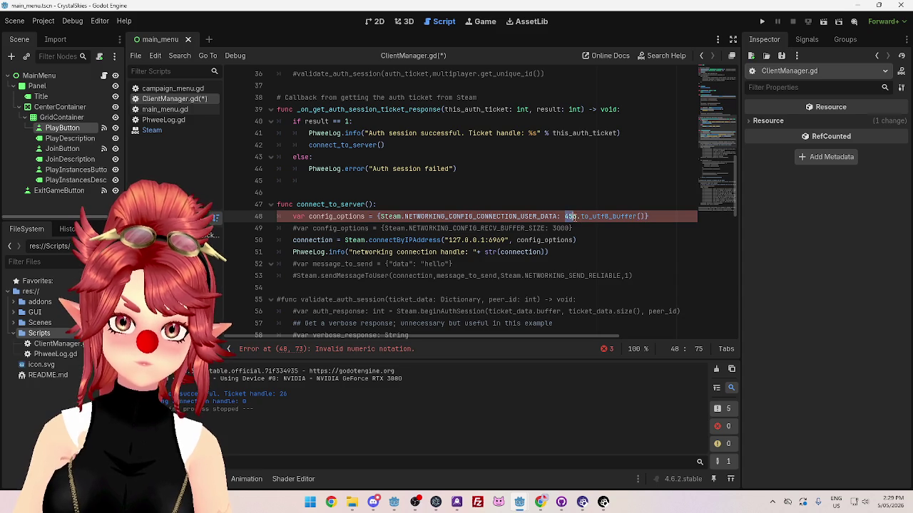
Replace line 48's to_utf8_buffer() user data with the plain number 1234
{"action": "double_click", "coordinate": [572, 216]}
{"action": "type", "text": "json"}
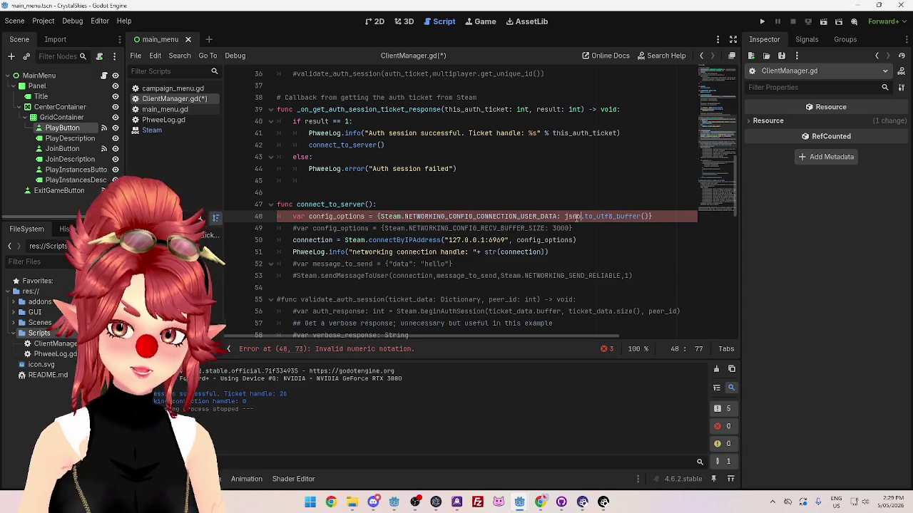
{"action": "key", "text": "BackSpace"}
{"action": "key", "text": "BackSpace"}
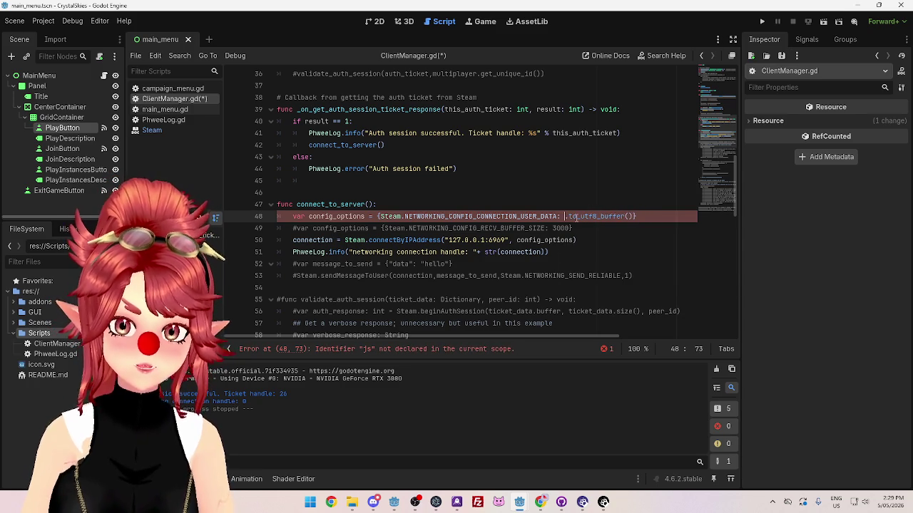
{"action": "left_click_drag", "start_coordinate": [565, 217], "coordinate": [630, 216]}
{"action": "type", "text": "1234"}
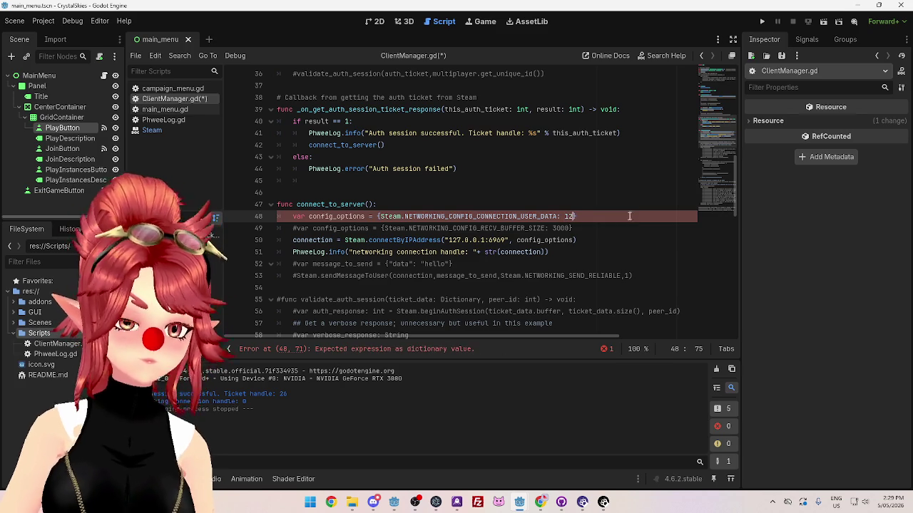
{"action": "left_click", "coordinate": [540, 502]}
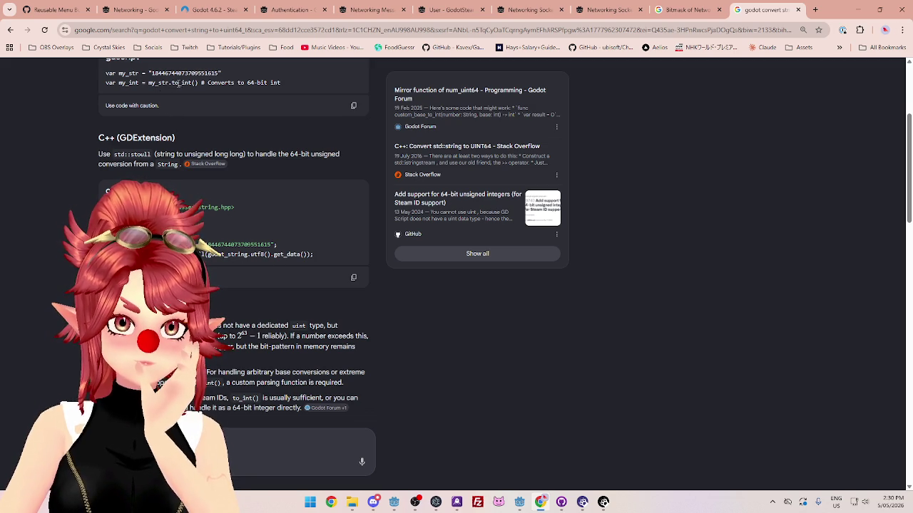
Scroll the Google string-to-uint64 answer down to its Key Considerations notes
{"action": "scroll", "coordinate": [218, 151], "scroll_direction": "up", "scroll_amount": 1}
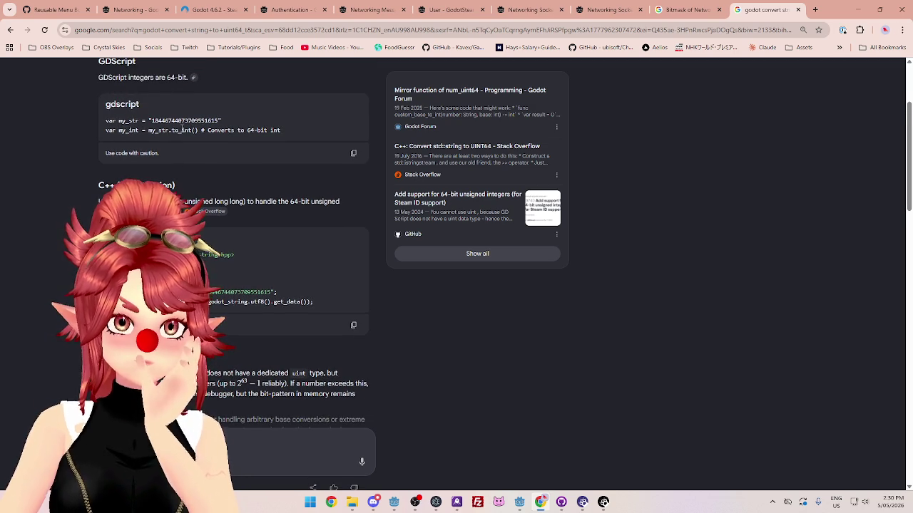
{"action": "scroll", "coordinate": [189, 128], "scroll_direction": "down", "scroll_amount": 3}
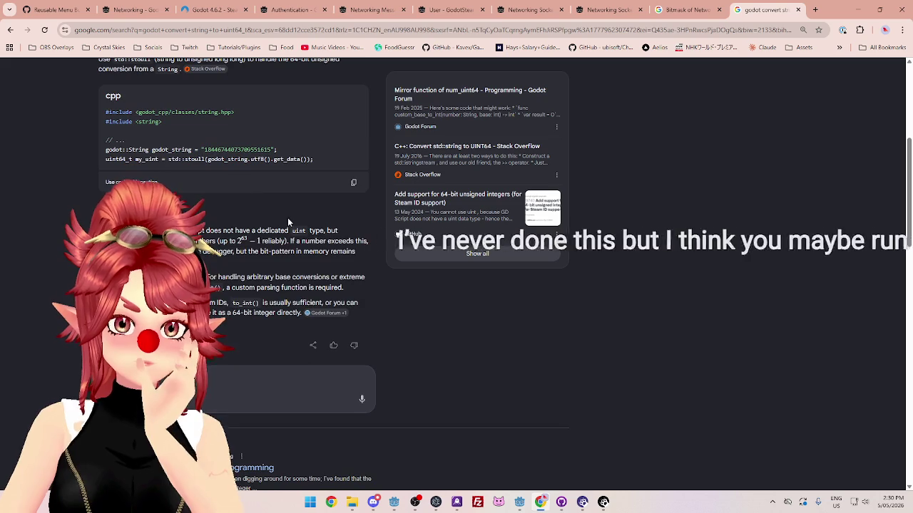
{"action": "scroll", "coordinate": [287, 217], "scroll_direction": "down", "scroll_amount": 2}
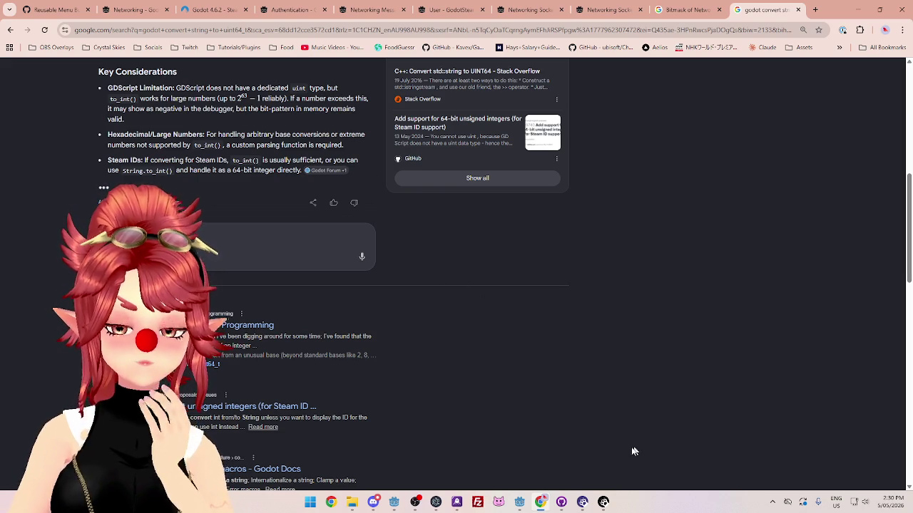
{"action": "mouse_move", "coordinate": [520, 507]}
{"action": "left_click", "coordinate": [524, 456]}
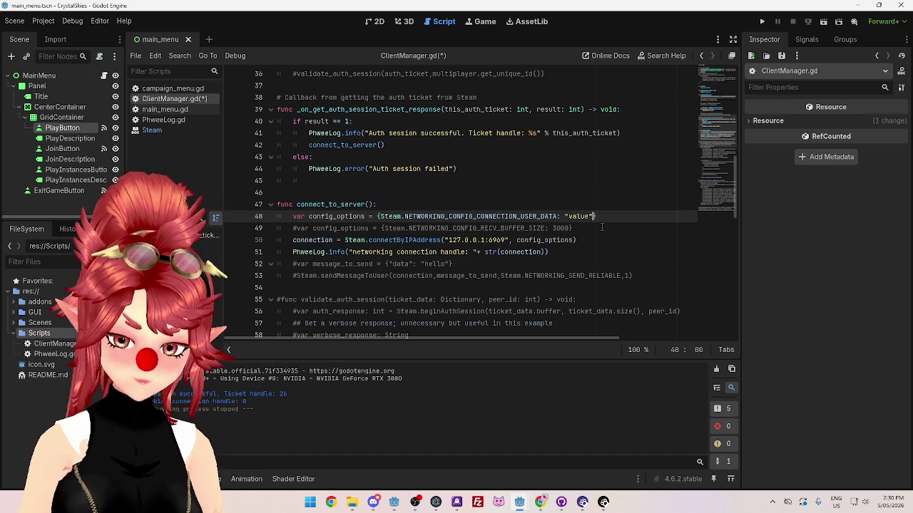
Append .num_uint64() to "value" on line 48 using autocomplete
{"action": "type", "text": ".uin"}
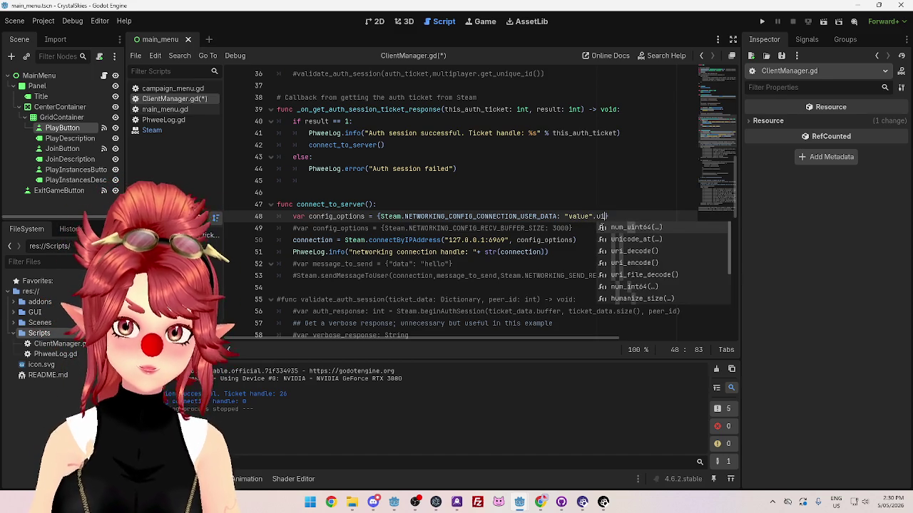
{"action": "left_click", "coordinate": [629, 229]}
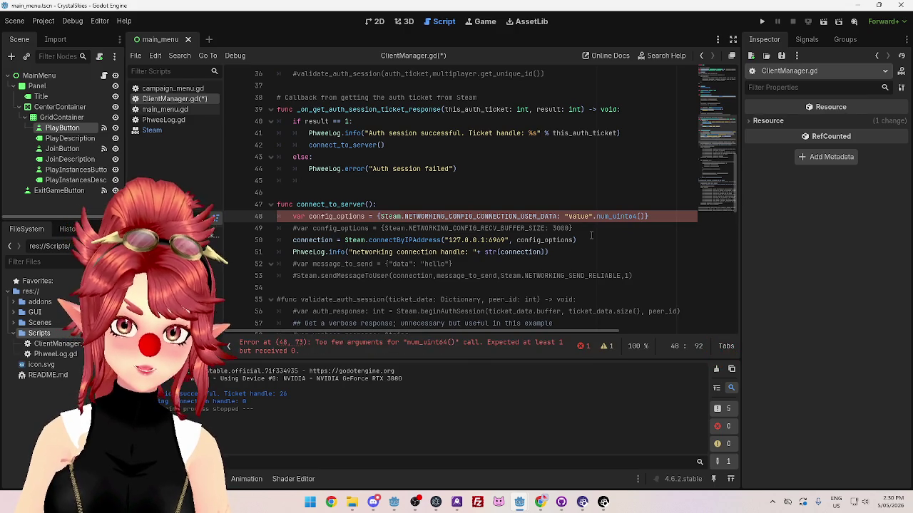
{"action": "mouse_move", "coordinate": [628, 216]}
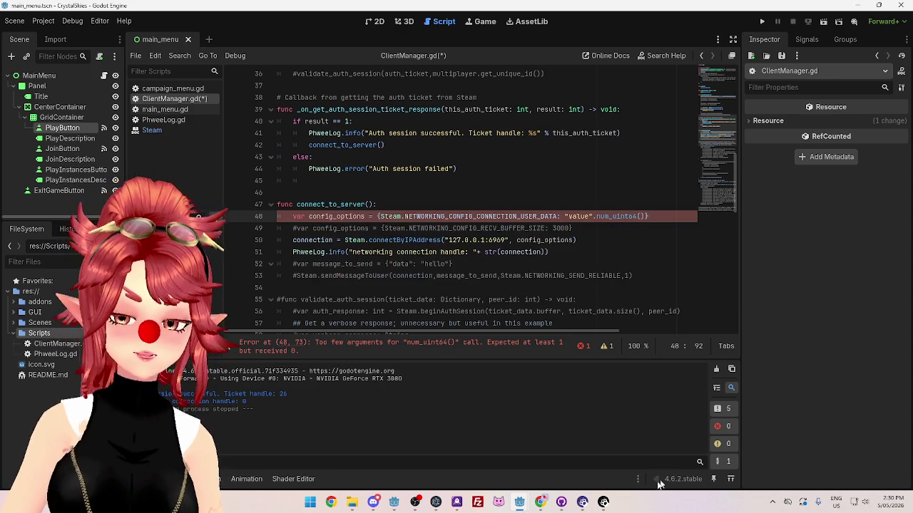
{"action": "left_click", "coordinate": [540, 502]}
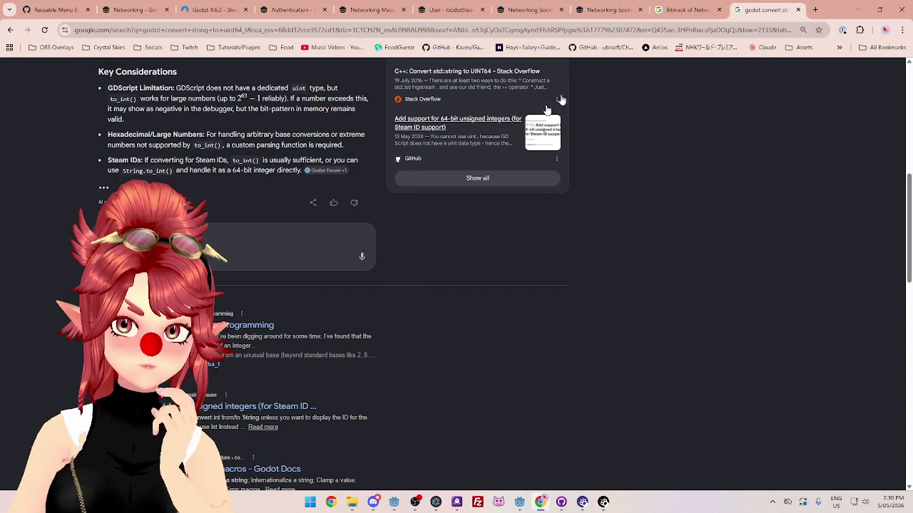
In the Networking Sockets docs, read the user_data row's type and description
{"action": "left_click", "coordinate": [603, 9]}
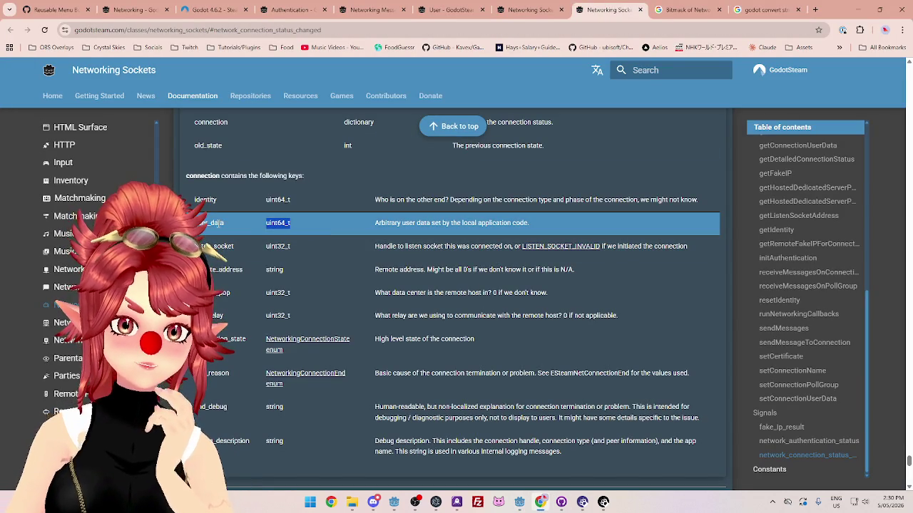
{"action": "left_click", "coordinate": [207, 222]}
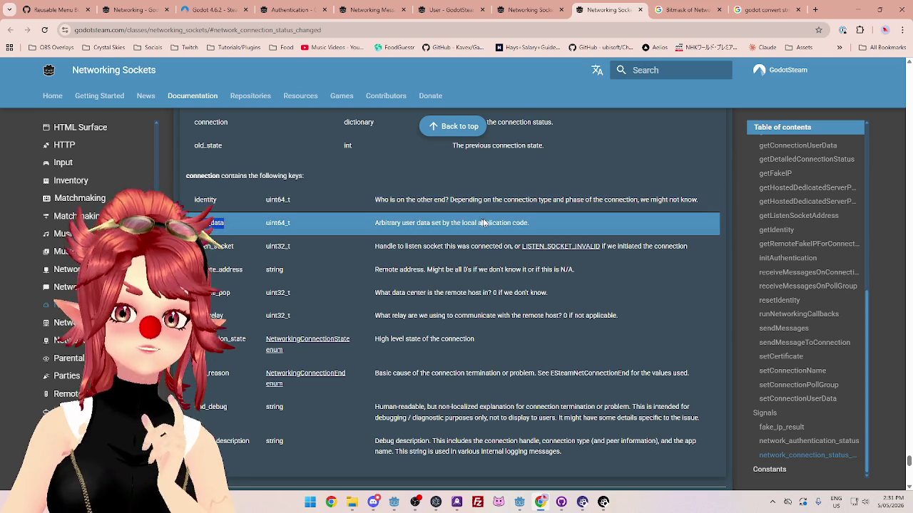
{"action": "left_click_drag", "start_coordinate": [420, 223], "coordinate": [490, 224]}
{"action": "left_click", "coordinate": [543, 228]}
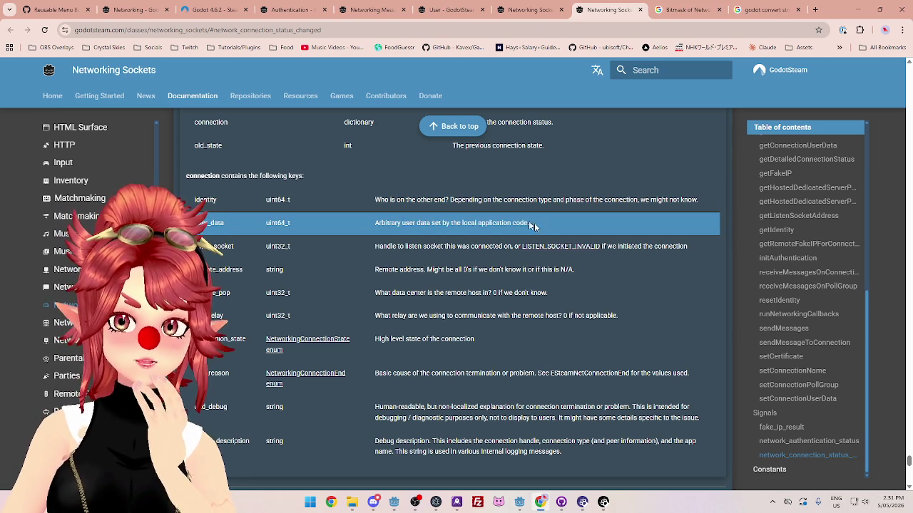
{"action": "mouse_move", "coordinate": [527, 222]}
{"action": "left_mouse_down"}
{"action": "mouse_move", "coordinate": [324, 225]}
{"action": "mouse_move", "coordinate": [200, 202]}
{"action": "left_mouse_up"}
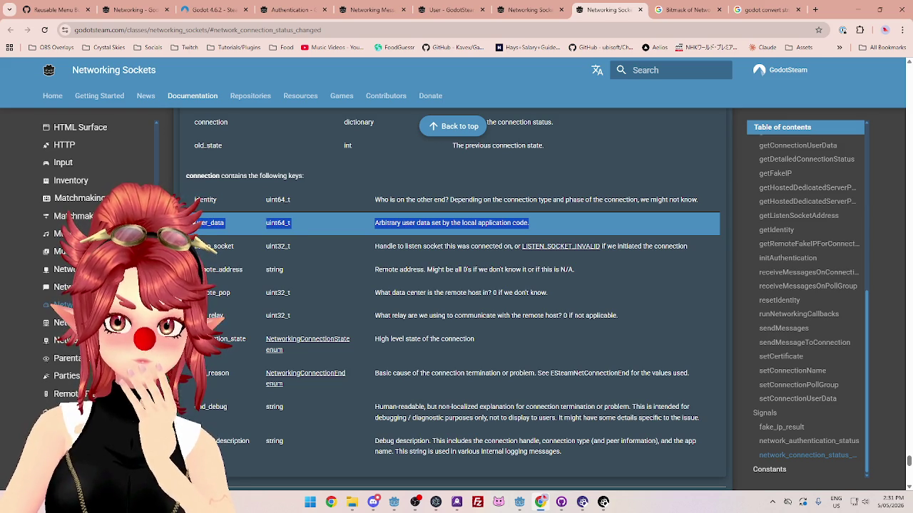
{"action": "left_click", "coordinate": [376, 223]}
{"action": "left_click_drag", "start_coordinate": [376, 223], "coordinate": [530, 223]}
Review the identity and user_data rows of the connection keys table
{"action": "scroll", "coordinate": [498, 284], "scroll_direction": "up", "scroll_amount": 1}
{"action": "scroll", "coordinate": [497, 284], "scroll_direction": "up", "scroll_amount": 1}
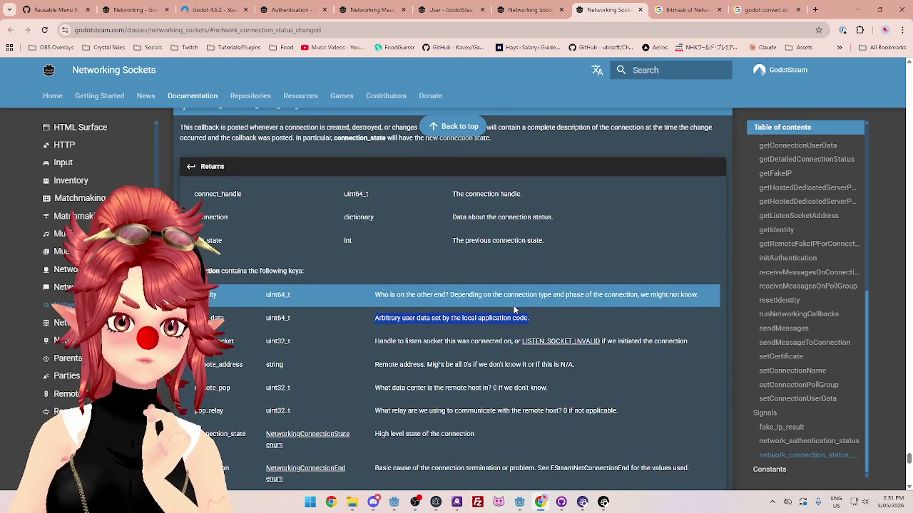
{"action": "scroll", "coordinate": [506, 315], "scroll_direction": "up", "scroll_amount": 1}
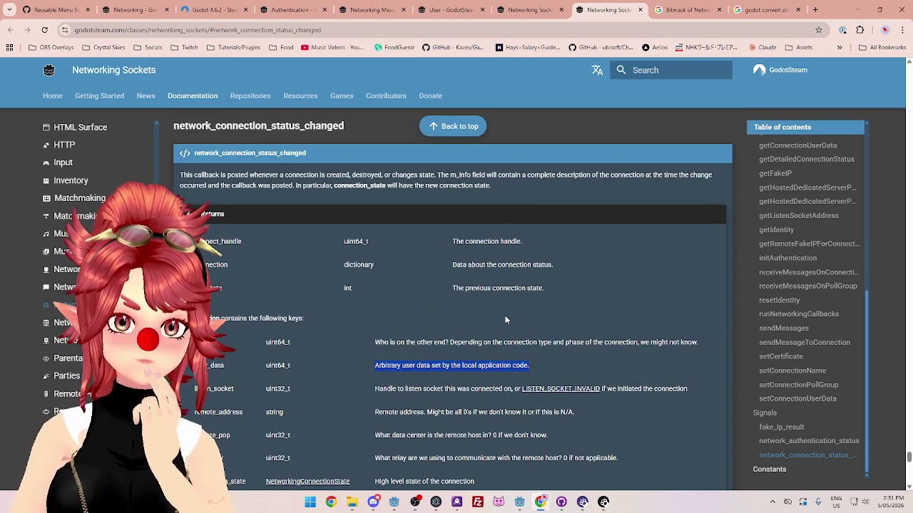
{"action": "scroll", "coordinate": [505, 316], "scroll_direction": "down", "scroll_amount": 1}
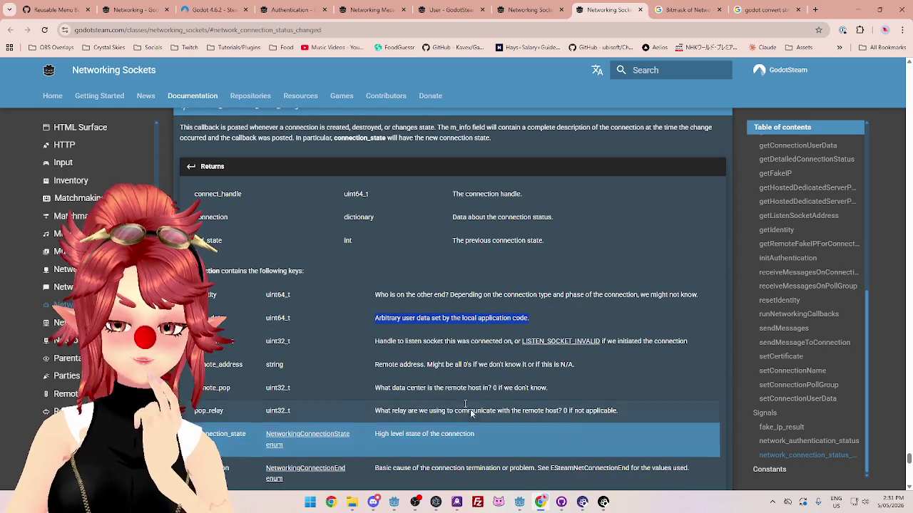
{"action": "left_click_drag", "start_coordinate": [222, 318], "coordinate": [214, 281]}
{"action": "scroll", "coordinate": [242, 261], "scroll_direction": "up", "scroll_amount": 1}
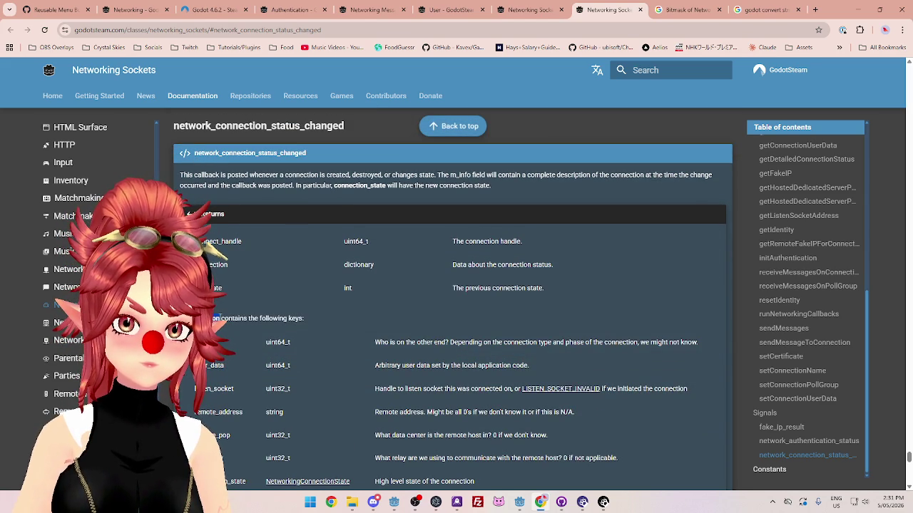
{"action": "left_click_drag", "start_coordinate": [214, 282], "coordinate": [220, 318]}
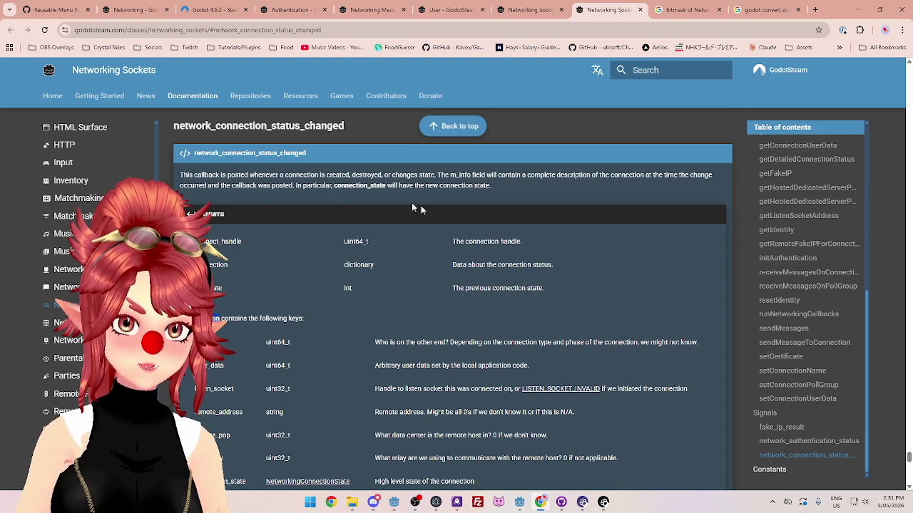
Copy network_connection_status_changed and paste it into a new browser tab
{"action": "left_click_drag", "start_coordinate": [194, 152], "coordinate": [339, 157]}
{"action": "key", "text": "ctrl+c"}
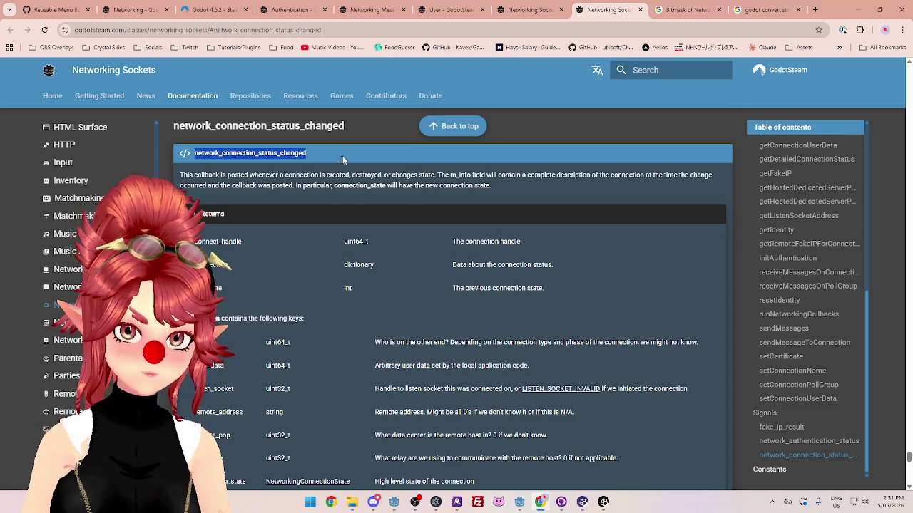
{"action": "left_click", "coordinate": [816, 12]}
{"action": "key", "text": "ctrl+v"}
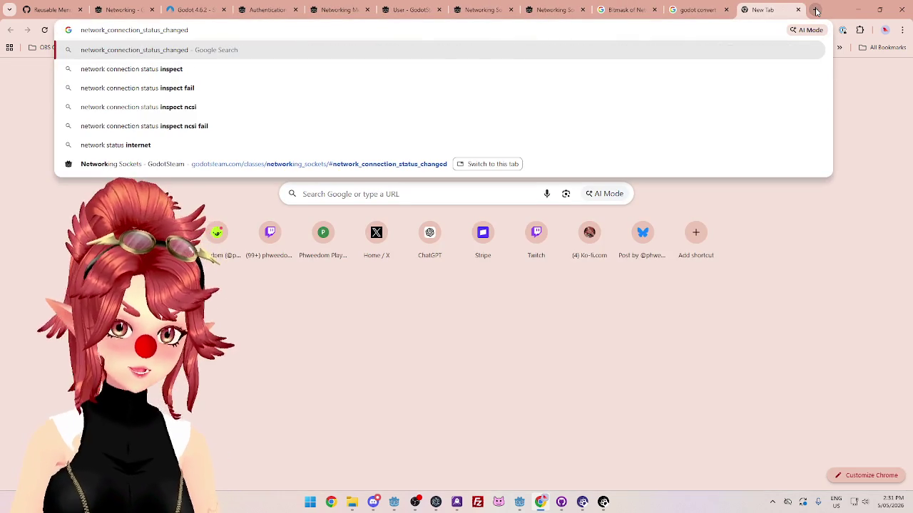
Search Google for "godot network_connection_status_changed user_data"
{"action": "type", "text": "user_data"}
{"action": "key", "text": "Return"}
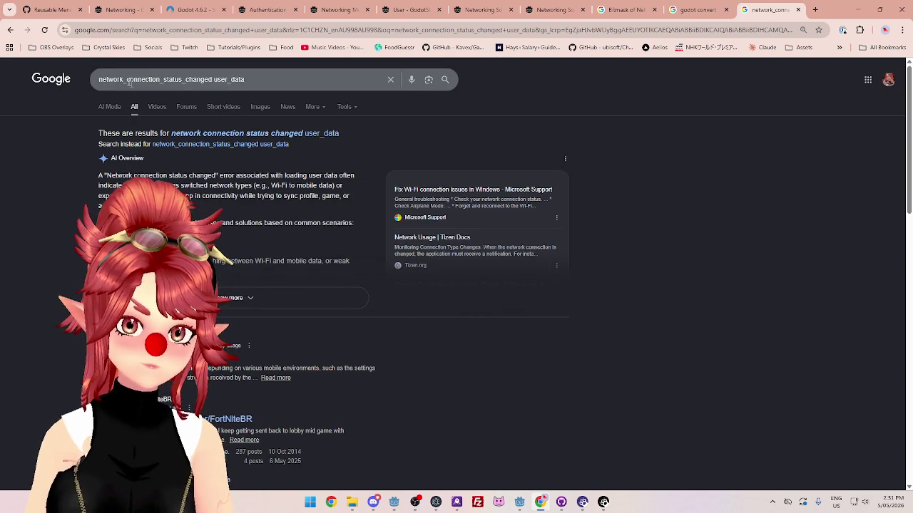
{"action": "left_click", "coordinate": [100, 79]}
{"action": "type", "text": "godot"}
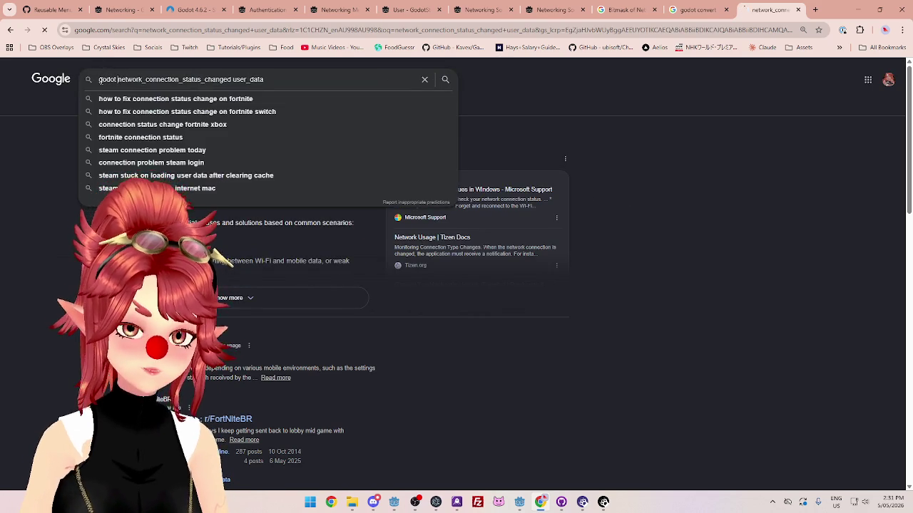
{"action": "key", "text": "Return"}
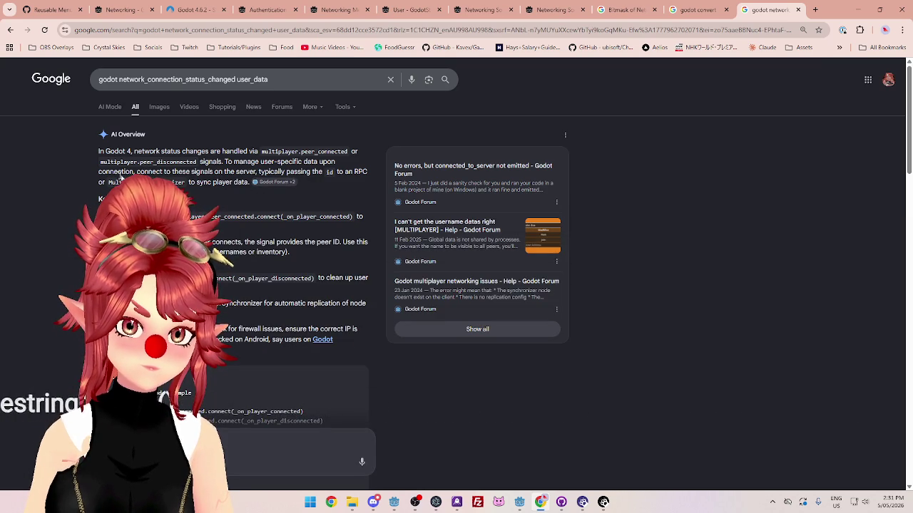
Read the AI overview on connecting signals and user-specific data, then minimize the browser
{"action": "mouse_move", "coordinate": [123, 172]}
{"action": "left_mouse_down"}
{"action": "mouse_move", "coordinate": [329, 172]}
{"action": "mouse_move", "coordinate": [303, 172]}
{"action": "left_mouse_up"}
{"action": "left_click_drag", "start_coordinate": [239, 162], "coordinate": [326, 162]}
{"action": "left_click_drag", "start_coordinate": [137, 172], "coordinate": [318, 172]}
{"action": "mouse_move", "coordinate": [203, 186]}
{"action": "left_mouse_down"}
{"action": "mouse_move", "coordinate": [306, 417]}
{"action": "mouse_move", "coordinate": [203, 186]}
{"action": "mouse_move", "coordinate": [211, 183]}
{"action": "left_mouse_up"}
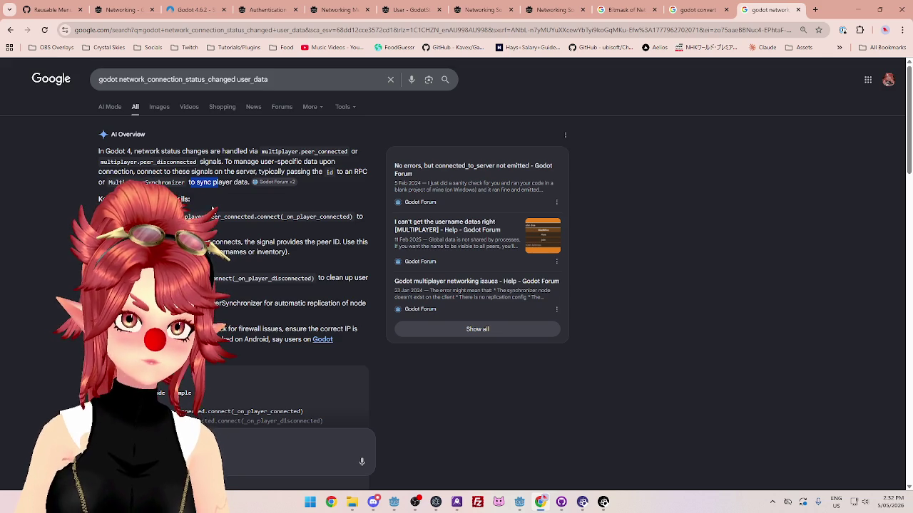
{"action": "left_click", "coordinate": [858, 10]}
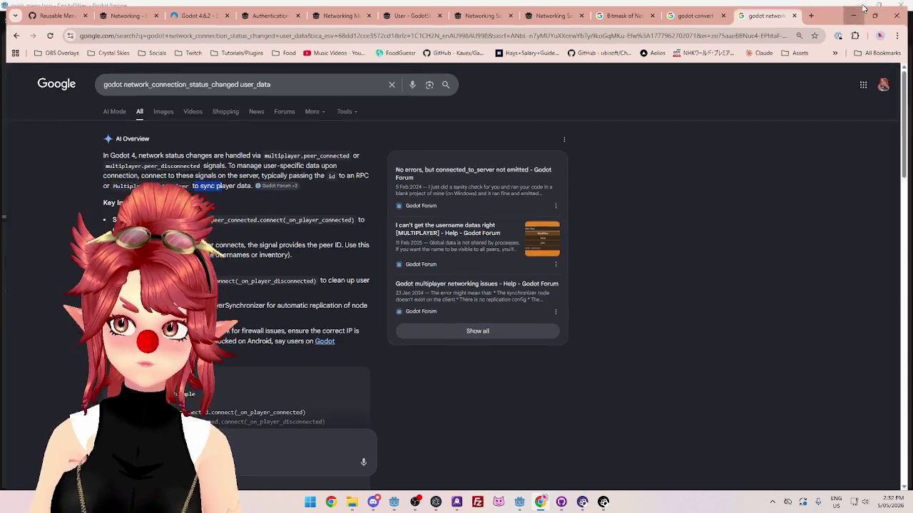
Change line 48 to "value".to_int() and launch the client game with F5
{"action": "left_click_drag", "start_coordinate": [596, 216], "coordinate": [641, 216]}
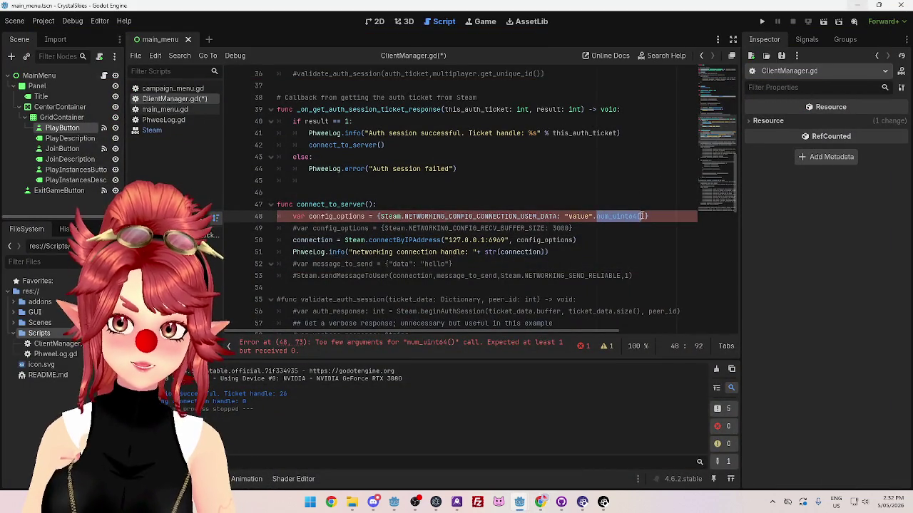
{"action": "key", "text": "BackSpace"}
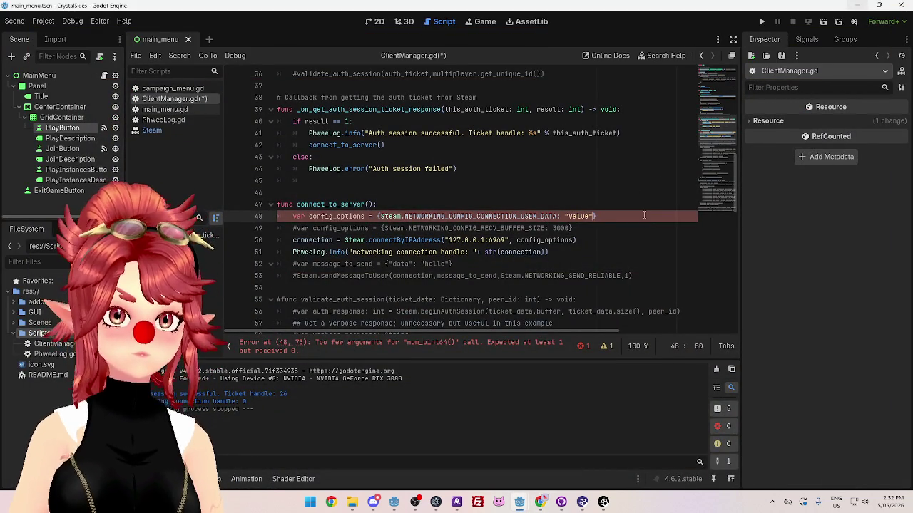
{"action": "type", "text": ".to"}
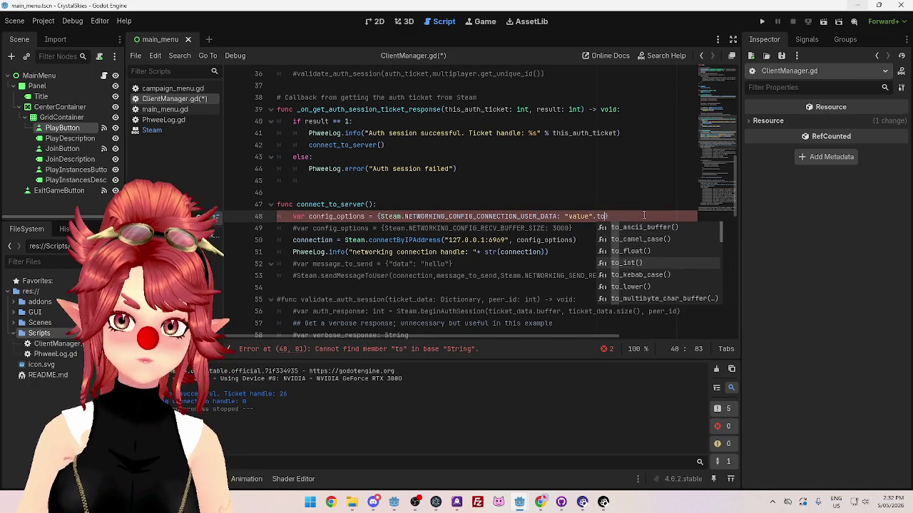
{"action": "key", "text": "Return"}
{"action": "left_click", "coordinate": [607, 243]}
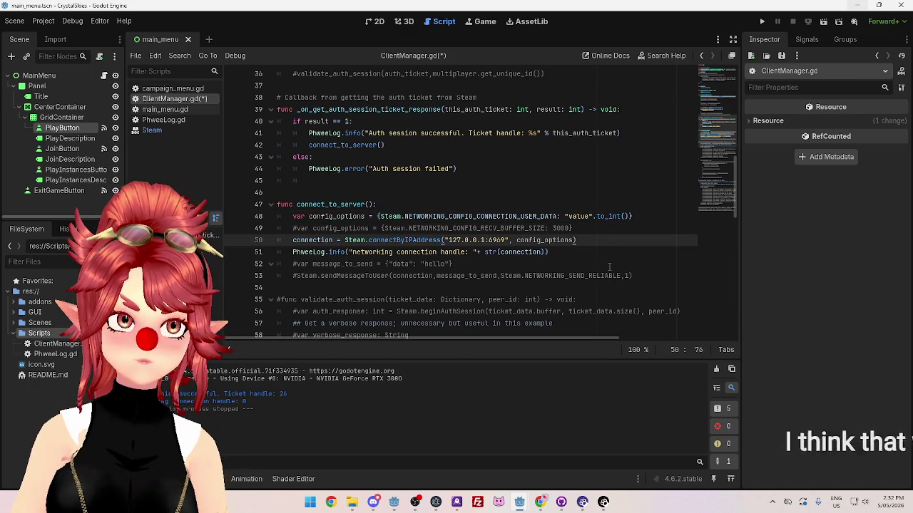
{"action": "left_click", "coordinate": [603, 233]}
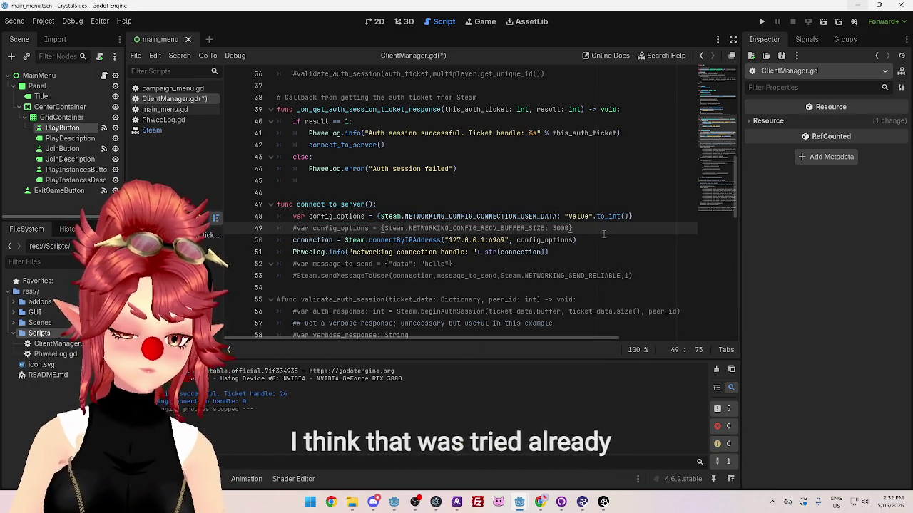
{"action": "key", "text": "F5"}
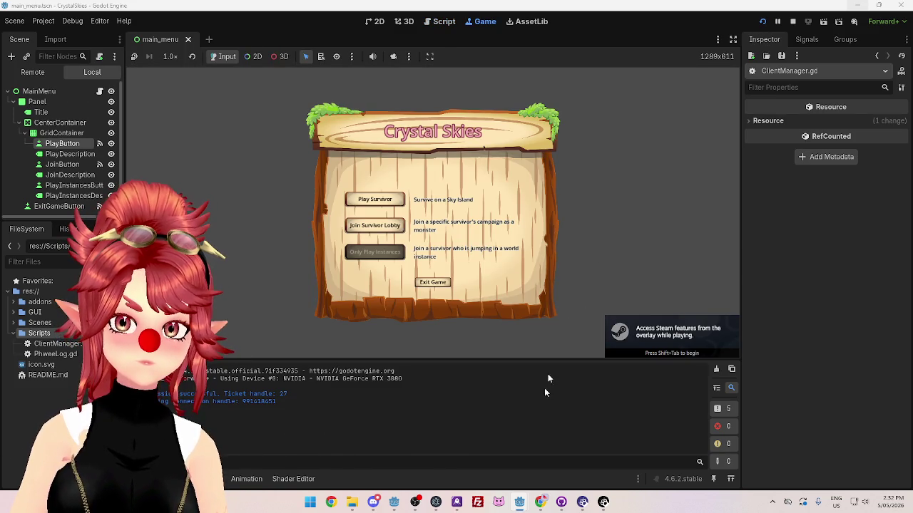
Inspect the server Output log's "user_data": -1 entry, then return to the Google results
{"action": "mouse_move", "coordinate": [523, 508]}
{"action": "left_click", "coordinate": [440, 452]}
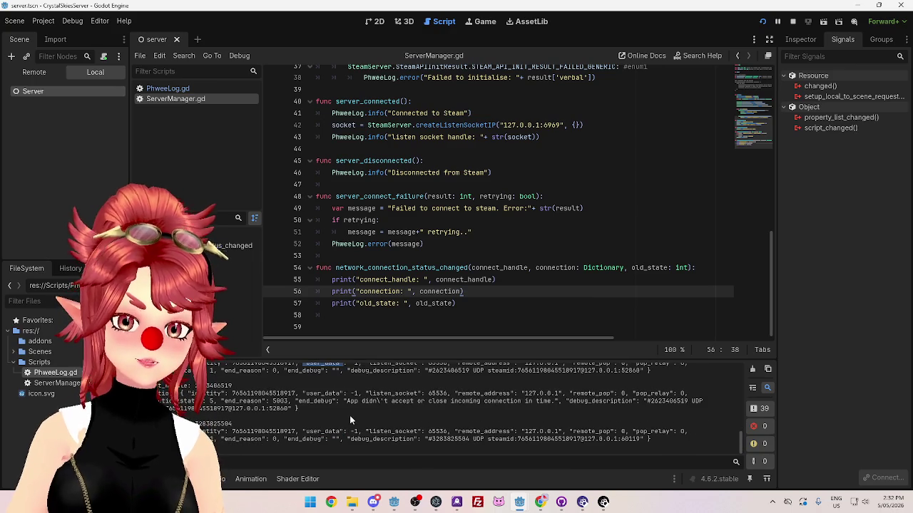
{"action": "scroll", "coordinate": [354, 428], "scroll_direction": "up", "scroll_amount": 2}
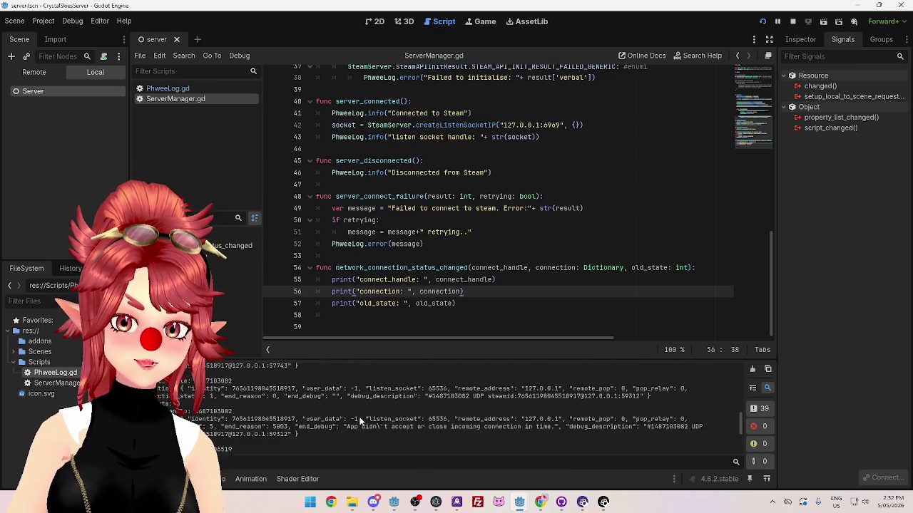
{"action": "scroll", "coordinate": [354, 428], "scroll_direction": "down", "scroll_amount": 2}
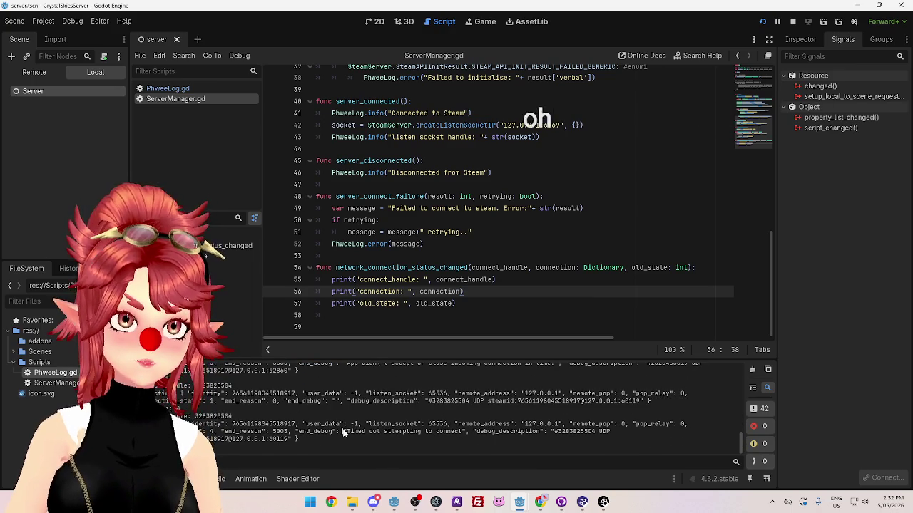
{"action": "mouse_move", "coordinate": [303, 393]}
{"action": "left_mouse_down"}
{"action": "mouse_move", "coordinate": [685, 397]}
{"action": "mouse_move", "coordinate": [158, 393]}
{"action": "left_mouse_up"}
{"action": "left_click_drag", "start_coordinate": [299, 393], "coordinate": [363, 393]}
{"action": "left_click", "coordinate": [309, 399]}
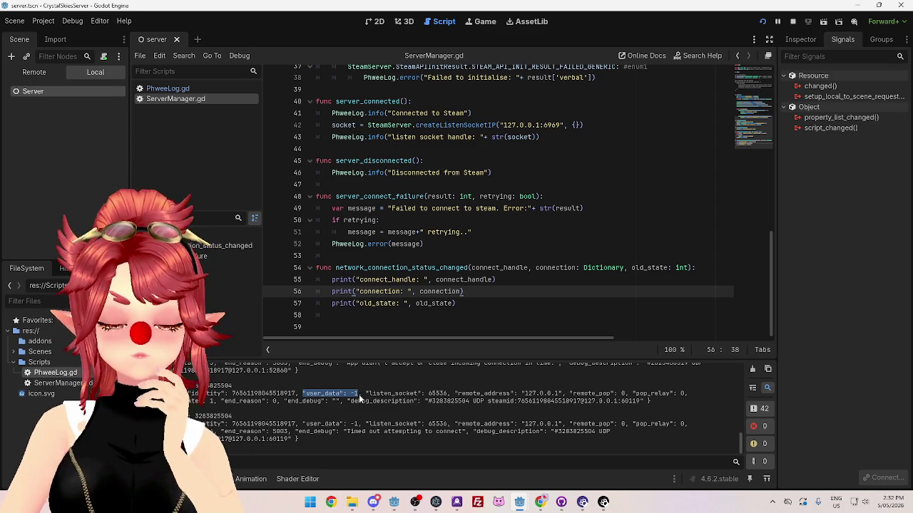
{"action": "left_click", "coordinate": [539, 502]}
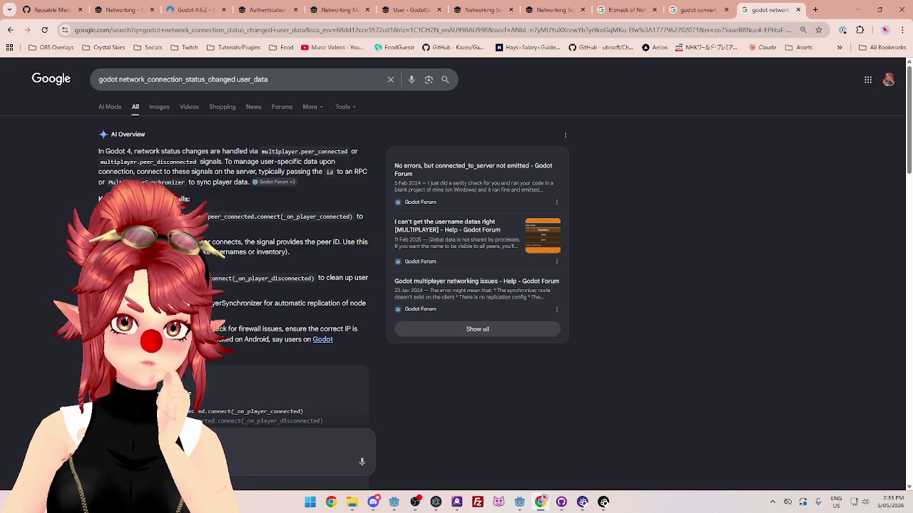
Read the AI overview's notes on usernames/inventory data and the signal providing the peer ID
{"action": "mouse_move", "coordinate": [271, 251]}
{"action": "left_mouse_down"}
{"action": "mouse_move", "coordinate": [251, 252]}
{"action": "mouse_move", "coordinate": [251, 243]}
{"action": "mouse_move", "coordinate": [202, 251]}
{"action": "left_mouse_up"}
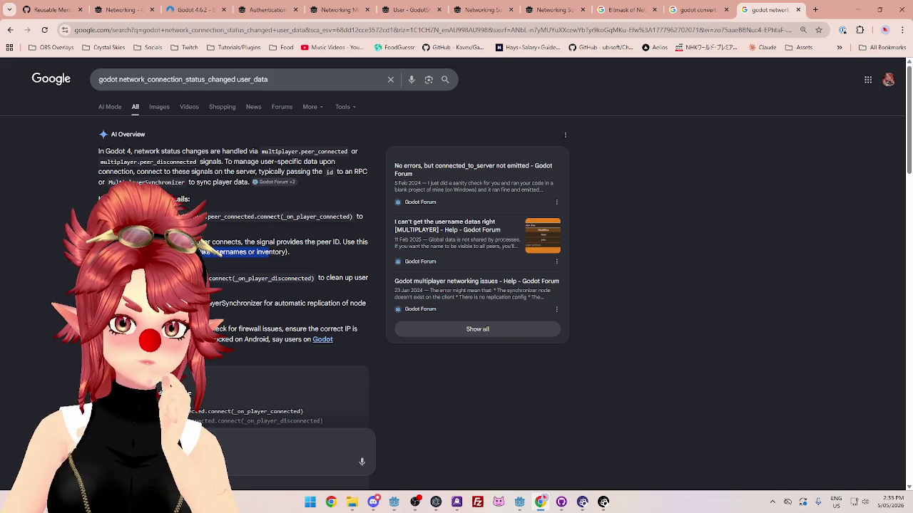
{"action": "left_click", "coordinate": [212, 253]}
{"action": "left_click_drag", "start_coordinate": [254, 243], "coordinate": [361, 240]}
{"action": "left_click", "coordinate": [361, 241]}
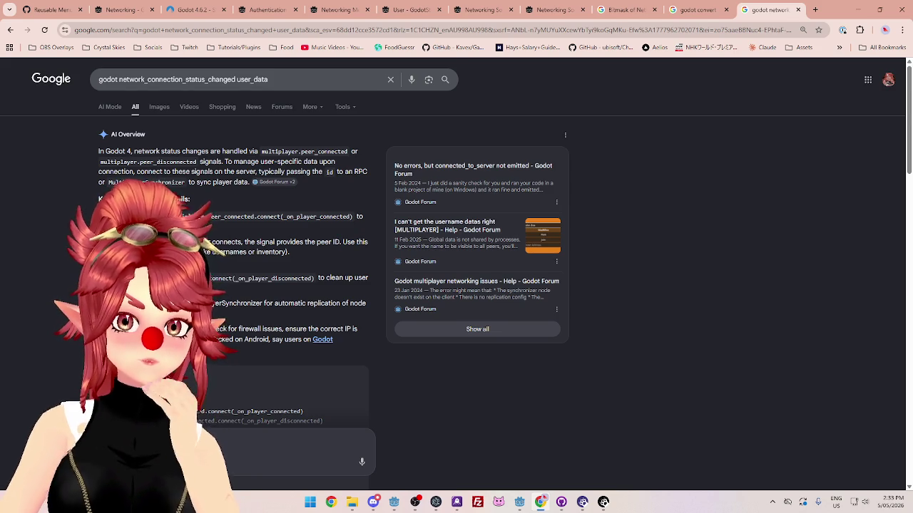
{"action": "scroll", "coordinate": [235, 286], "scroll_direction": "down", "scroll_amount": 2}
{"action": "left_click_drag", "start_coordinate": [145, 160], "coordinate": [171, 161]}
{"action": "scroll", "coordinate": [236, 285], "scroll_direction": "down", "scroll_amount": 1}
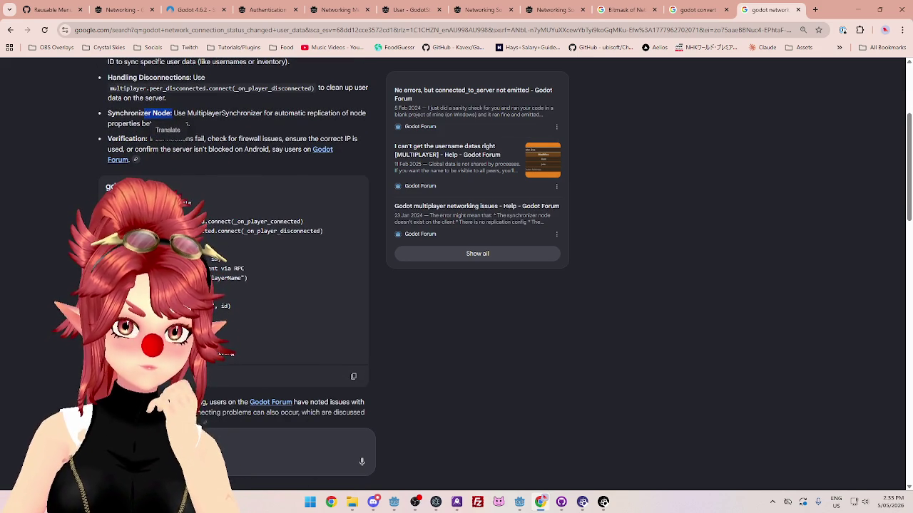
{"action": "scroll", "coordinate": [236, 285], "scroll_direction": "down", "scroll_amount": 5}
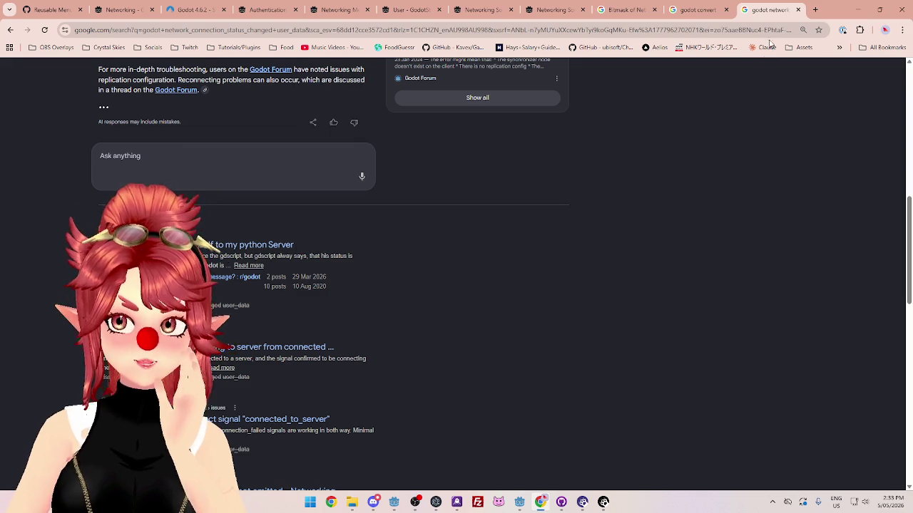
Close the Google search and network bitmask tabs and return to the Godot server window
{"action": "left_click", "coordinate": [798, 10]}
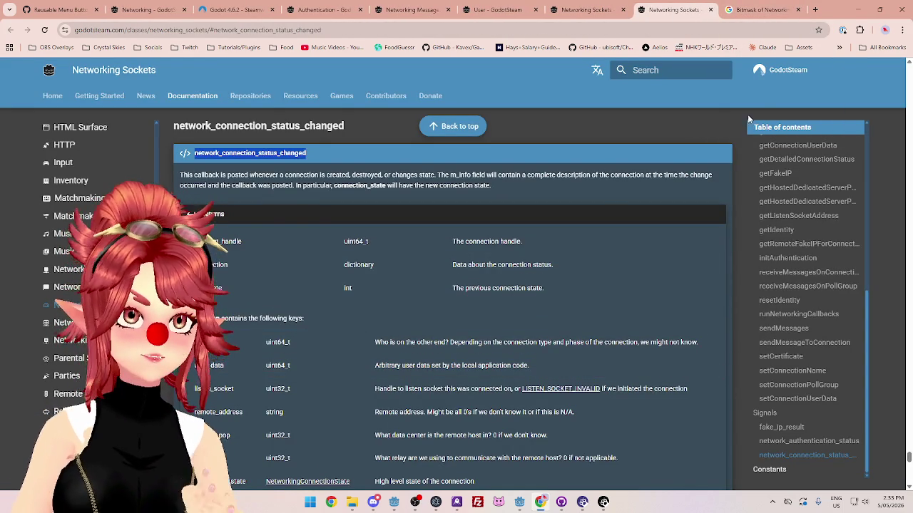
{"action": "left_click", "coordinate": [798, 10]}
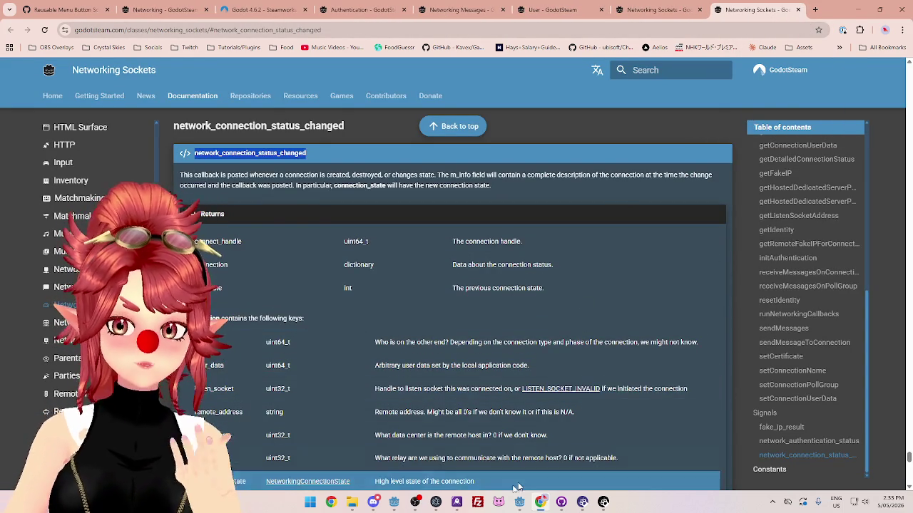
{"action": "left_click", "coordinate": [519, 507]}
{"action": "left_click", "coordinate": [455, 465]}
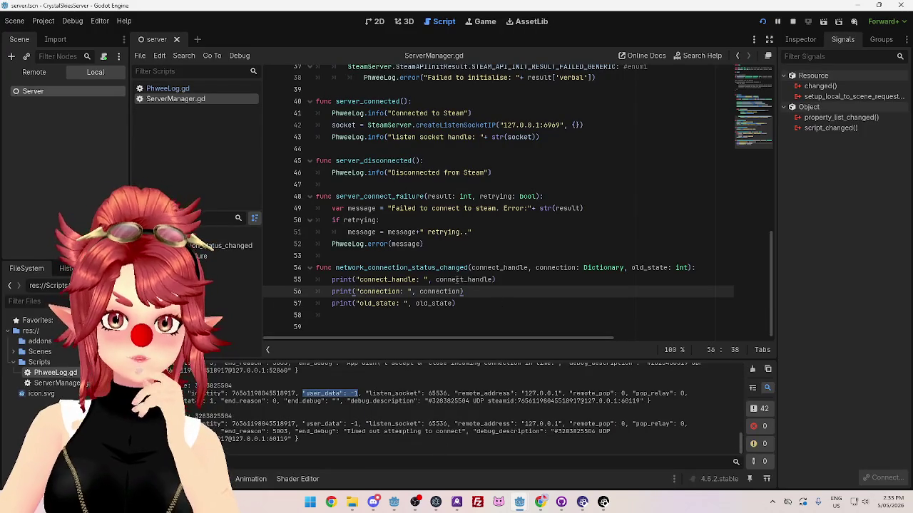
Stop the running client game from the main_menu project window
{"action": "mouse_move", "coordinate": [517, 502]}
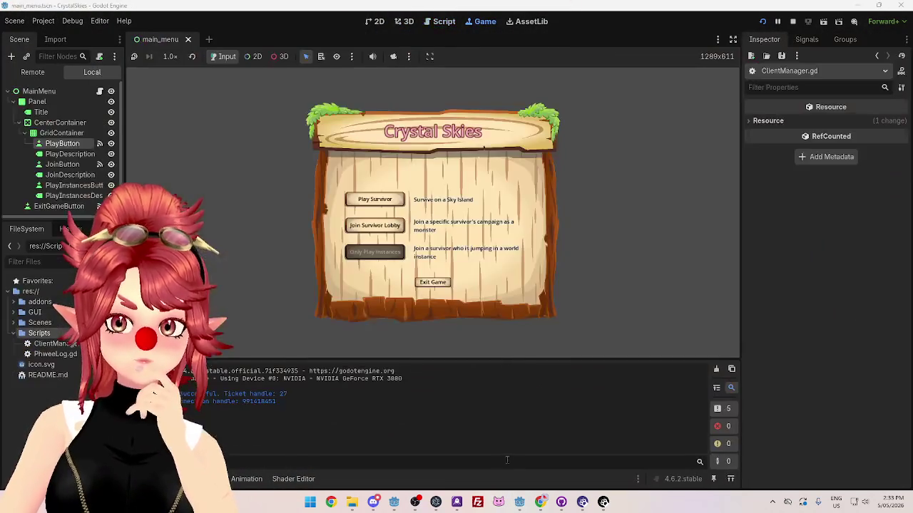
{"action": "left_click", "coordinate": [525, 455]}
{"action": "key", "text": "F8"}
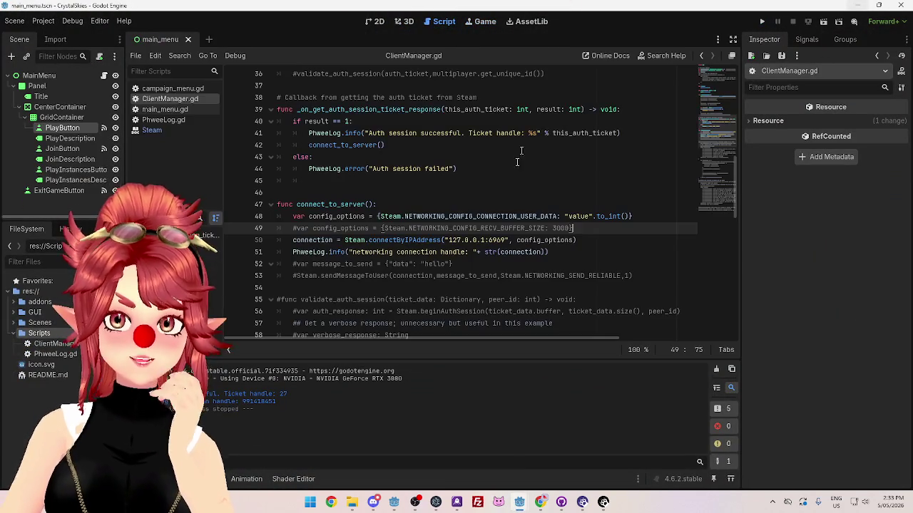
Empty line 48's config_options dictionary to {}, save, and relaunch the game
{"action": "left_click_drag", "start_coordinate": [579, 228], "coordinate": [267, 219]}
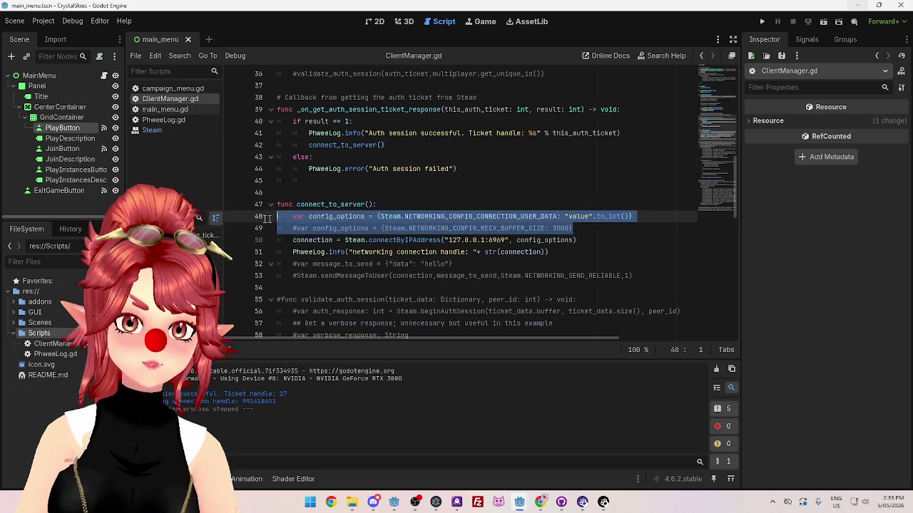
{"action": "key", "text": "shift+Down"}
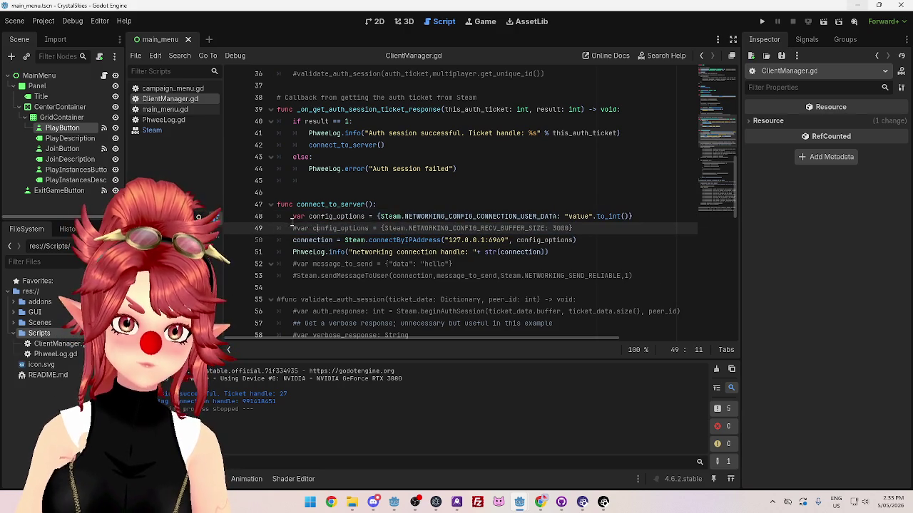
{"action": "left_click", "coordinate": [625, 216]}
{"action": "left_click_drag", "start_coordinate": [629, 216], "coordinate": [382, 216]}
{"action": "key", "text": "BackSpace"}
{"action": "left_click", "coordinate": [518, 207]}
{"action": "key", "text": "ctrl+s"}
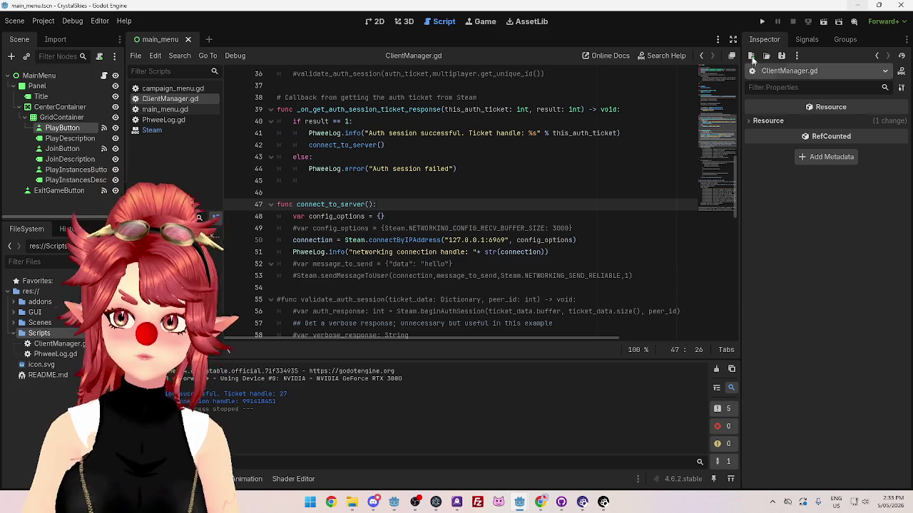
{"action": "key", "text": "F5"}
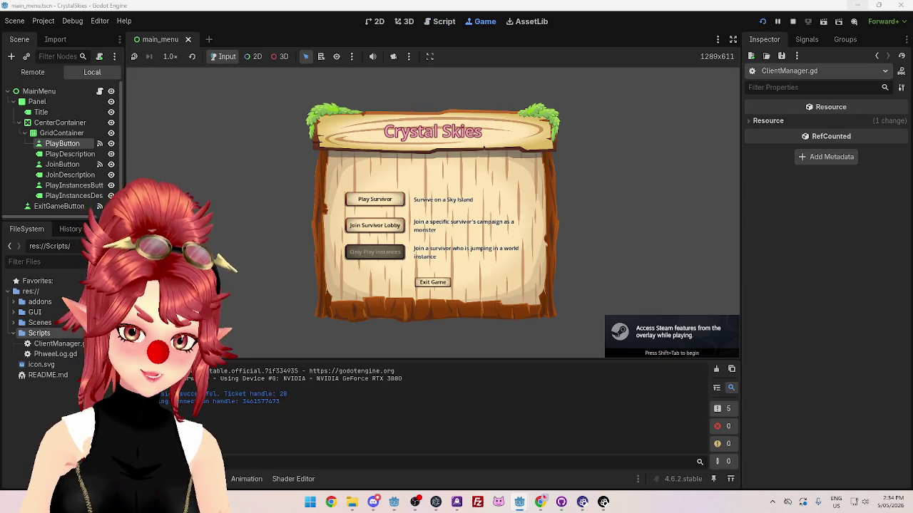
Check the newest connection entries in the server's Output log
{"action": "mouse_move", "coordinate": [518, 505]}
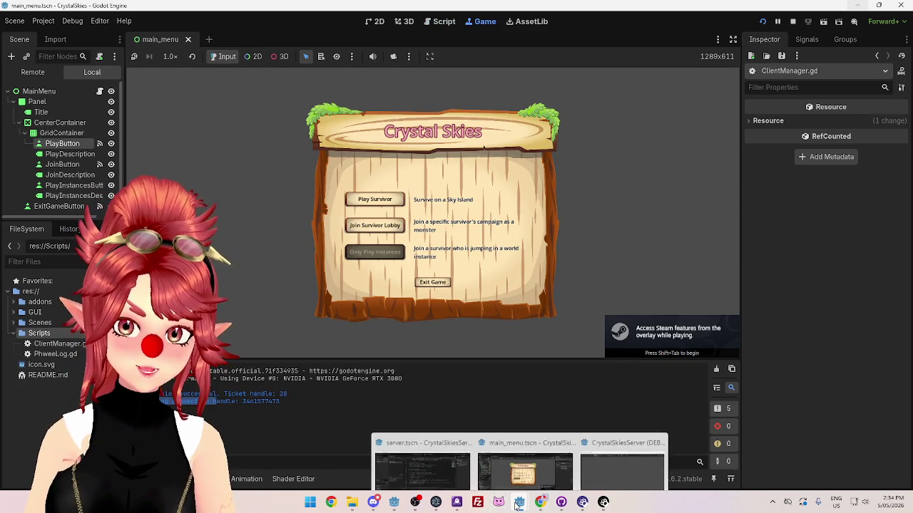
{"action": "left_click", "coordinate": [481, 433]}
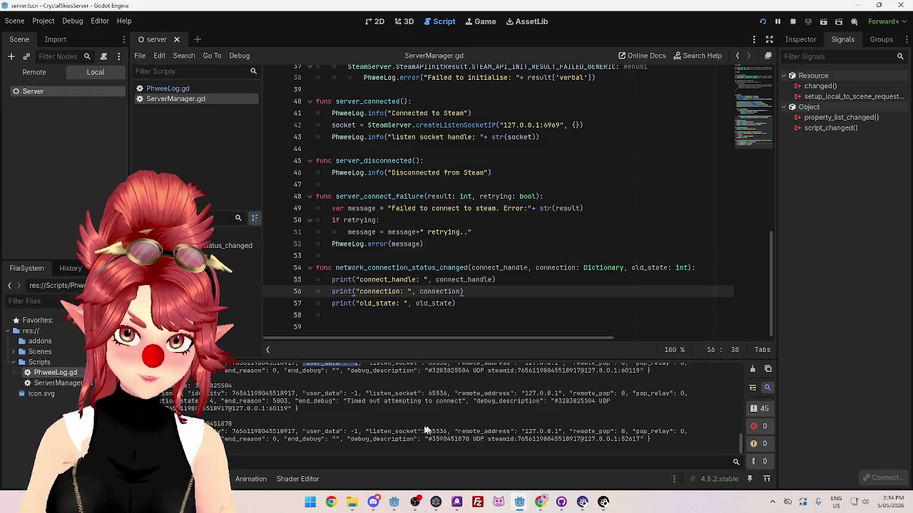
{"action": "left_click_drag", "start_coordinate": [242, 433], "coordinate": [296, 432]}
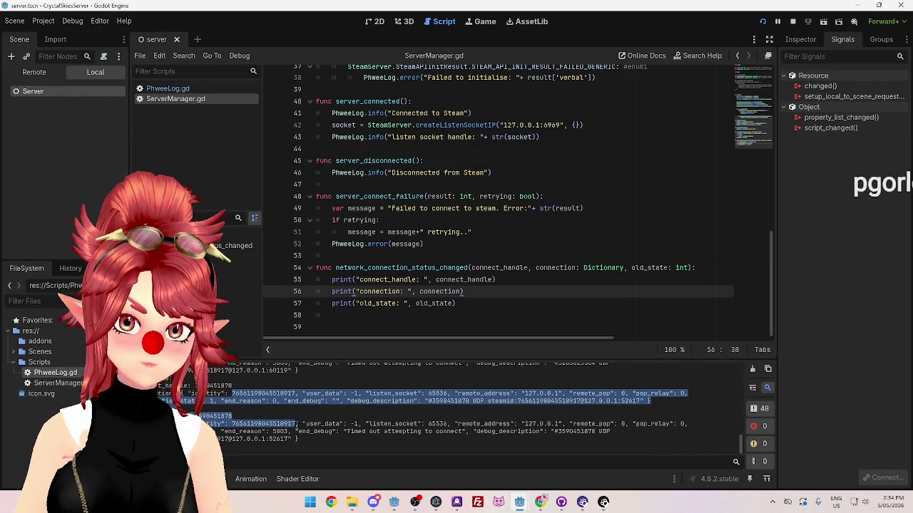
{"action": "left_click", "coordinate": [232, 425]}
{"action": "left_click_drag", "start_coordinate": [232, 425], "coordinate": [254, 425]}
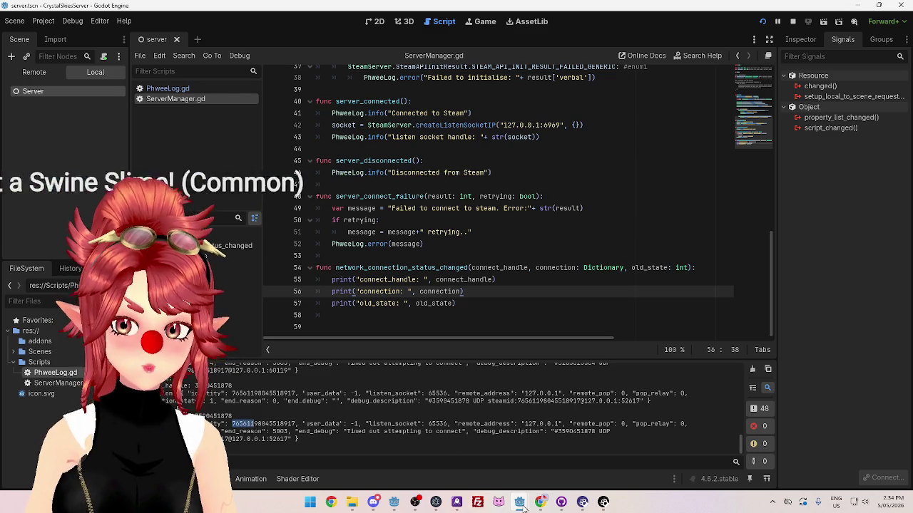
Stop the client test run from the main_menu Godot window
{"action": "mouse_move", "coordinate": [519, 502]}
{"action": "left_click", "coordinate": [543, 451]}
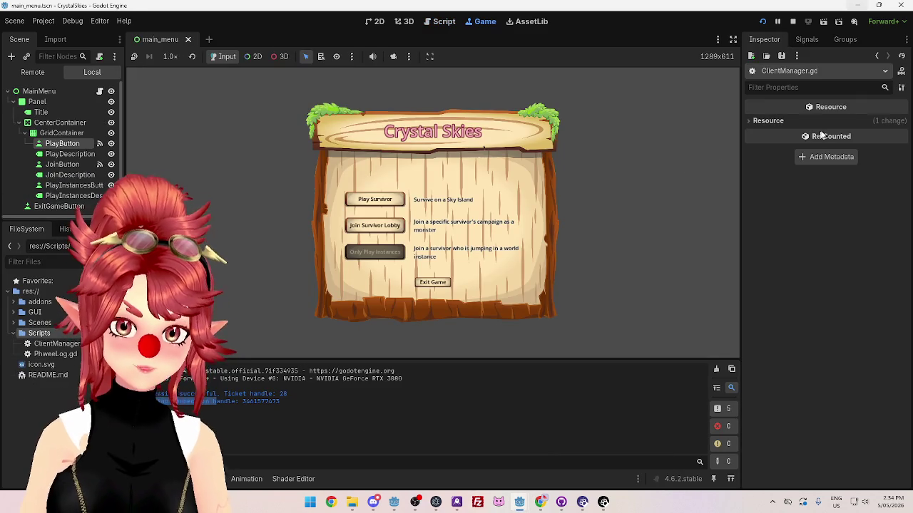
{"action": "left_click", "coordinate": [792, 22]}
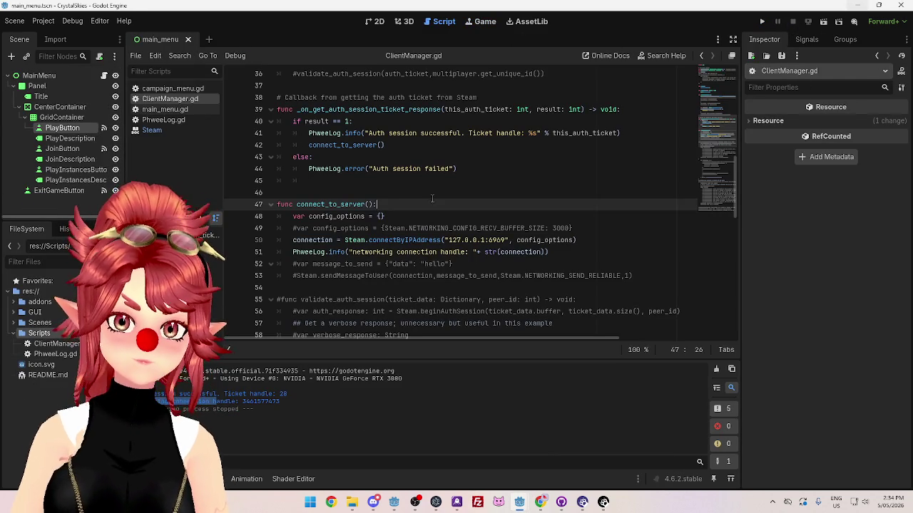
Uncomment the client script's steam_id lines 25–26
{"action": "scroll", "coordinate": [399, 226], "scroll_direction": "up", "scroll_amount": 3}
{"action": "scroll", "coordinate": [399, 226], "scroll_direction": "up", "scroll_amount": 4}
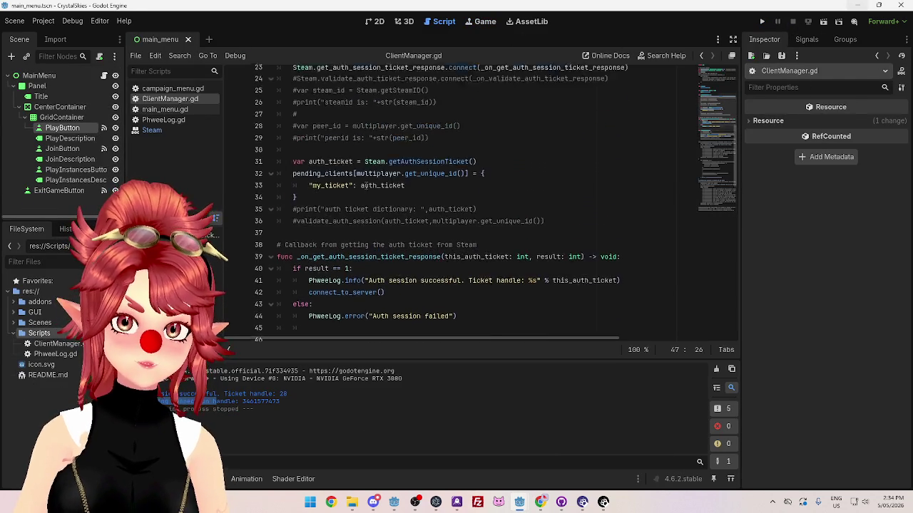
{"action": "left_click", "coordinate": [297, 170]}
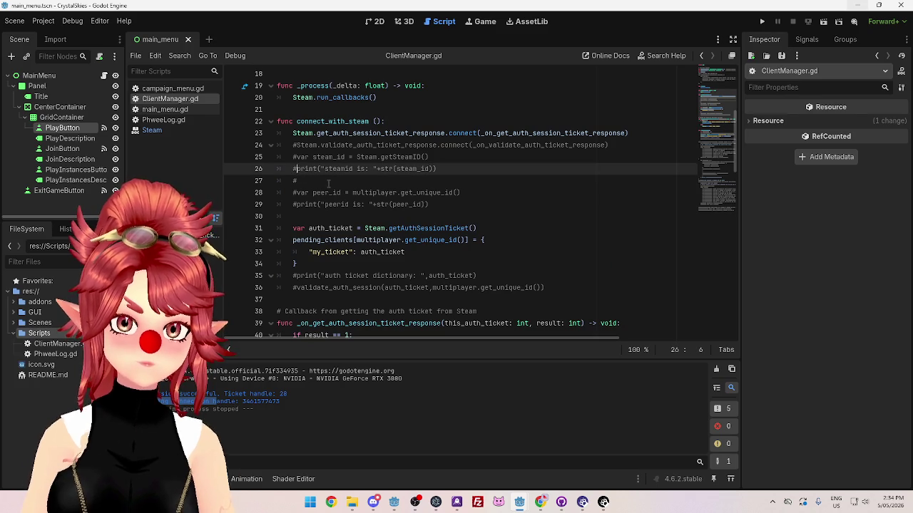
{"action": "key", "text": "ctrl+k"}
{"action": "key", "text": "Up"}
{"action": "key", "text": "ctrl+k"}
{"action": "left_click", "coordinate": [426, 192]}
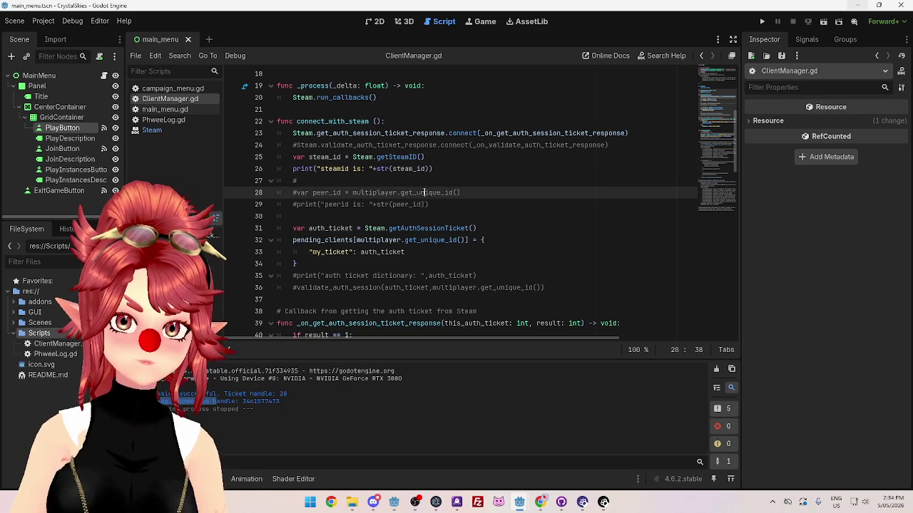
Run the client project, stop the server, and select its latest connection-timeout log entry (end_reason 5003)
{"action": "left_click", "coordinate": [762, 23]}
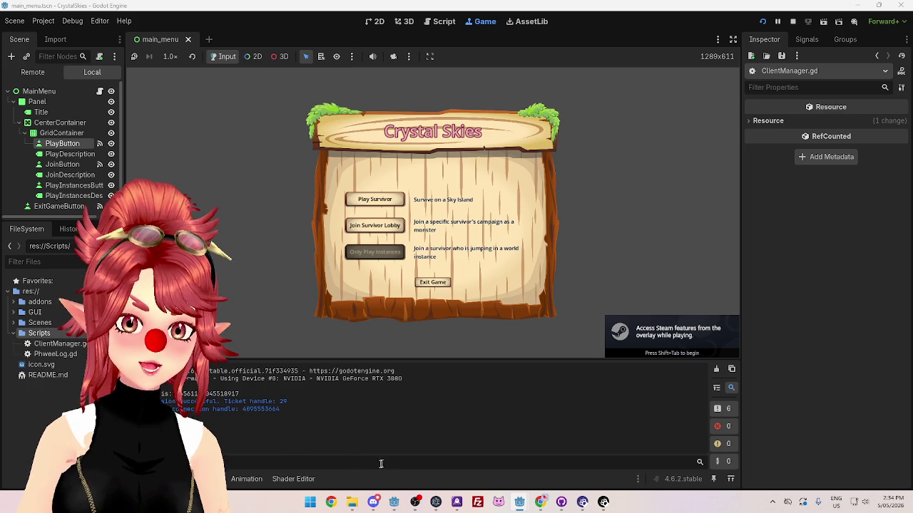
{"action": "mouse_move", "coordinate": [519, 502]}
{"action": "left_click", "coordinate": [434, 463]}
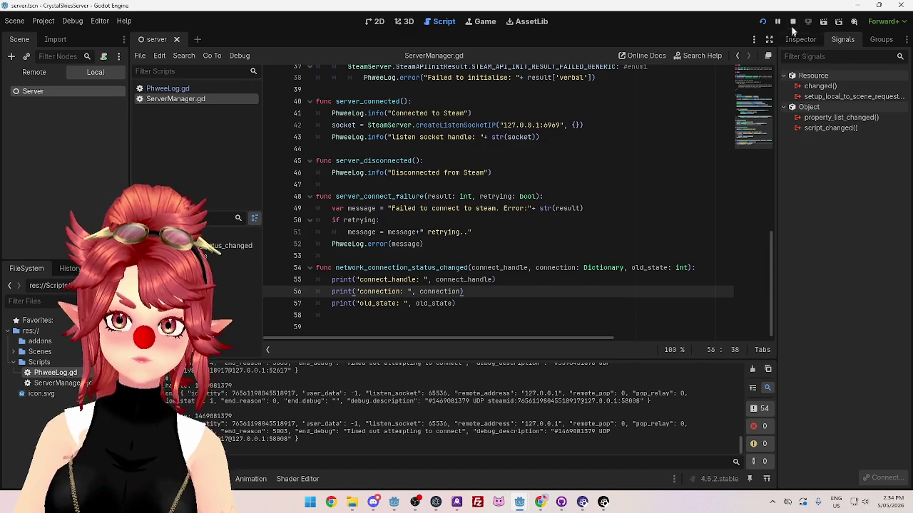
{"action": "key", "text": "F8"}
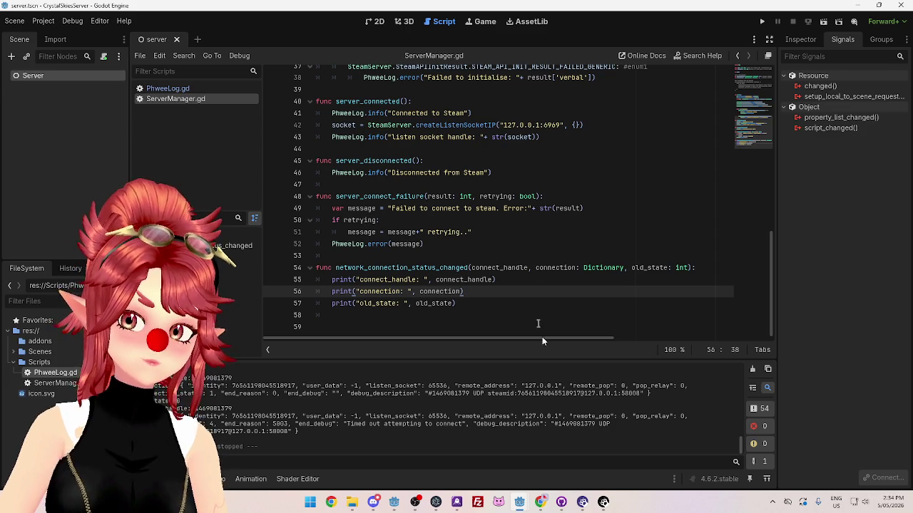
{"action": "scroll", "coordinate": [576, 313], "scroll_direction": "up", "scroll_amount": 10}
{"action": "scroll", "coordinate": [576, 313], "scroll_direction": "up", "scroll_amount": 3}
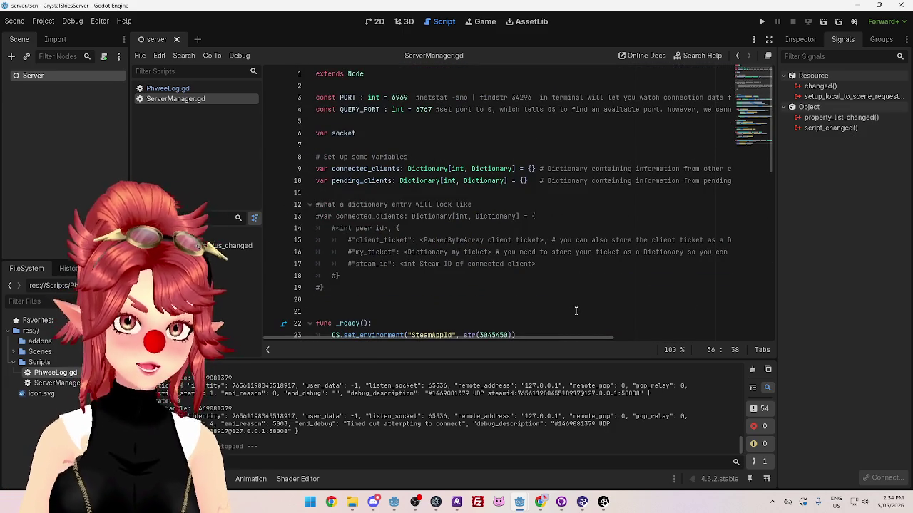
{"action": "scroll", "coordinate": [576, 311], "scroll_direction": "down", "scroll_amount": 12}
{"action": "mouse_move", "coordinate": [333, 430]}
{"action": "left_mouse_down"}
{"action": "mouse_move", "coordinate": [357, 417]}
{"action": "mouse_move", "coordinate": [371, 428]}
{"action": "mouse_move", "coordinate": [228, 419]}
{"action": "left_mouse_up"}
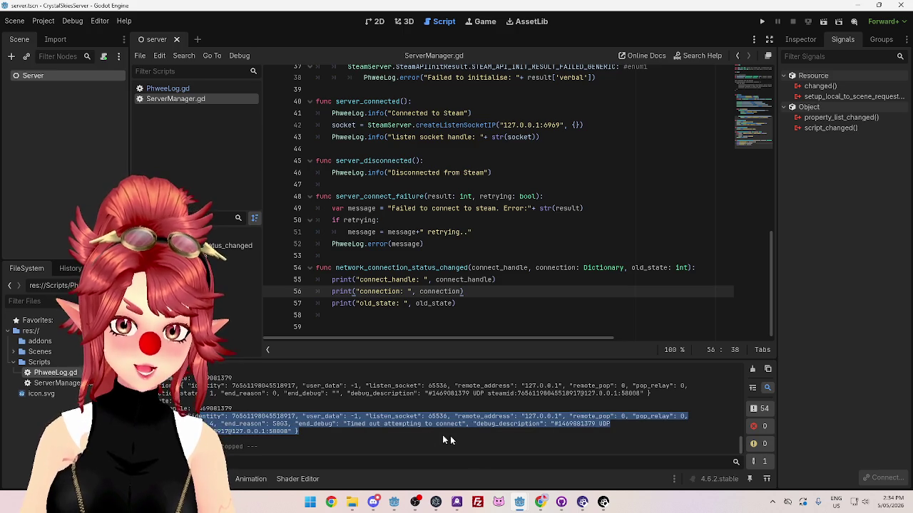
In the browser, read network_connection_status_changed, then open the other Networking Sockets tab
{"action": "left_click", "coordinate": [536, 503]}
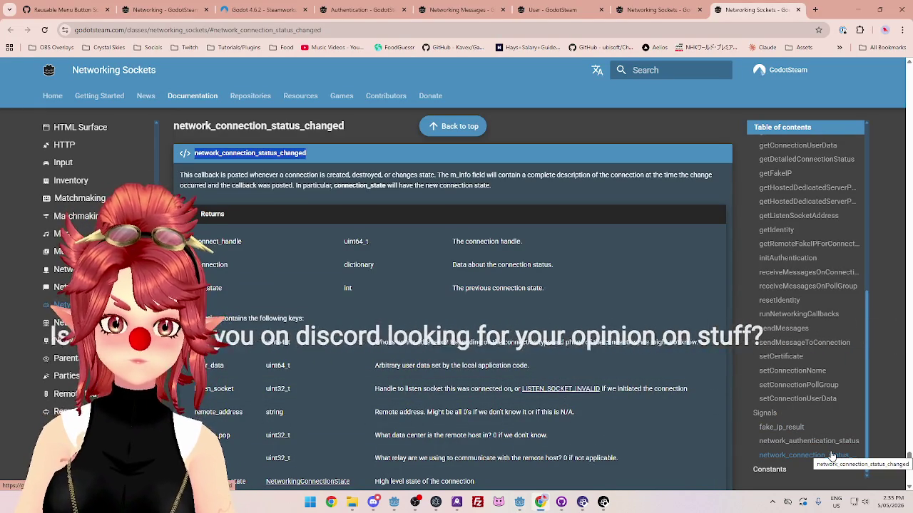
{"action": "scroll", "coordinate": [475, 300], "scroll_direction": "down", "scroll_amount": 3}
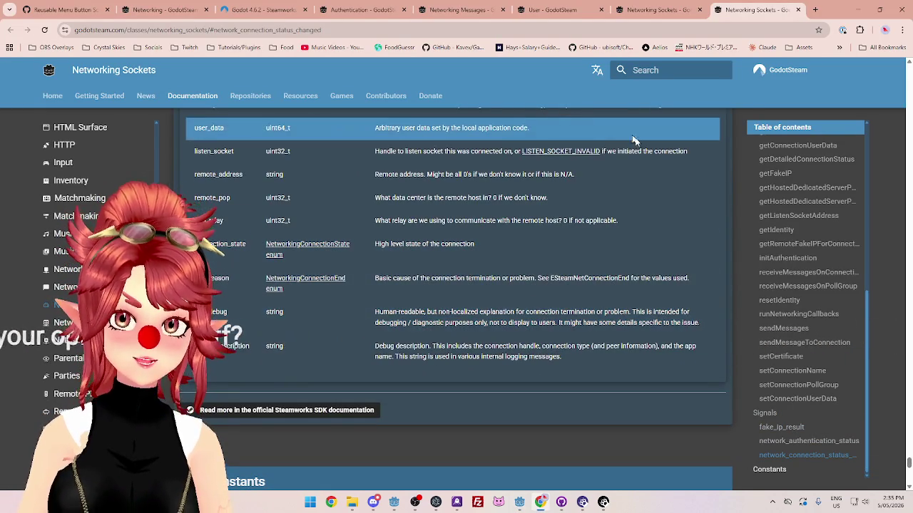
{"action": "left_click", "coordinate": [651, 10]}
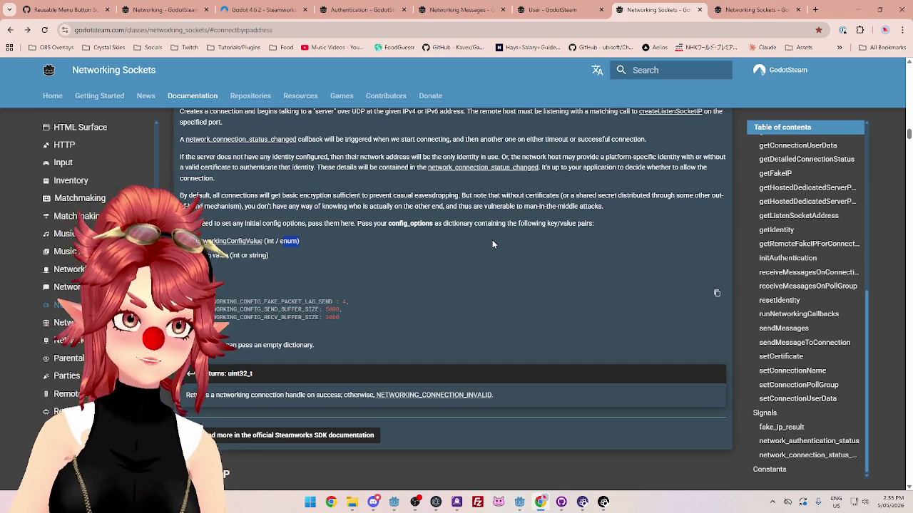
Highlight connectByIPAddress's paragraphs on connection identity, default encryption and config options
{"action": "scroll", "coordinate": [586, 270], "scroll_direction": "down", "scroll_amount": 1}
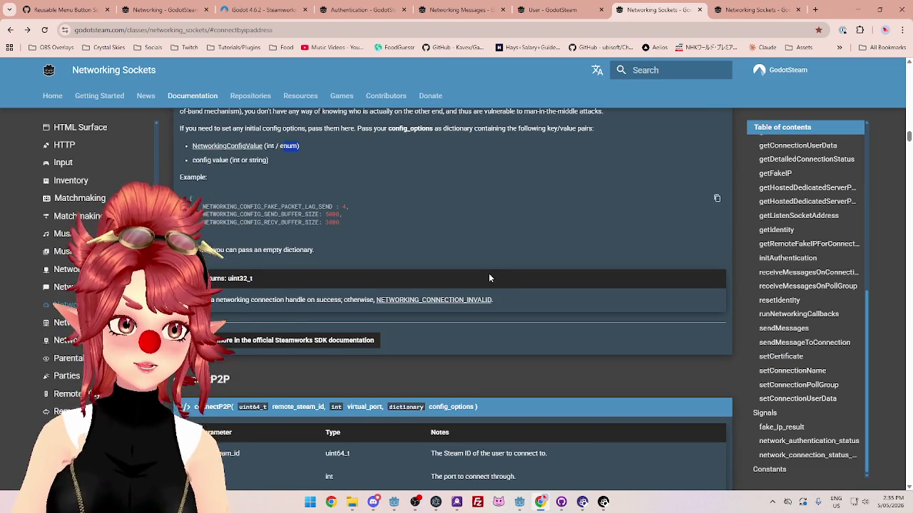
{"action": "scroll", "coordinate": [489, 279], "scroll_direction": "up", "scroll_amount": 1}
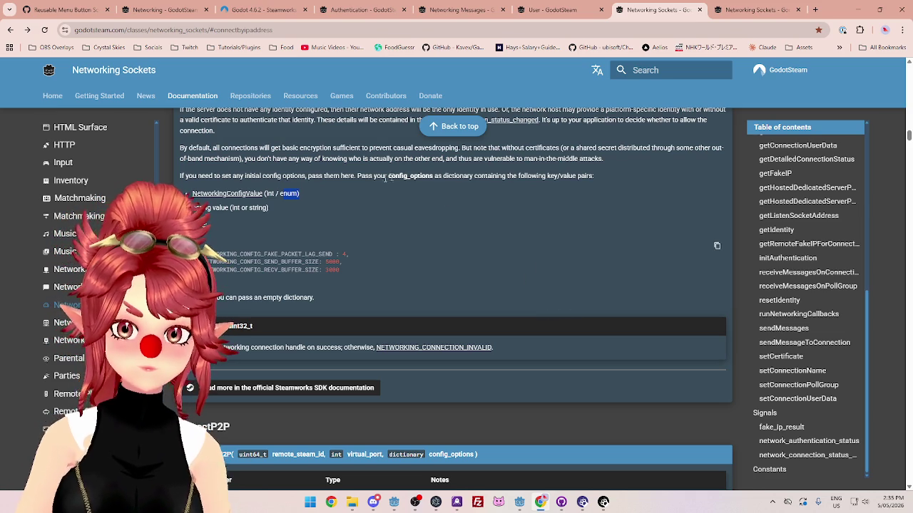
{"action": "left_click_drag", "start_coordinate": [528, 176], "coordinate": [340, 145]}
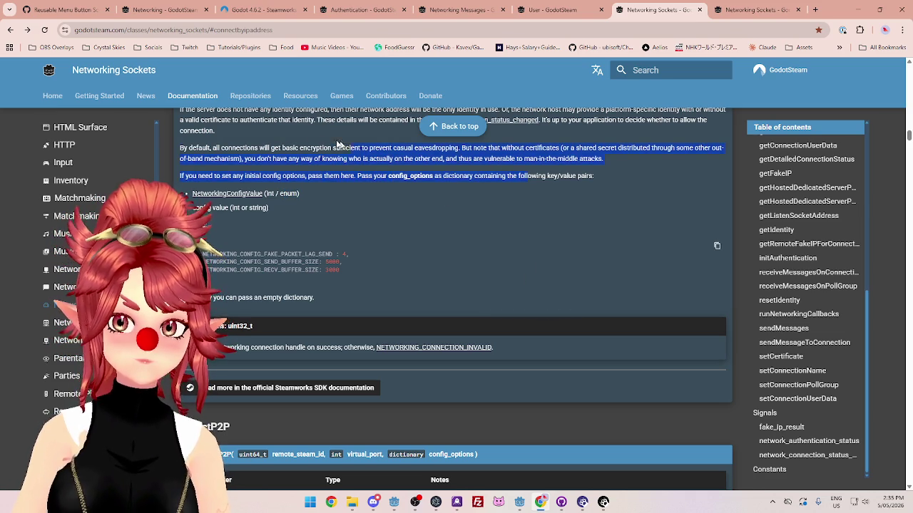
{"action": "left_click_drag", "start_coordinate": [460, 176], "coordinate": [336, 127]}
{"action": "left_click_drag", "start_coordinate": [473, 176], "coordinate": [327, 127]}
{"action": "left_click_drag", "start_coordinate": [484, 176], "coordinate": [333, 131]}
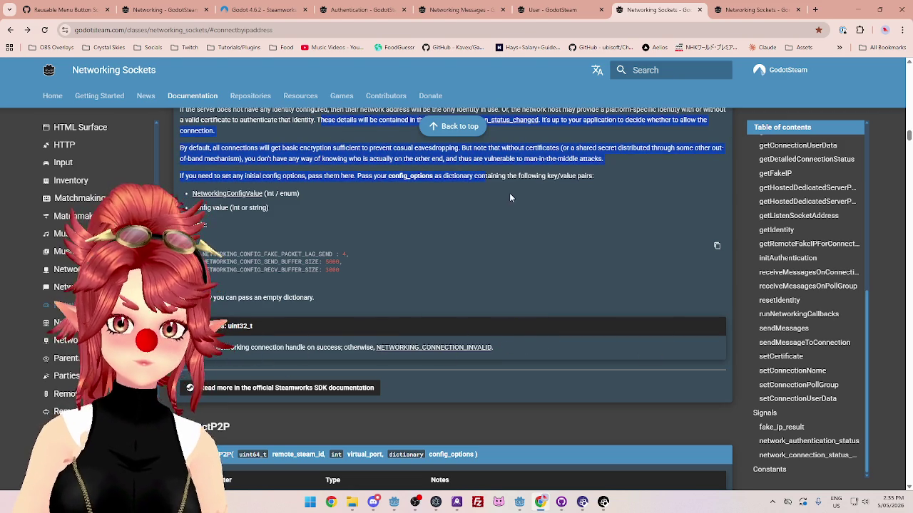
{"action": "left_click_drag", "start_coordinate": [503, 176], "coordinate": [301, 119]}
{"action": "left_click", "coordinate": [458, 197]}
{"action": "scroll", "coordinate": [458, 197], "scroll_direction": "down", "scroll_amount": 2}
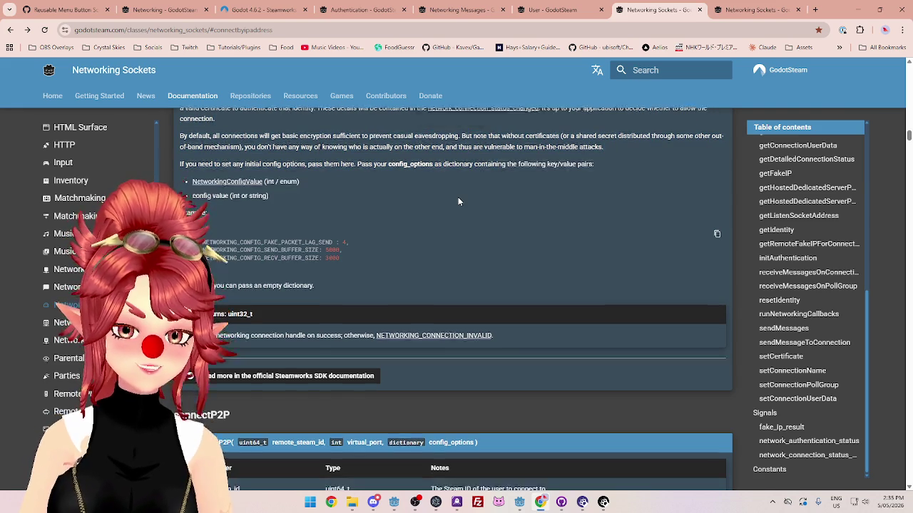
{"action": "scroll", "coordinate": [582, 208], "scroll_direction": "up", "scroll_amount": 2}
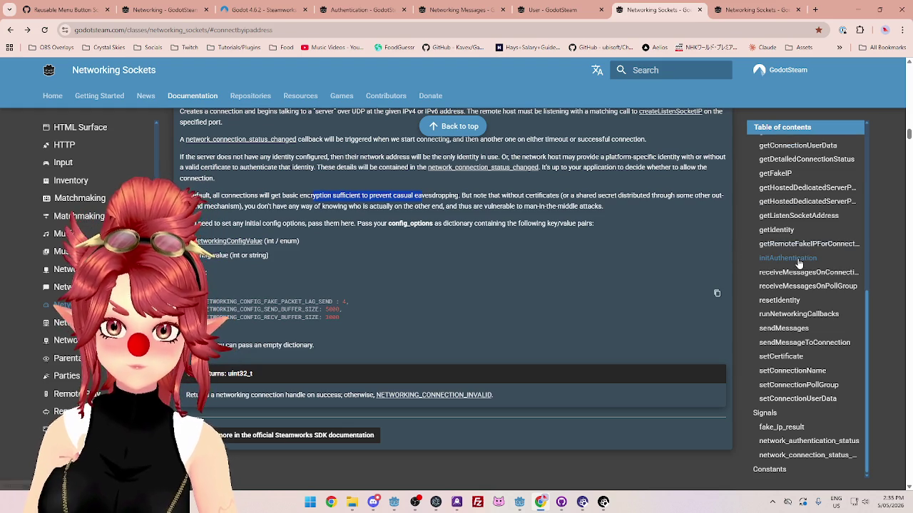
{"action": "scroll", "coordinate": [799, 265], "scroll_direction": "up", "scroll_amount": 1}
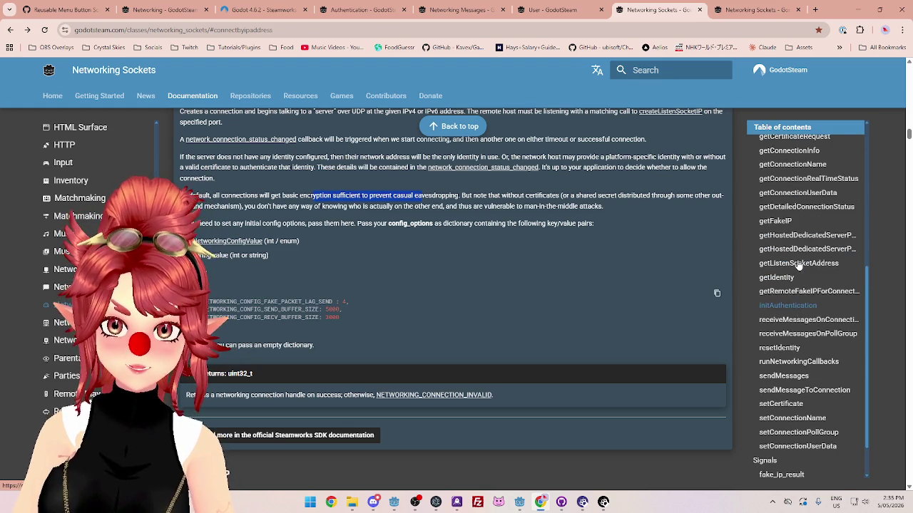
Highlight initAuthentication's description, including the CA certificates sentence and the note against calling it
{"action": "left_click", "coordinate": [802, 310]}
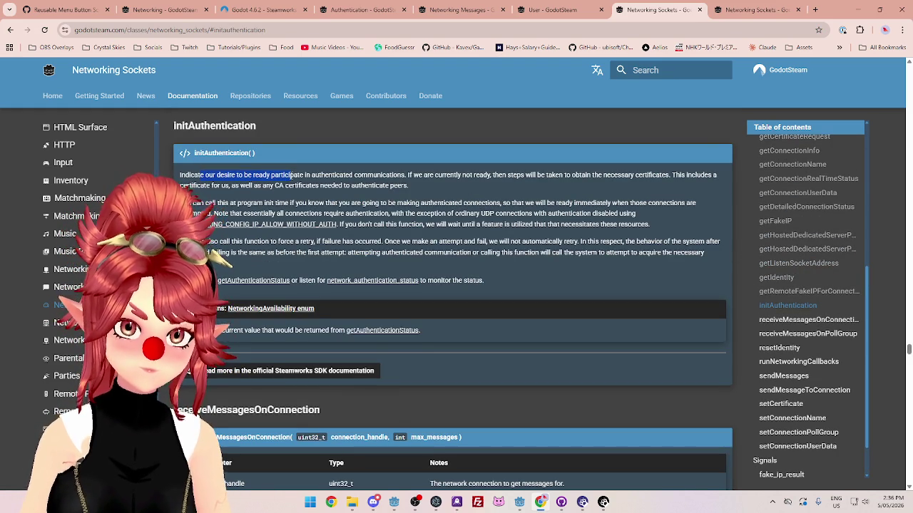
{"action": "left_click_drag", "start_coordinate": [436, 176], "coordinate": [604, 179]}
{"action": "mouse_move", "coordinate": [212, 186]}
{"action": "left_mouse_down"}
{"action": "mouse_move", "coordinate": [333, 185]}
{"action": "mouse_move", "coordinate": [356, 204]}
{"action": "mouse_move", "coordinate": [441, 213]}
{"action": "left_mouse_up"}
{"action": "left_click_drag", "start_coordinate": [360, 224], "coordinate": [447, 223]}
{"action": "left_click_drag", "start_coordinate": [257, 243], "coordinate": [713, 254]}
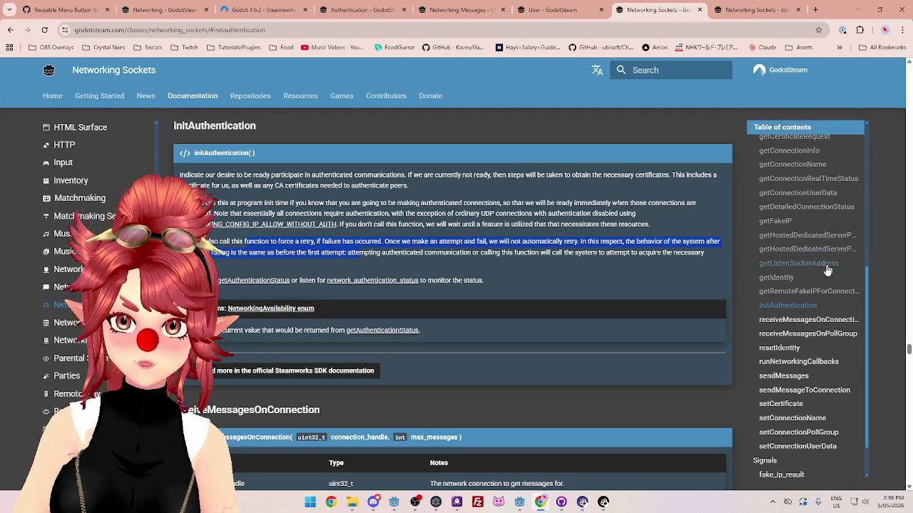
{"action": "scroll", "coordinate": [820, 260], "scroll_direction": "up", "scroll_amount": 1}
{"action": "scroll", "coordinate": [798, 206], "scroll_direction": "up", "scroll_amount": 5}
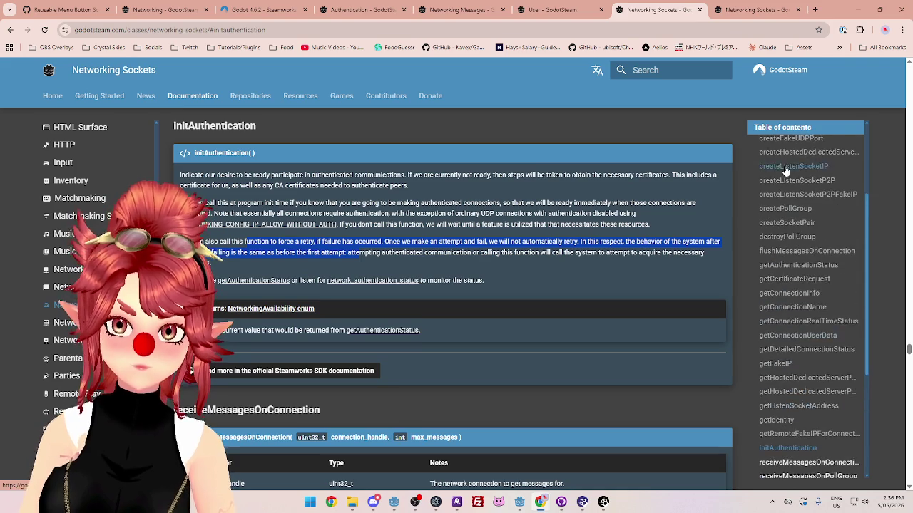
Return to connectByIPAddress and highlight the sentence about the remote host listening
{"action": "left_click", "coordinate": [787, 228]}
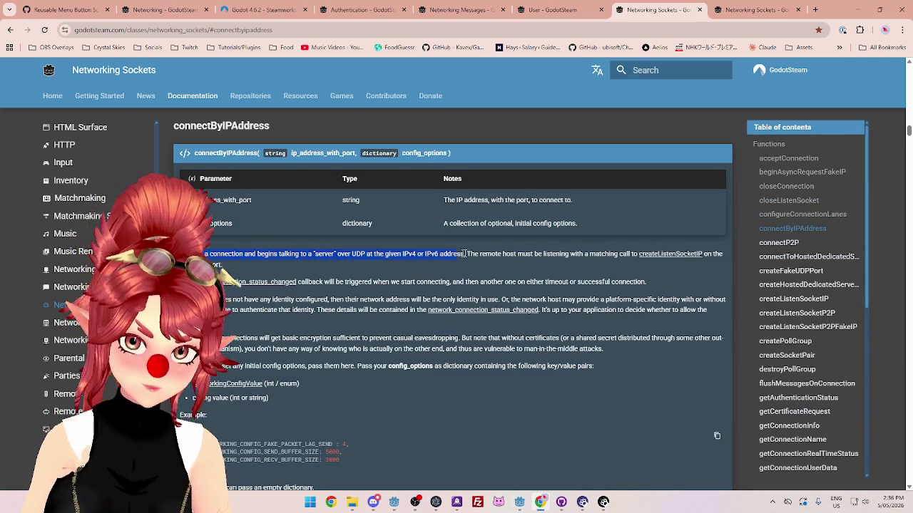
{"action": "left_click_drag", "start_coordinate": [468, 254], "coordinate": [599, 254]}
{"action": "left_click_drag", "start_coordinate": [485, 254], "coordinate": [605, 254]}
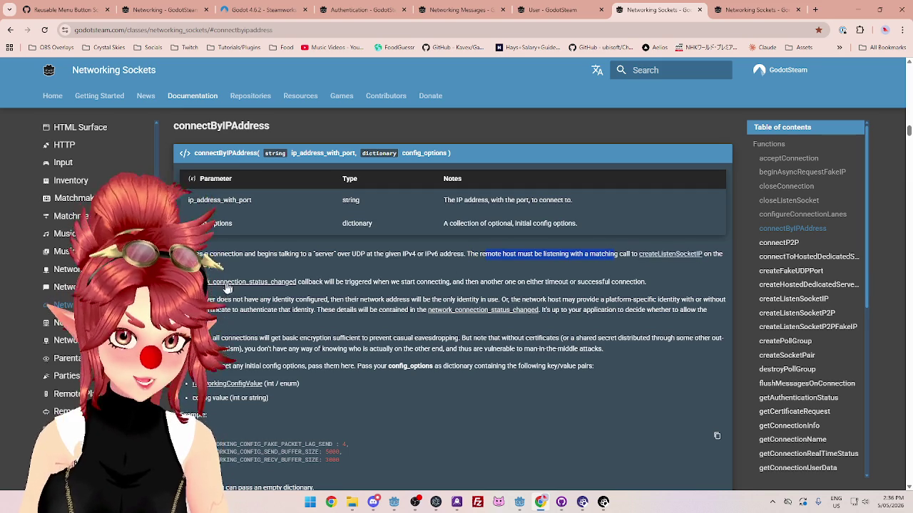
{"action": "left_click_drag", "start_coordinate": [311, 282], "coordinate": [364, 282]}
{"action": "scroll", "coordinate": [286, 285], "scroll_direction": "down", "scroll_amount": 1}
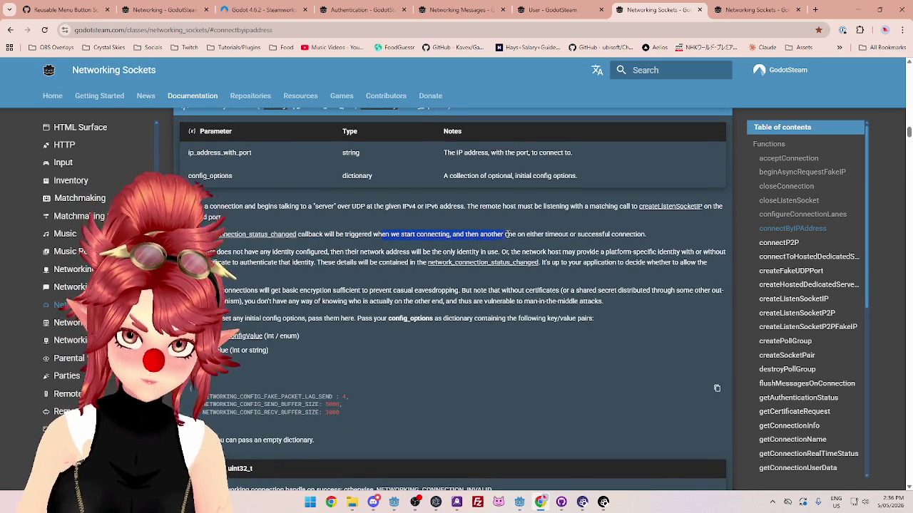
{"action": "left_click", "coordinate": [548, 235]}
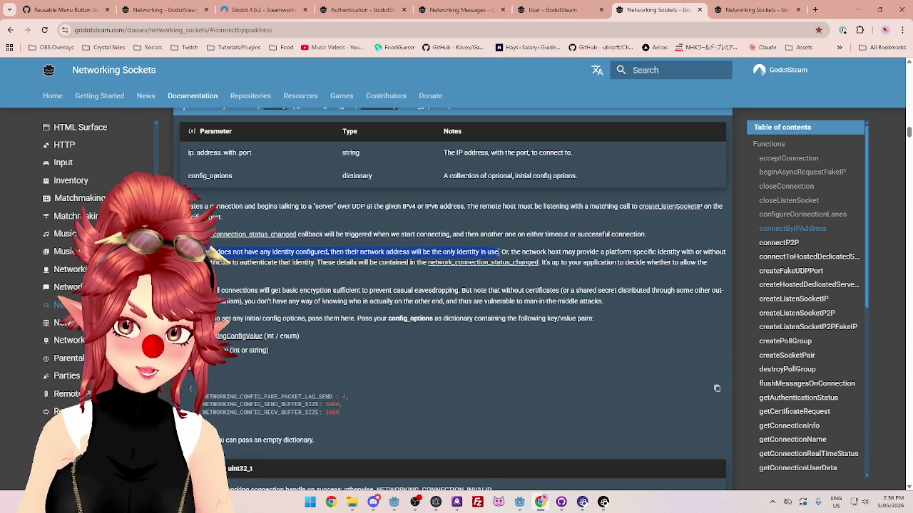
{"action": "left_click", "coordinate": [505, 251]}
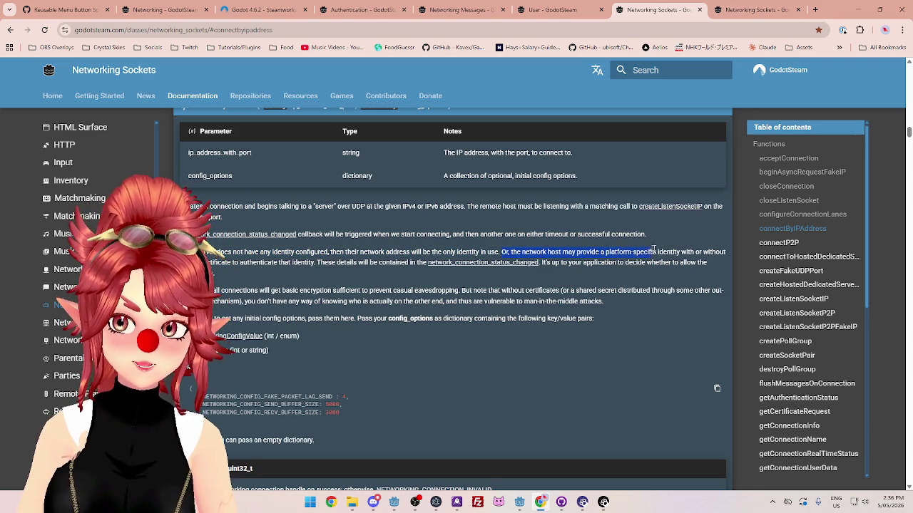
Highlight the identity, connection-allowing, default-encryption and shared-secret passages of connectByIPAddress
{"action": "left_click_drag", "start_coordinate": [682, 252], "coordinate": [723, 253]}
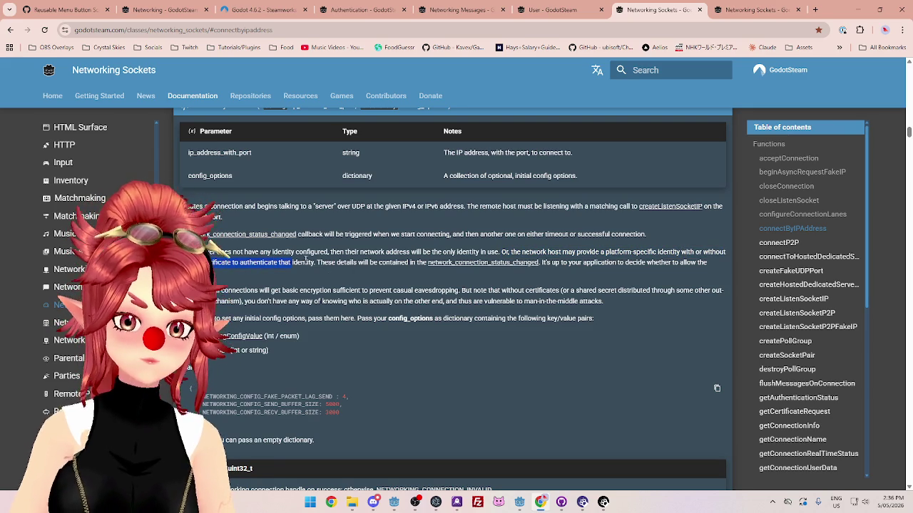
{"action": "mouse_move", "coordinate": [323, 262]}
{"action": "left_mouse_down"}
{"action": "mouse_move", "coordinate": [361, 253]}
{"action": "mouse_move", "coordinate": [409, 263]}
{"action": "left_mouse_up"}
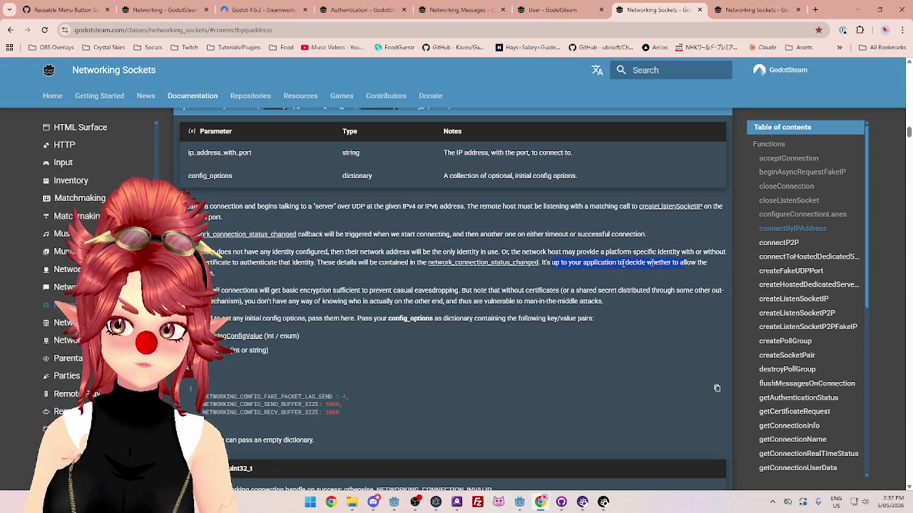
{"action": "left_click_drag", "start_coordinate": [221, 290], "coordinate": [255, 290]}
{"action": "left_click_drag", "start_coordinate": [320, 291], "coordinate": [485, 293]}
{"action": "left_click_drag", "start_coordinate": [580, 292], "coordinate": [693, 291]}
{"action": "left_click_drag", "start_coordinate": [255, 301], "coordinate": [308, 303]}
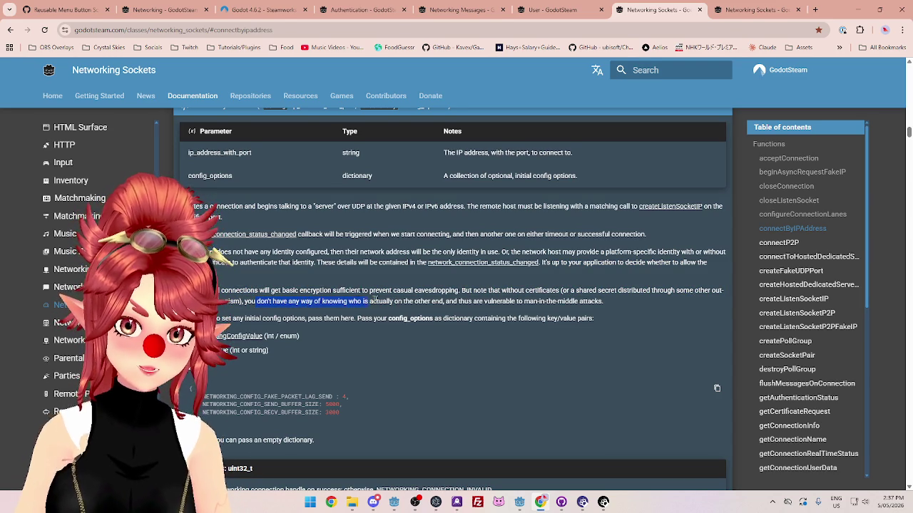
{"action": "scroll", "coordinate": [235, 307], "scroll_direction": "down", "scroll_amount": 1}
{"action": "left_click_drag", "start_coordinate": [212, 271], "coordinate": [228, 271]}
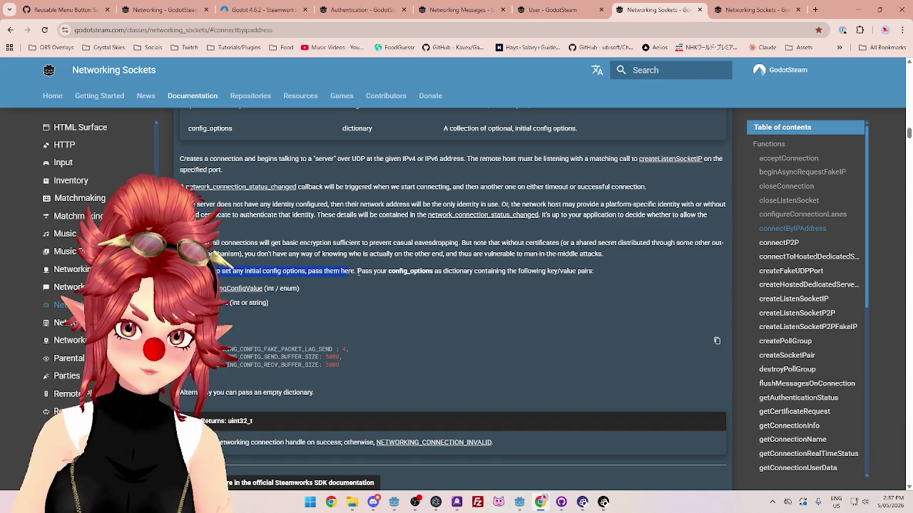
Highlight where connection details are reported and when the callback fires, then view the Authentication tutorial
{"action": "scroll", "coordinate": [371, 311], "scroll_direction": "down", "scroll_amount": 3}
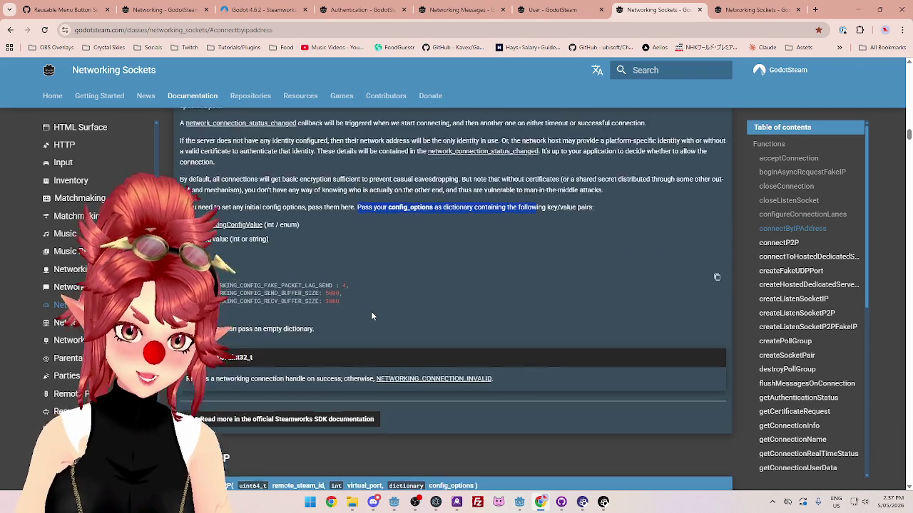
{"action": "scroll", "coordinate": [297, 316], "scroll_direction": "down", "scroll_amount": 1}
{"action": "scroll", "coordinate": [297, 315], "scroll_direction": "up", "scroll_amount": 1}
{"action": "scroll", "coordinate": [326, 303], "scroll_direction": "up", "scroll_amount": 3}
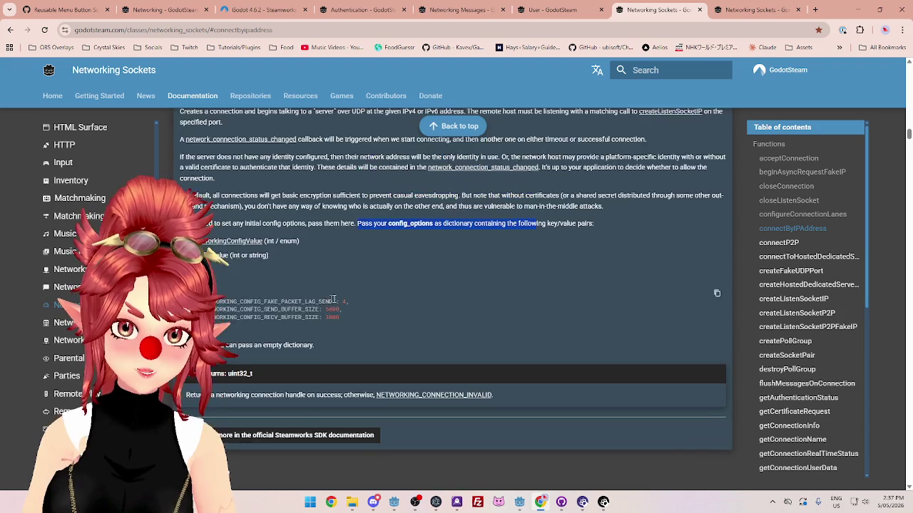
{"action": "left_click_drag", "start_coordinate": [317, 214], "coordinate": [408, 215]}
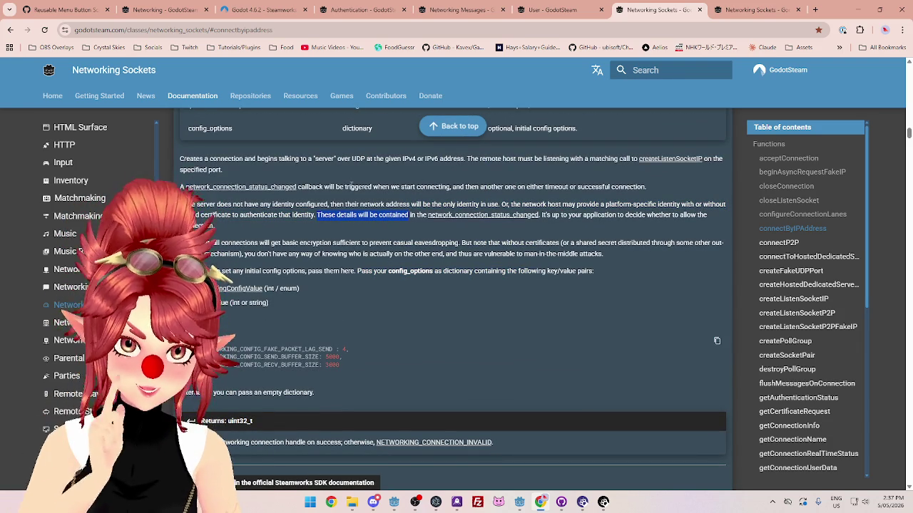
{"action": "left_click_drag", "start_coordinate": [345, 187], "coordinate": [524, 187]}
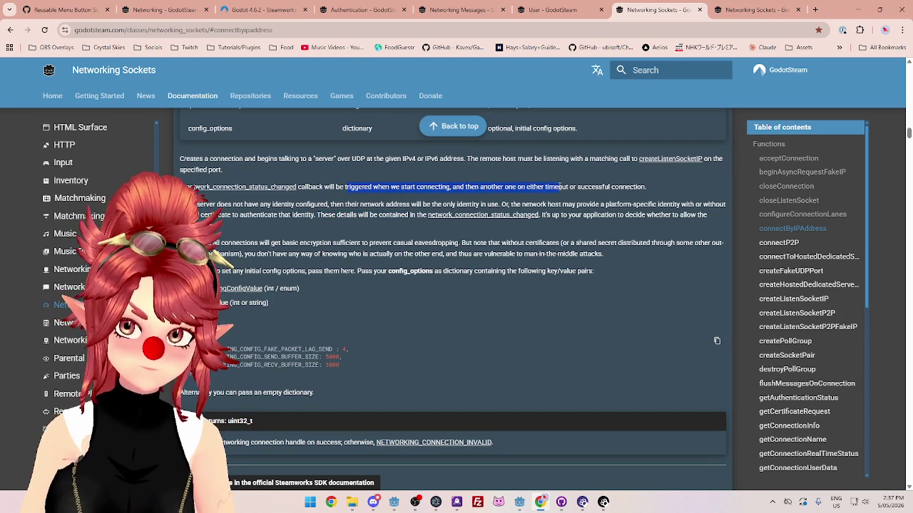
{"action": "left_click", "coordinate": [349, 15]}
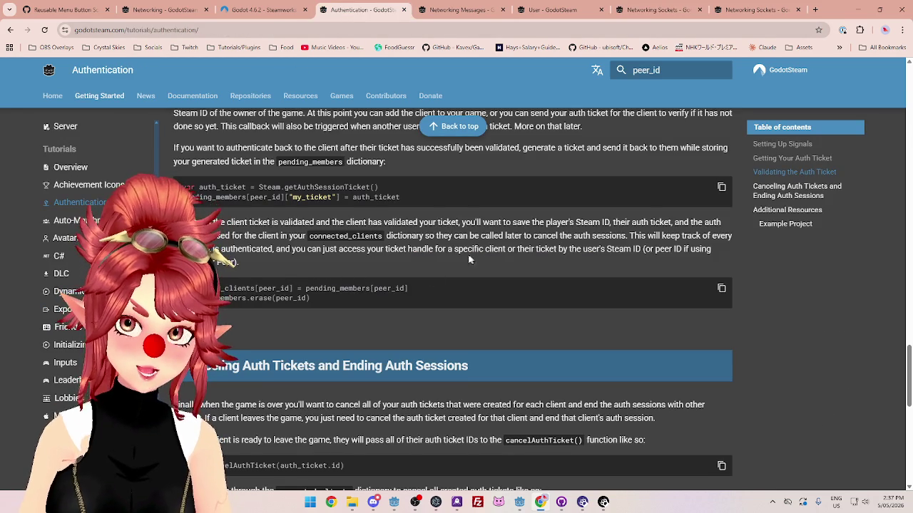
Highlight the Authentication tutorial's advice to pass the auth ticket along
{"action": "scroll", "coordinate": [453, 254], "scroll_direction": "down", "scroll_amount": 3}
{"action": "scroll", "coordinate": [450, 266], "scroll_direction": "up", "scroll_amount": 3}
{"action": "scroll", "coordinate": [450, 266], "scroll_direction": "up", "scroll_amount": 5}
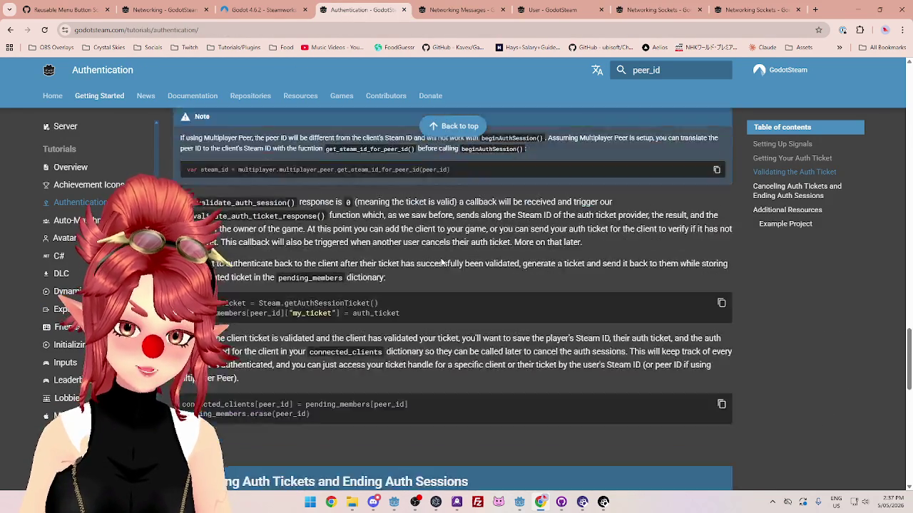
{"action": "scroll", "coordinate": [439, 256], "scroll_direction": "up", "scroll_amount": 5}
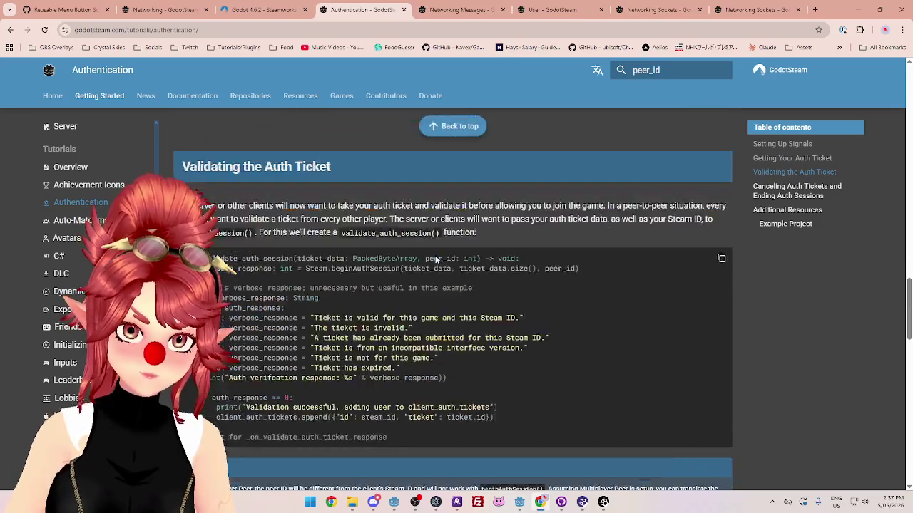
{"action": "scroll", "coordinate": [263, 172], "scroll_direction": "up", "scroll_amount": 2}
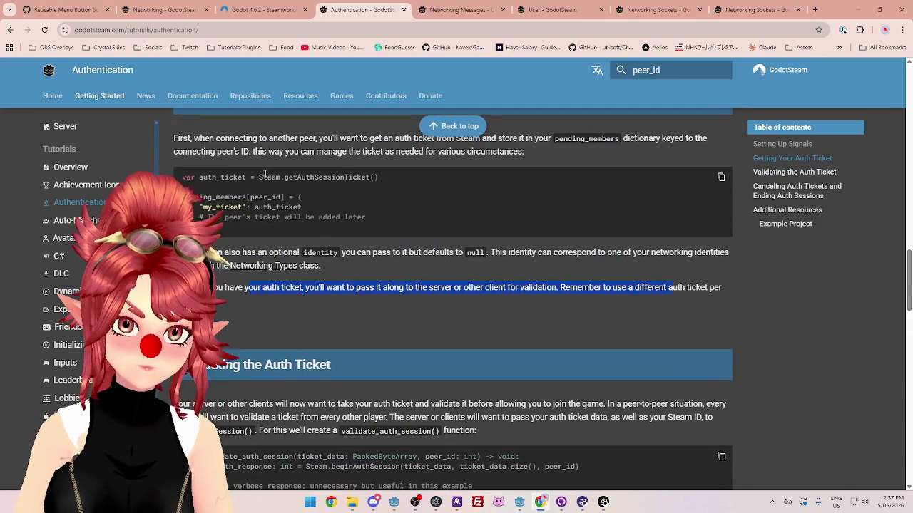
{"action": "mouse_move", "coordinate": [245, 287]}
{"action": "left_mouse_down"}
{"action": "mouse_move", "coordinate": [217, 288]}
{"action": "mouse_move", "coordinate": [473, 287]}
{"action": "left_mouse_up"}
{"action": "left_click", "coordinate": [369, 303]}
{"action": "left_click_drag", "start_coordinate": [305, 287], "coordinate": [539, 287]}
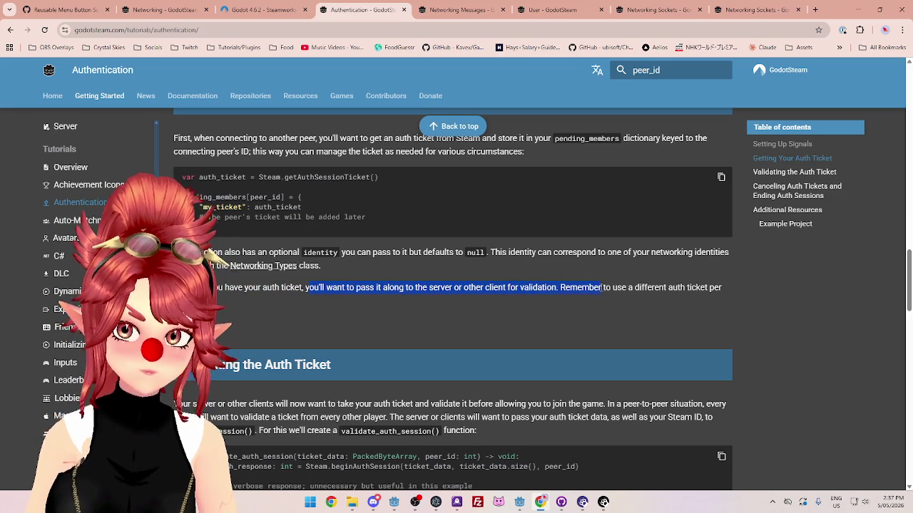
Highlight the intro to validating the auth ticket, then return to the Networking Sockets reference
{"action": "scroll", "coordinate": [539, 287], "scroll_direction": "down", "scroll_amount": 3}
{"action": "scroll", "coordinate": [266, 216], "scroll_direction": "down", "scroll_amount": 1}
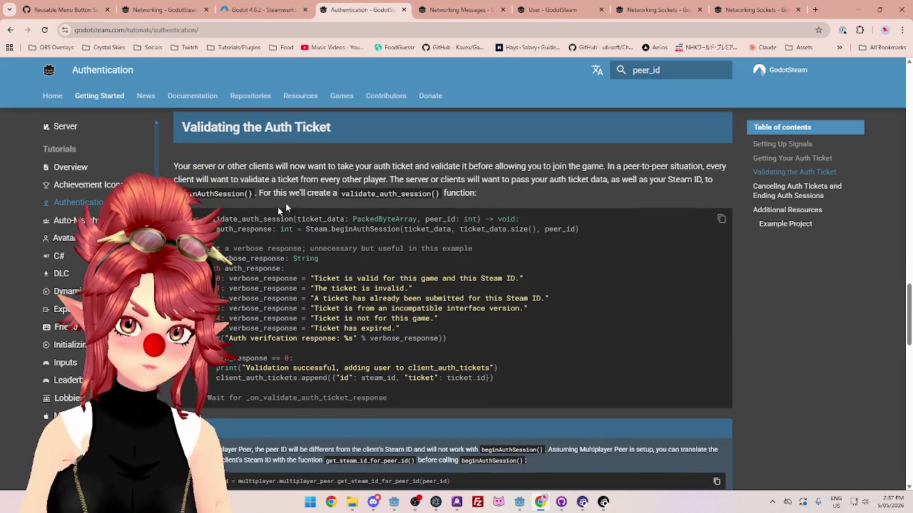
{"action": "left_click_drag", "start_coordinate": [173, 166], "coordinate": [393, 179]}
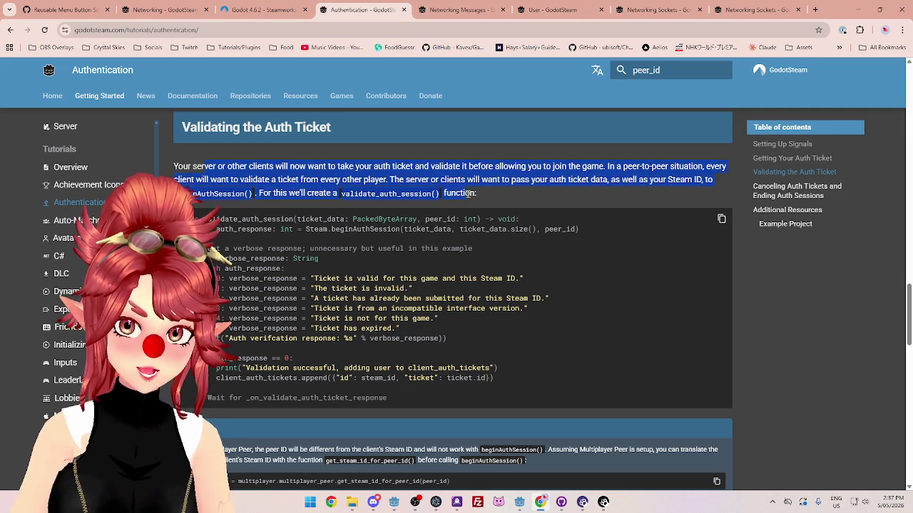
{"action": "scroll", "coordinate": [464, 255], "scroll_direction": "down", "scroll_amount": 5}
{"action": "scroll", "coordinate": [438, 231], "scroll_direction": "down", "scroll_amount": 15}
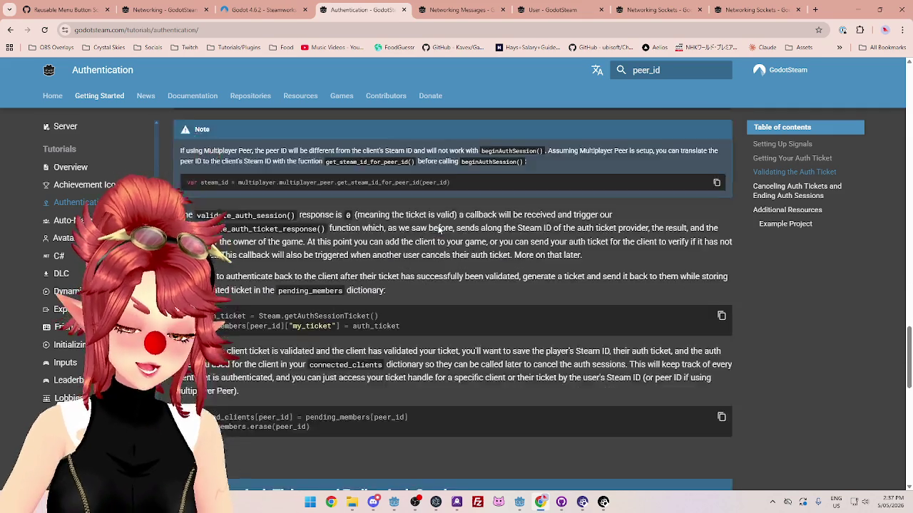
{"action": "scroll", "coordinate": [438, 231], "scroll_direction": "up", "scroll_amount": 12}
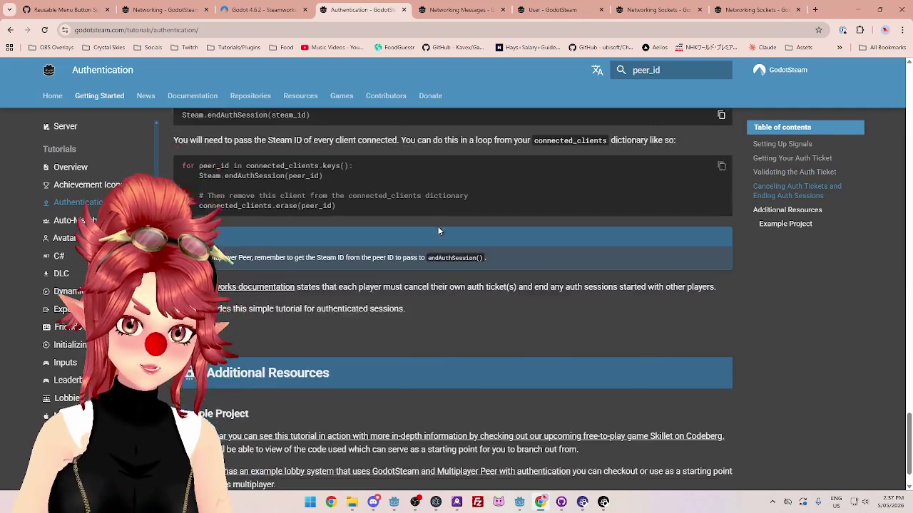
{"action": "scroll", "coordinate": [438, 230], "scroll_direction": "up", "scroll_amount": 2}
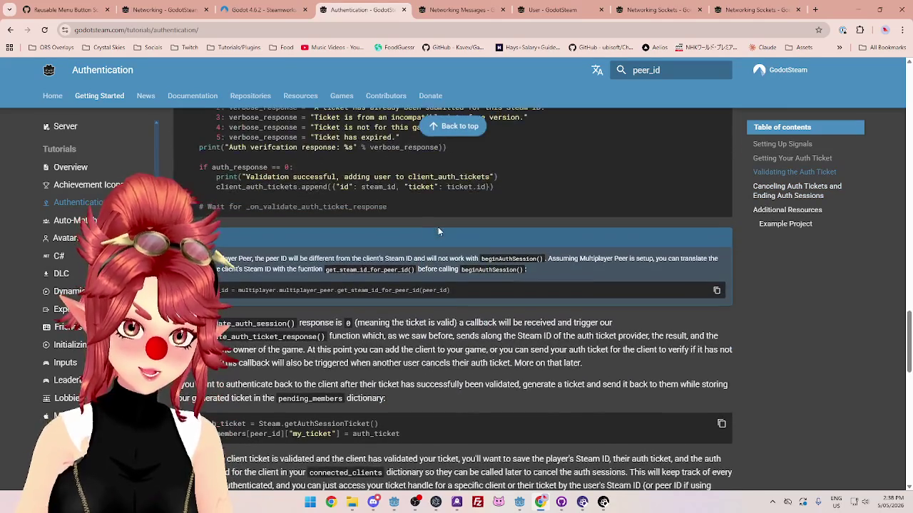
{"action": "left_click", "coordinate": [650, 10]}
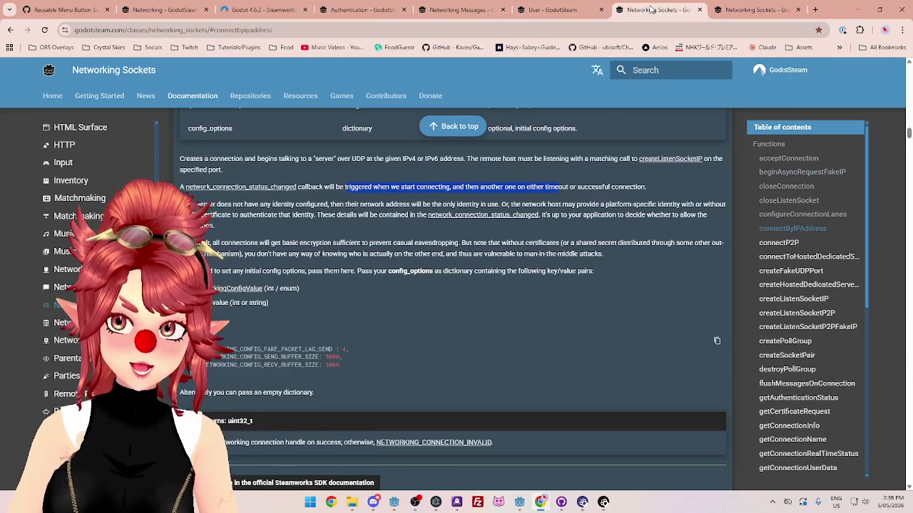
{"action": "left_click", "coordinate": [775, 244]}
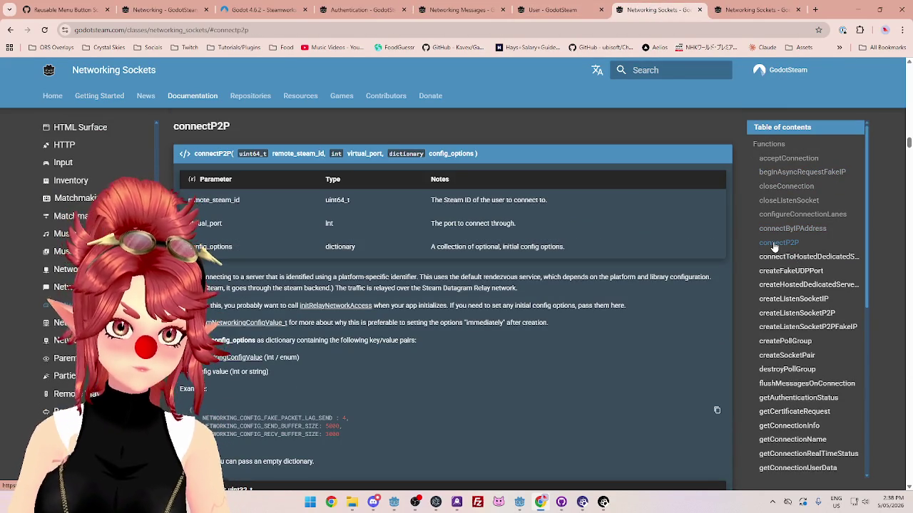
{"action": "mouse_move", "coordinate": [207, 278]}
{"action": "left_mouse_down"}
{"action": "mouse_move", "coordinate": [357, 289]}
{"action": "mouse_move", "coordinate": [547, 277]}
{"action": "left_mouse_up"}
{"action": "left_click", "coordinate": [785, 230]}
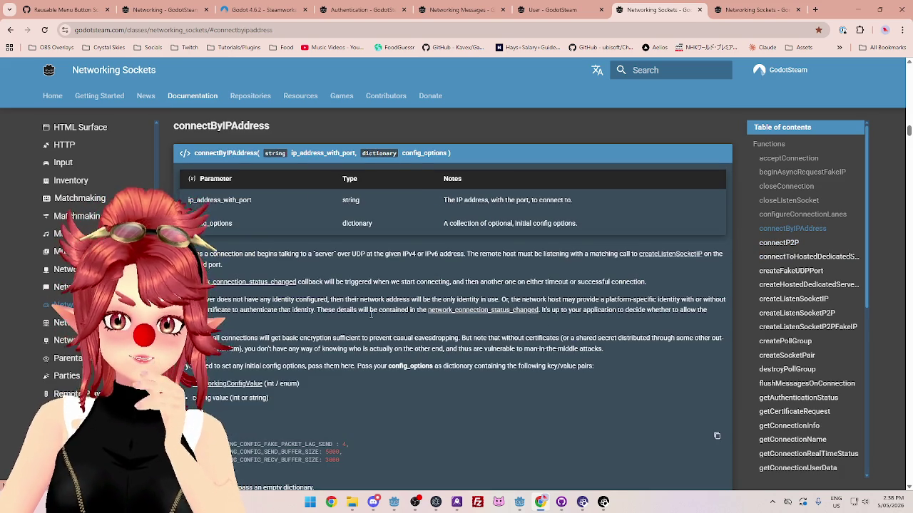
{"action": "scroll", "coordinate": [367, 311], "scroll_direction": "down", "scroll_amount": 2}
{"action": "scroll", "coordinate": [393, 300], "scroll_direction": "down", "scroll_amount": 1}
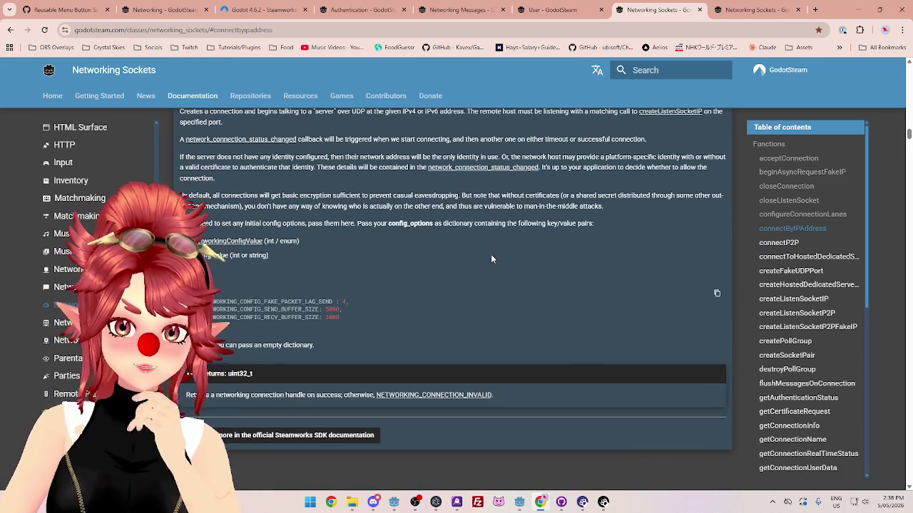
{"action": "scroll", "coordinate": [492, 269], "scroll_direction": "up", "scroll_amount": 1}
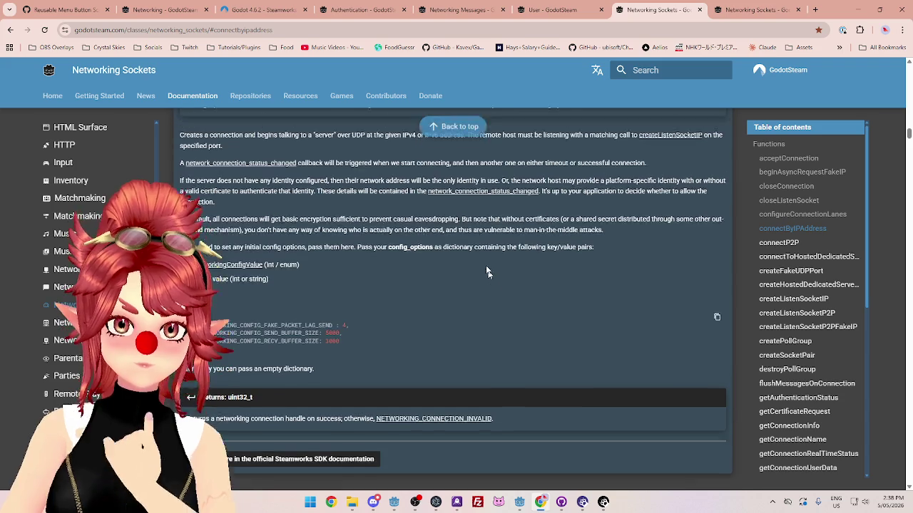
{"action": "left_click_drag", "start_coordinate": [311, 190], "coordinate": [584, 188]}
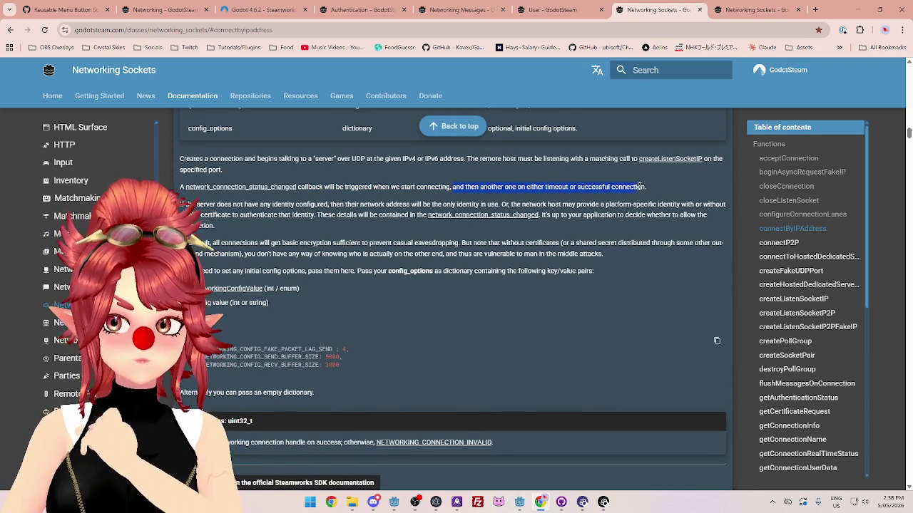
{"action": "left_click_drag", "start_coordinate": [310, 189], "coordinate": [325, 188]}
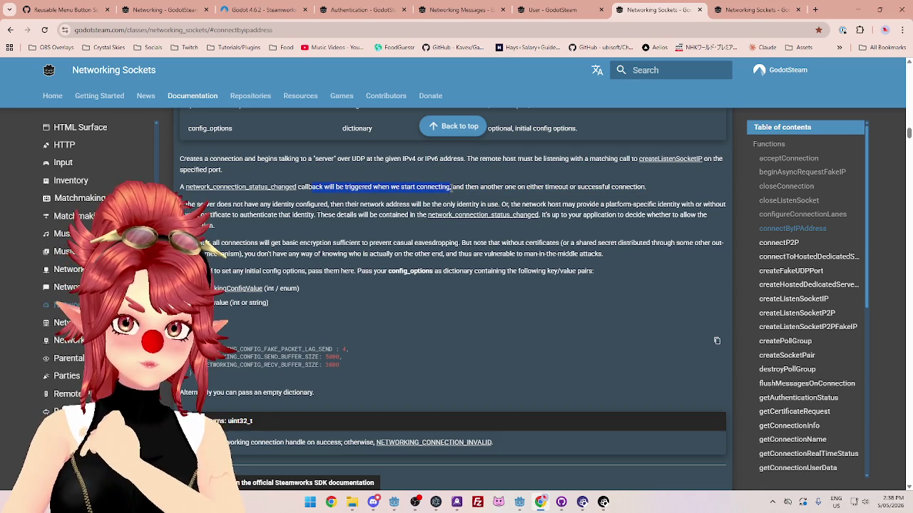
{"action": "left_click", "coordinate": [290, 188]}
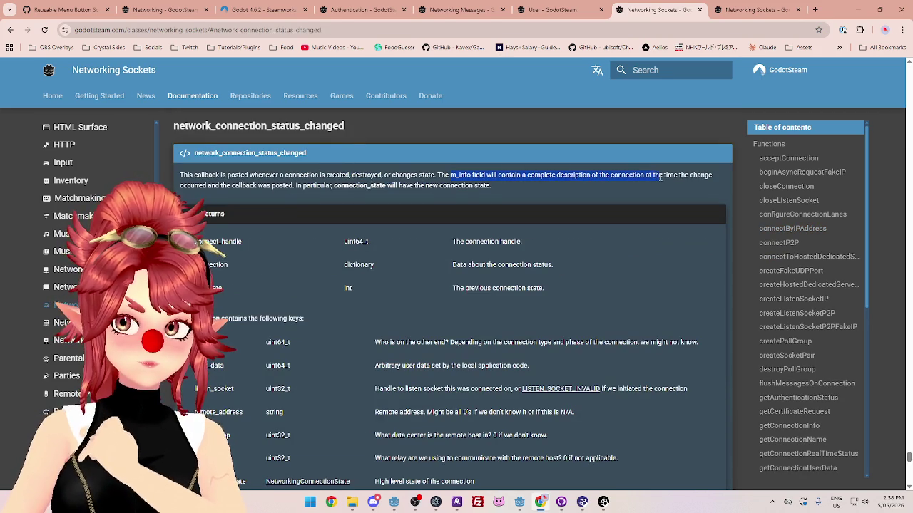
Note that connection_state holds the new state, scan the Returns table, then view User's beginAuthSession reference
{"action": "left_click_drag", "start_coordinate": [296, 186], "coordinate": [361, 186]}
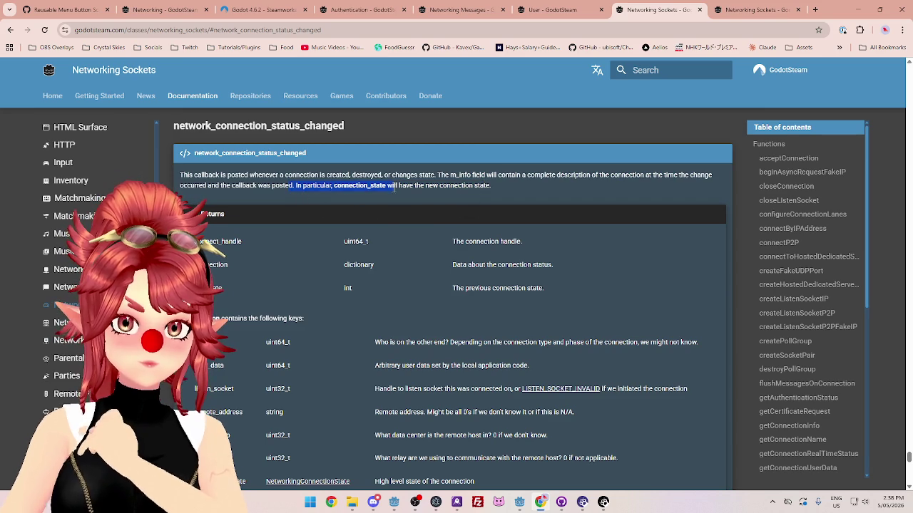
{"action": "scroll", "coordinate": [358, 229], "scroll_direction": "down", "scroll_amount": 6}
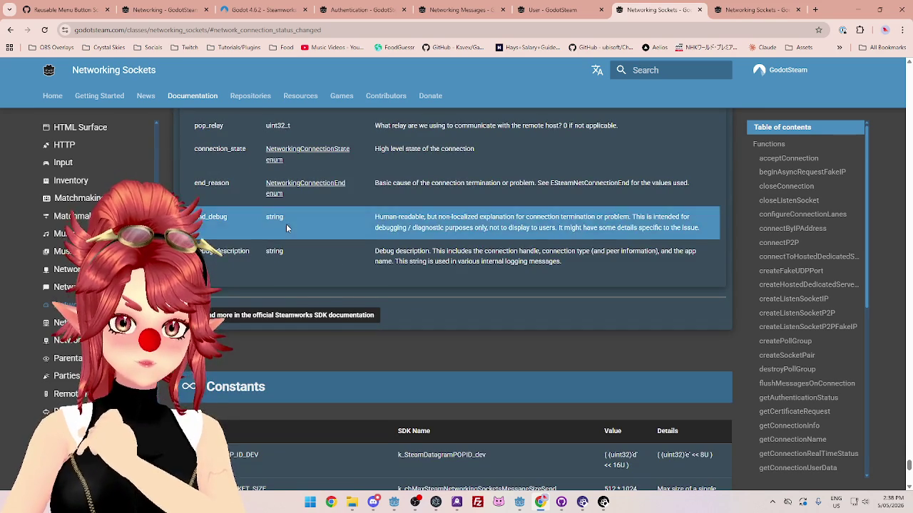
{"action": "scroll", "coordinate": [357, 214], "scroll_direction": "up", "scroll_amount": 5}
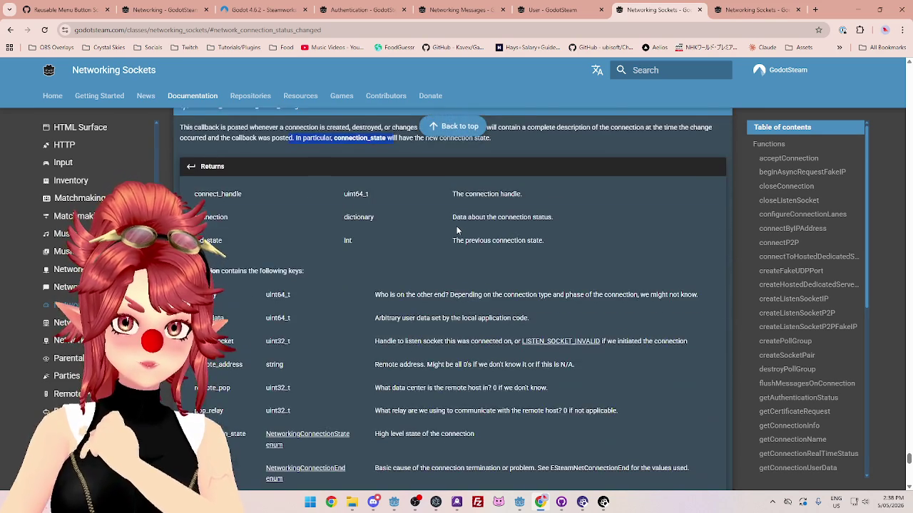
{"action": "scroll", "coordinate": [399, 213], "scroll_direction": "down", "scroll_amount": 5}
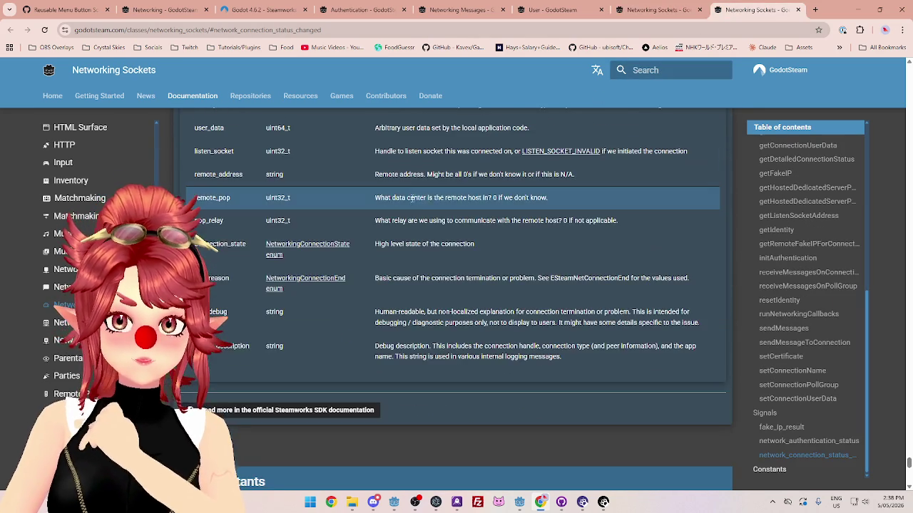
{"action": "scroll", "coordinate": [430, 212], "scroll_direction": "down", "scroll_amount": 4}
{"action": "scroll", "coordinate": [431, 212], "scroll_direction": "up", "scroll_amount": 4}
{"action": "left_click", "coordinate": [560, 10]}
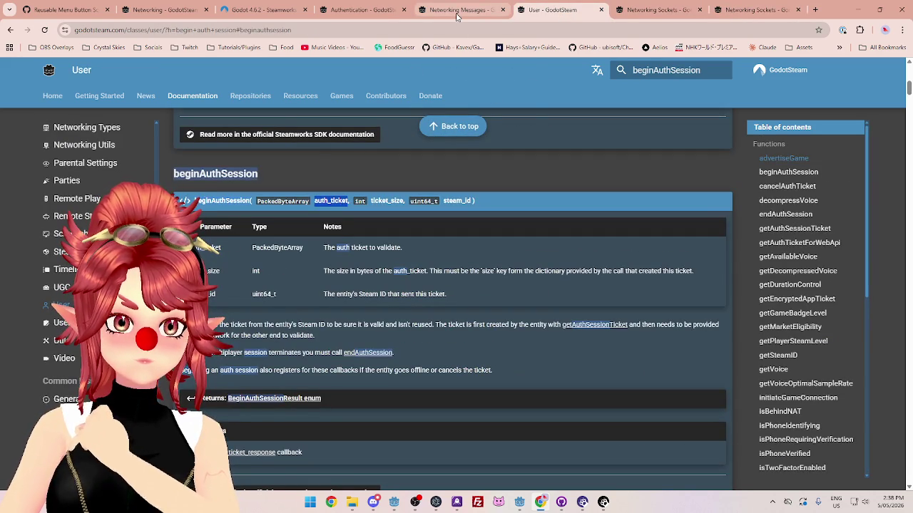
Open the Networking documentation page in a new tab and view it
{"action": "mouse_move", "coordinate": [457, 16]}
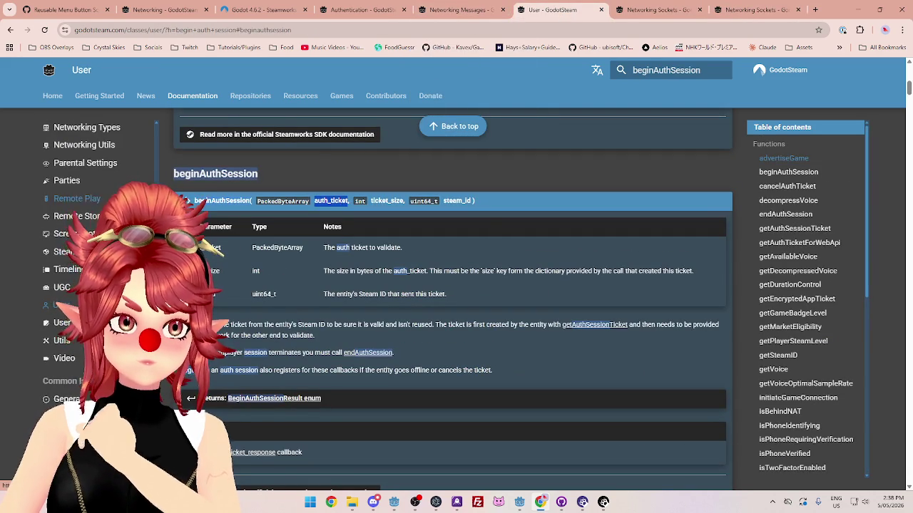
{"action": "scroll", "coordinate": [78, 299], "scroll_direction": "up", "scroll_amount": 3}
{"action": "middle_click", "coordinate": [60, 311]}
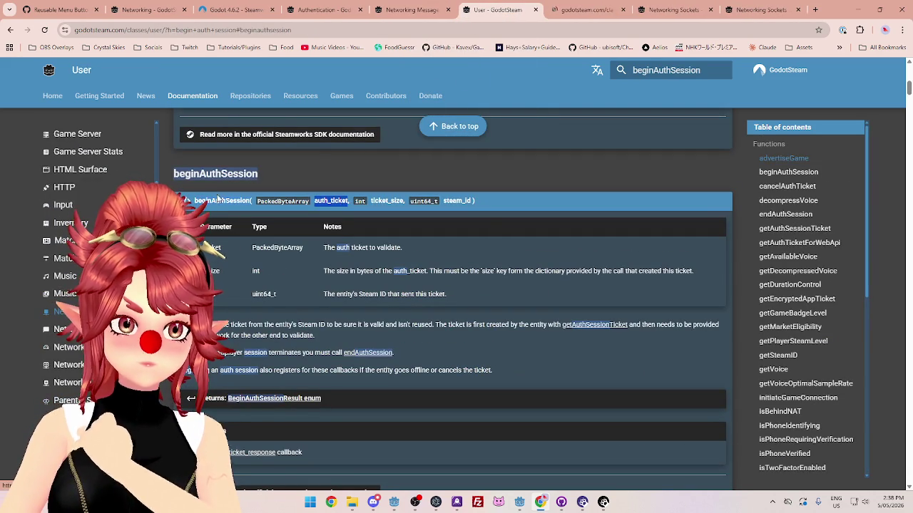
{"action": "left_click", "coordinate": [563, 10]}
Review acceptP2PSessionWithUser, then go back to Networking Sockets at acceptConnection
{"action": "scroll", "coordinate": [309, 218], "scroll_direction": "down", "scroll_amount": 5}
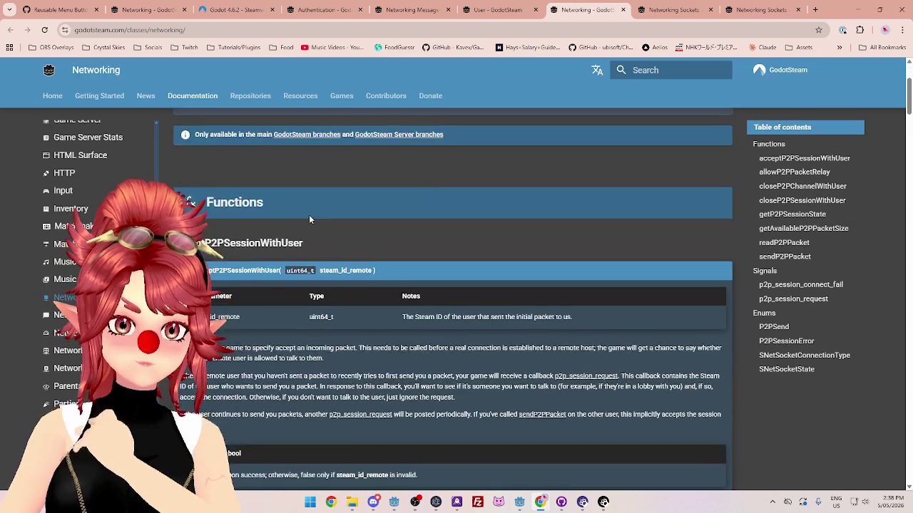
{"action": "scroll", "coordinate": [309, 215], "scroll_direction": "up", "scroll_amount": 2}
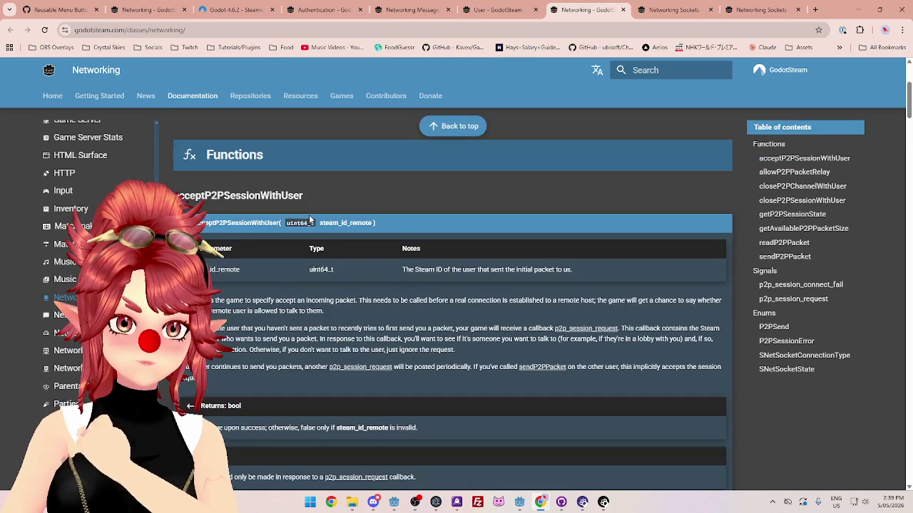
{"action": "scroll", "coordinate": [296, 207], "scroll_direction": "up", "scroll_amount": 2}
{"action": "scroll", "coordinate": [291, 207], "scroll_direction": "up", "scroll_amount": 1}
{"action": "scroll", "coordinate": [238, 200], "scroll_direction": "down", "scroll_amount": 5}
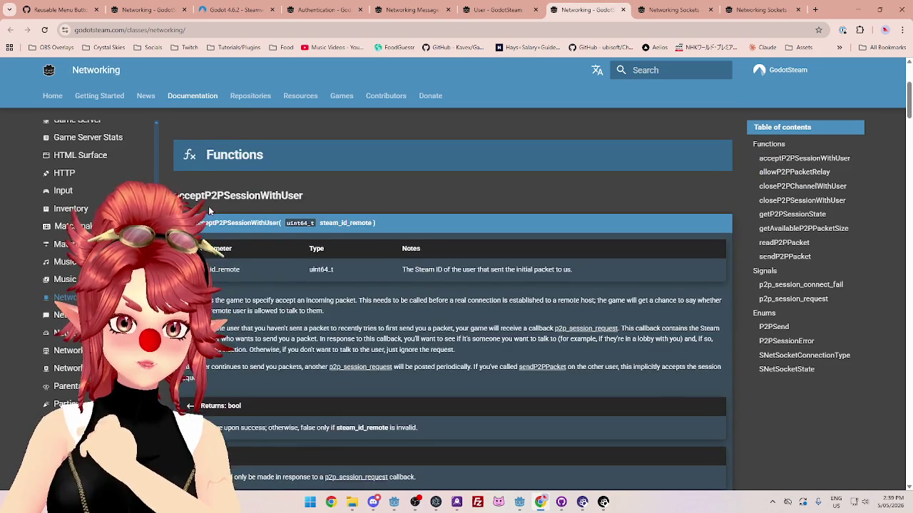
{"action": "scroll", "coordinate": [238, 200], "scroll_direction": "up", "scroll_amount": 2}
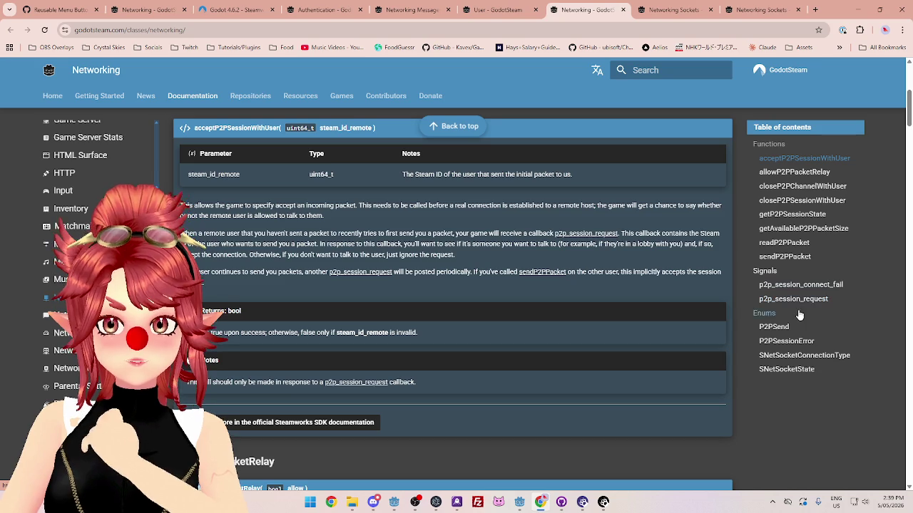
{"action": "key", "text": "alt+Left"}
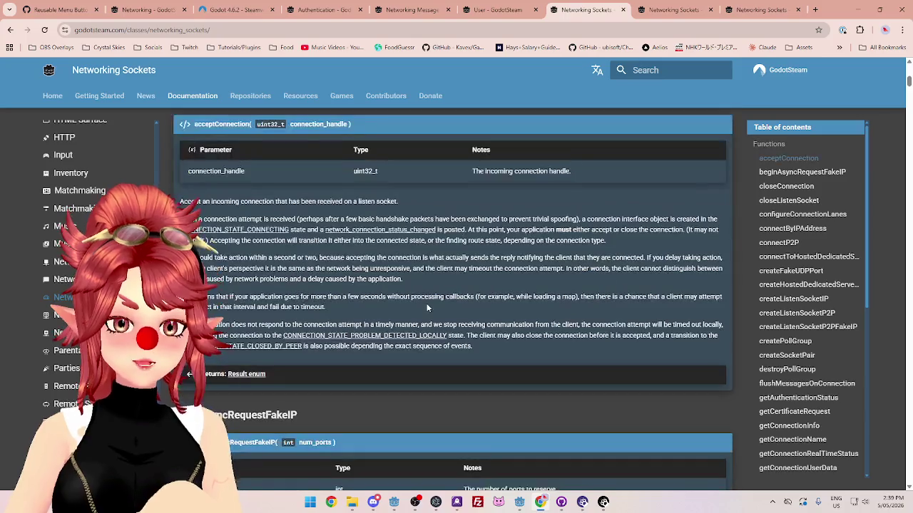
Highlight acceptConnection's passages on handshake packets, the connected state and acting within a second
{"action": "scroll", "coordinate": [427, 303], "scroll_direction": "down", "scroll_amount": 3}
{"action": "scroll", "coordinate": [336, 283], "scroll_direction": "up", "scroll_amount": 3}
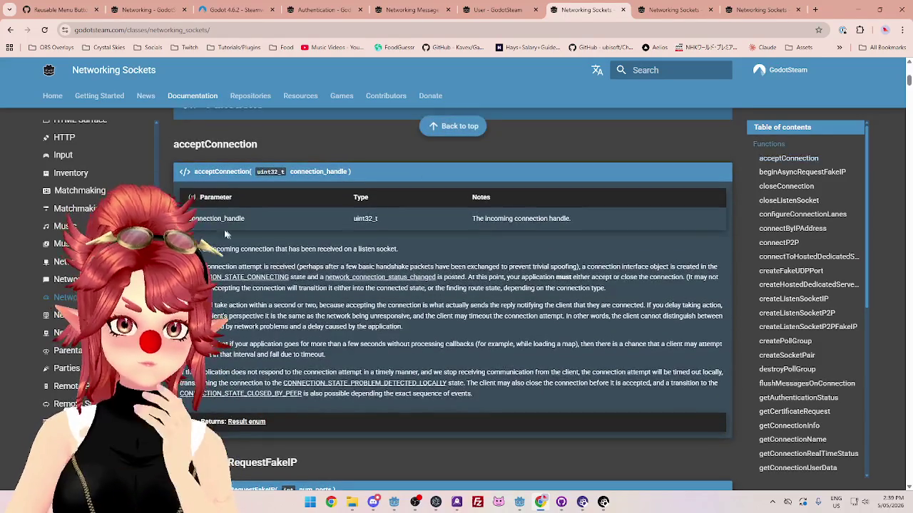
{"action": "left_click_drag", "start_coordinate": [194, 172], "coordinate": [246, 172]}
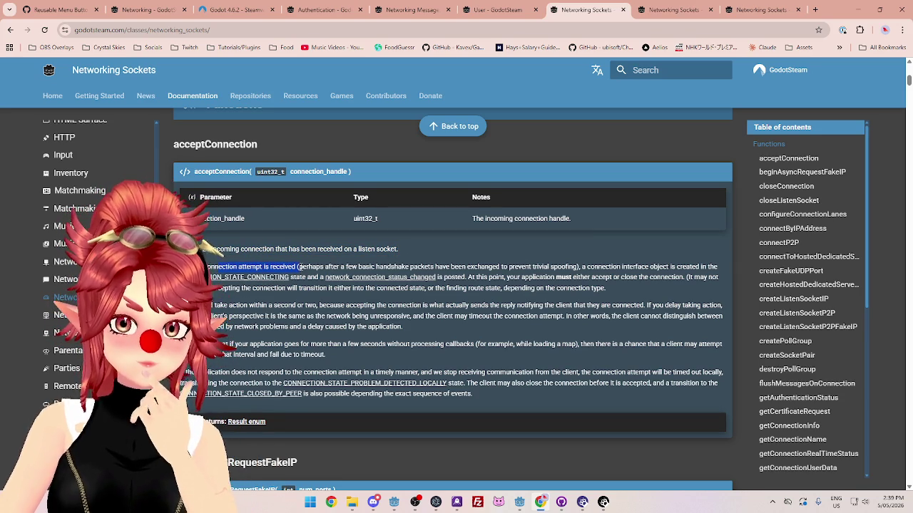
{"action": "left_click_drag", "start_coordinate": [586, 267], "coordinate": [686, 267]}
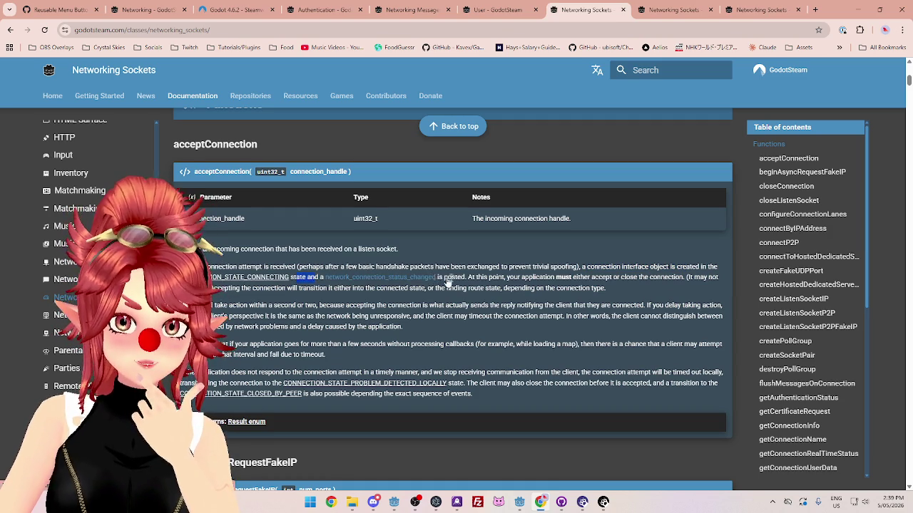
{"action": "left_click_drag", "start_coordinate": [444, 277], "coordinate": [326, 275]}
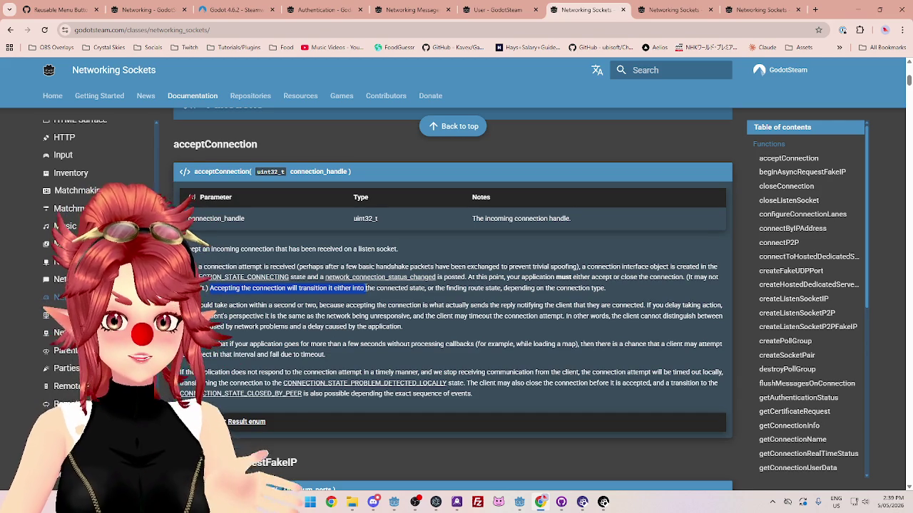
{"action": "left_click_drag", "start_coordinate": [365, 288], "coordinate": [482, 290]}
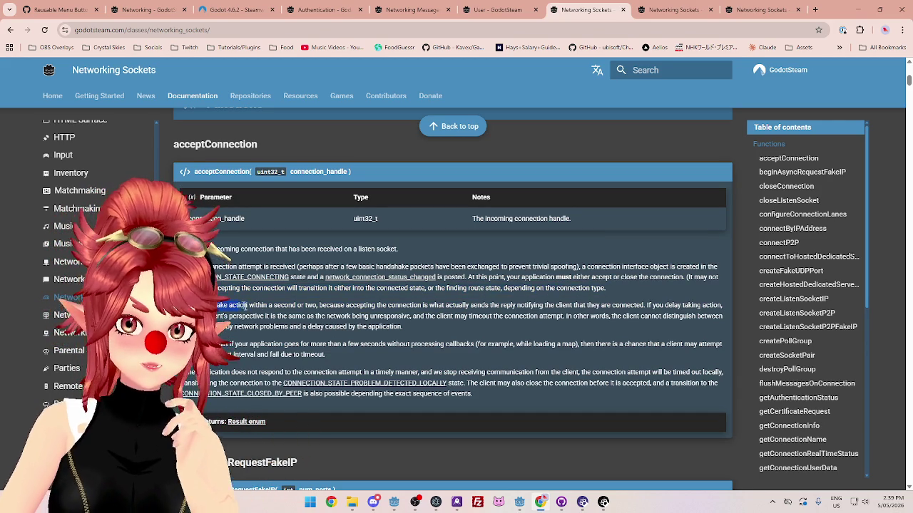
{"action": "left_click_drag", "start_coordinate": [410, 307], "coordinate": [644, 307]}
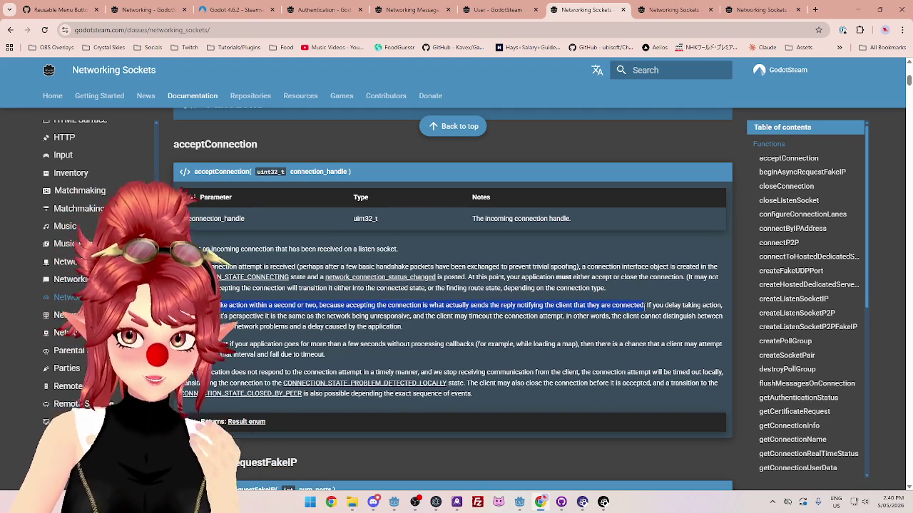
{"action": "mouse_move", "coordinate": [250, 315]}
{"action": "left_mouse_down"}
{"action": "mouse_move", "coordinate": [411, 324]}
{"action": "mouse_move", "coordinate": [722, 318]}
{"action": "mouse_move", "coordinate": [628, 317]}
{"action": "left_mouse_up"}
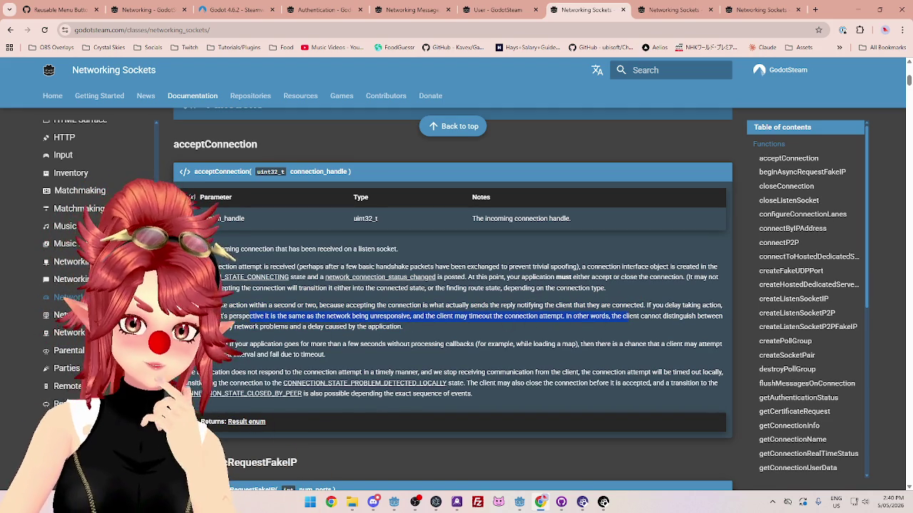
{"action": "left_click", "coordinate": [629, 316]}
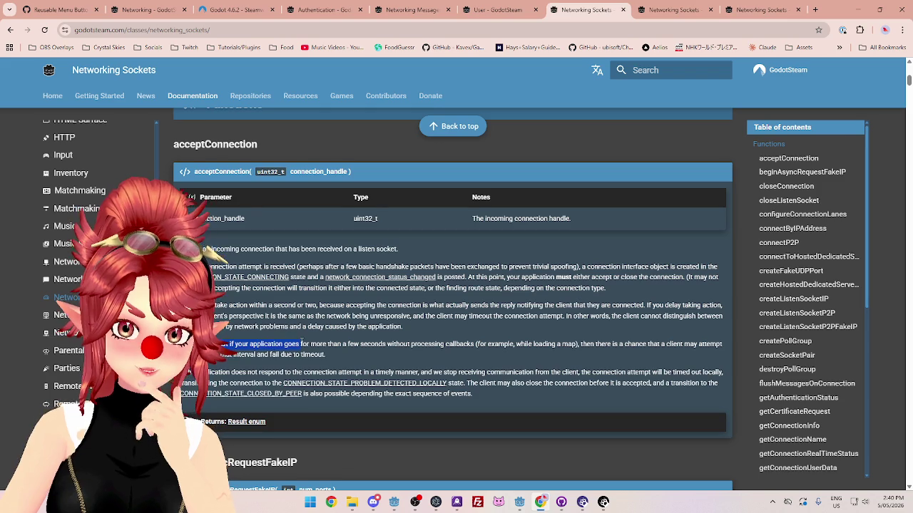
Highlight the callback-processing sentence and copy the acceptConnection signature for the Godot editor
{"action": "left_click_drag", "start_coordinate": [326, 344], "coordinate": [485, 354]}
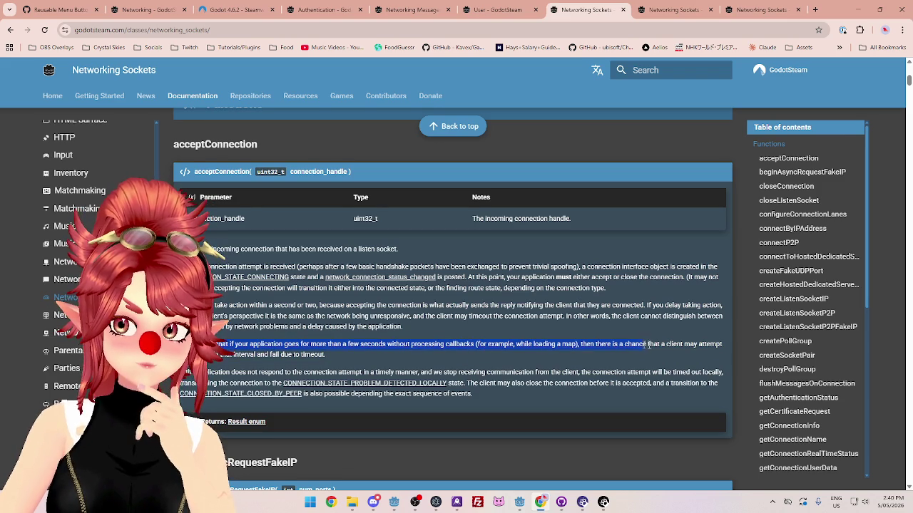
{"action": "left_click", "coordinate": [221, 362]}
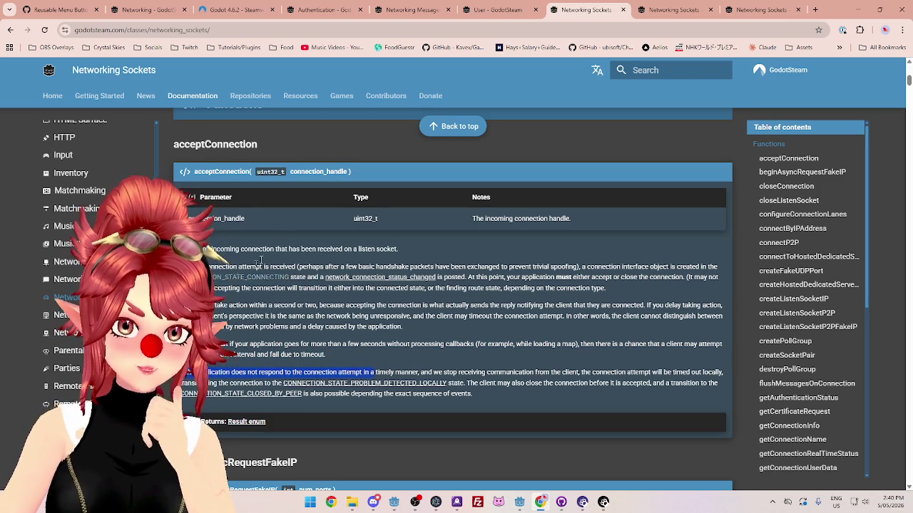
{"action": "left_click_drag", "start_coordinate": [254, 176], "coordinate": [373, 174]}
{"action": "key", "text": "ctrl+c"}
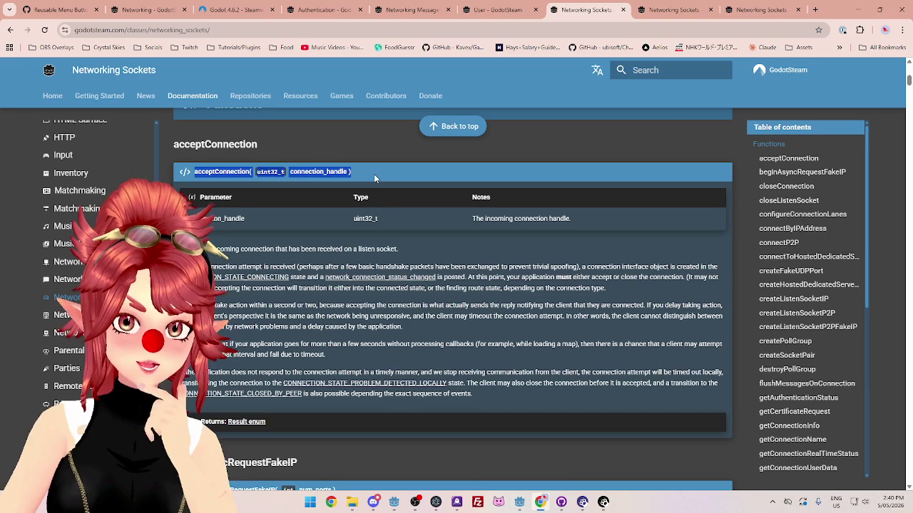
{"action": "left_click", "coordinate": [521, 502]}
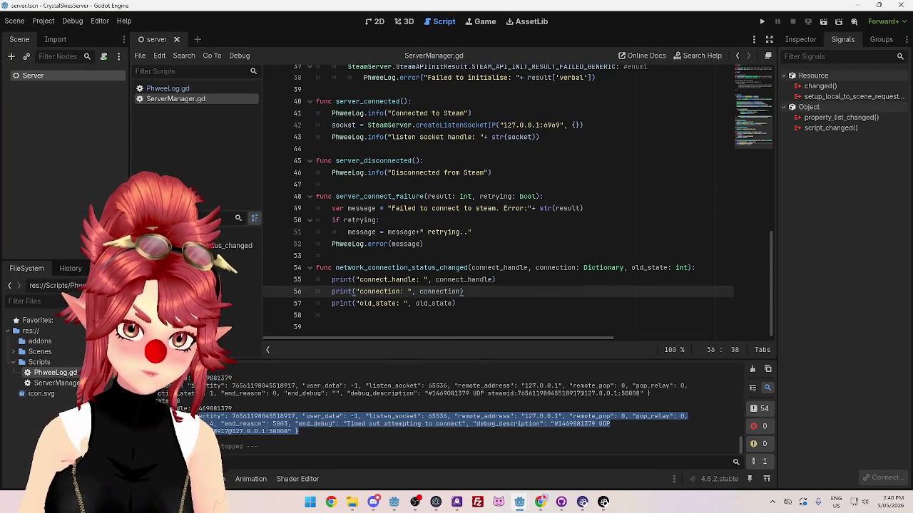
Add SteamServer.acceptConnection(connect_handle) on line 56, below the connection-handle print
{"action": "left_click", "coordinate": [511, 279]}
{"action": "key", "text": "Return"}
{"action": "key", "text": "ctrl+v"}
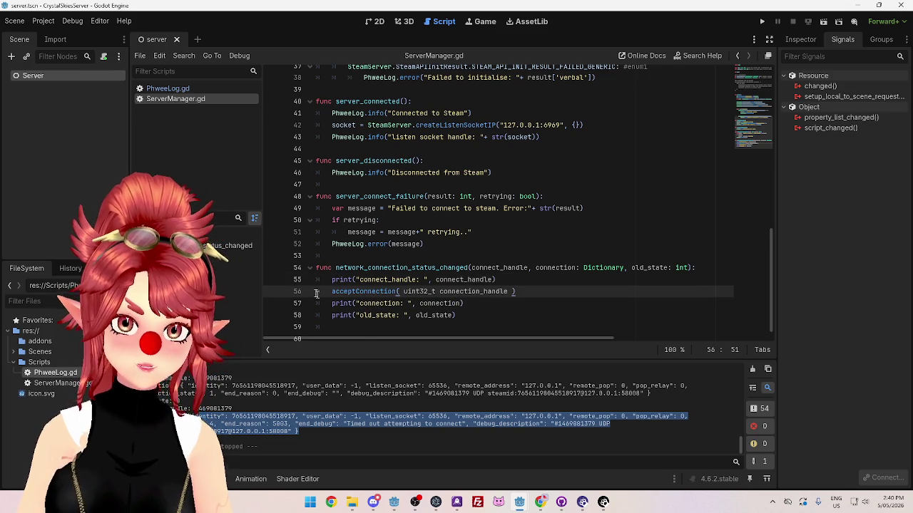
{"action": "double_click", "coordinate": [437, 287]}
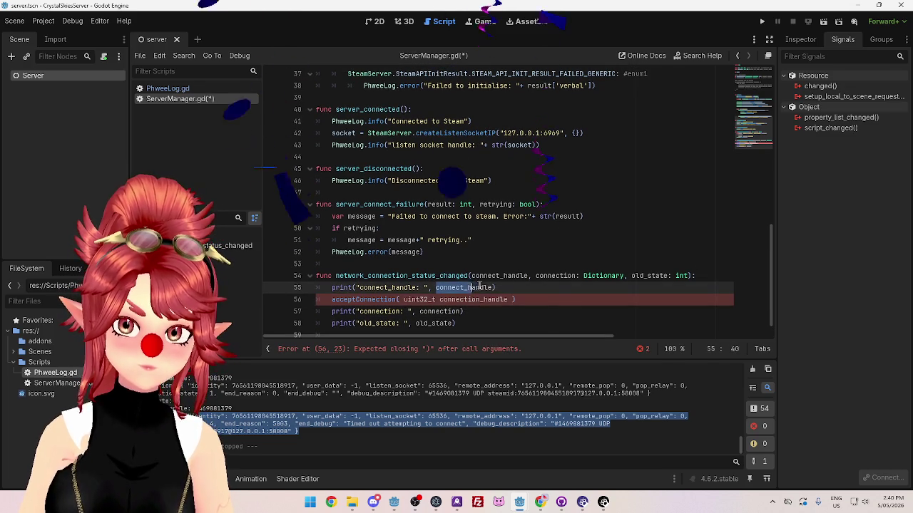
{"action": "left_click_drag", "start_coordinate": [403, 299], "coordinate": [492, 300]}
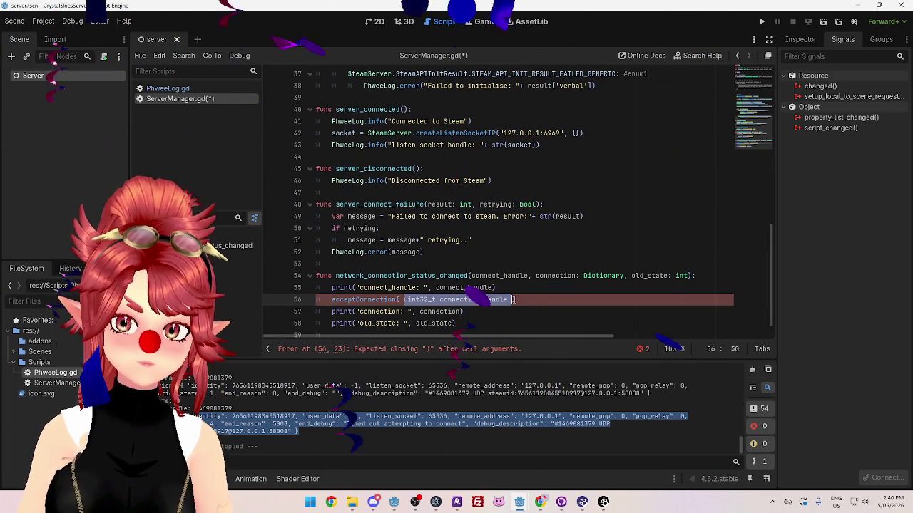
{"action": "type", "text": "connect_handle"}
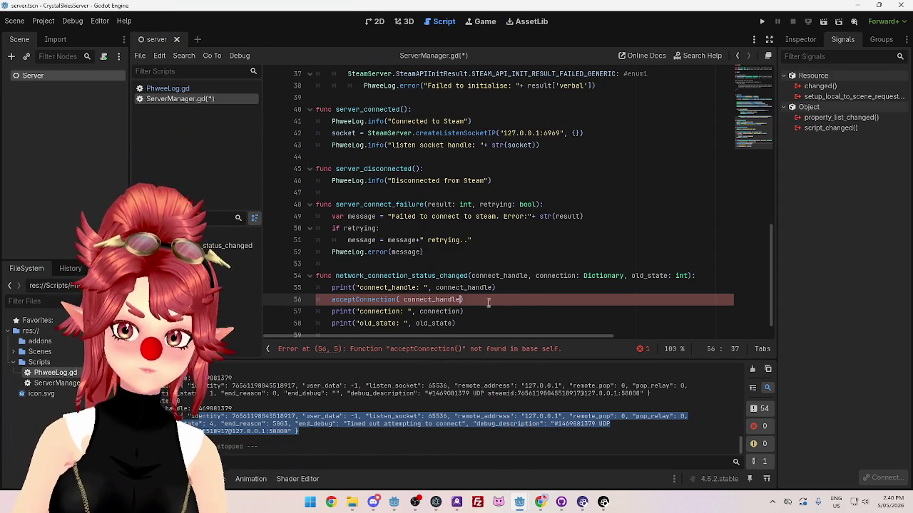
{"action": "left_click", "coordinate": [348, 300]}
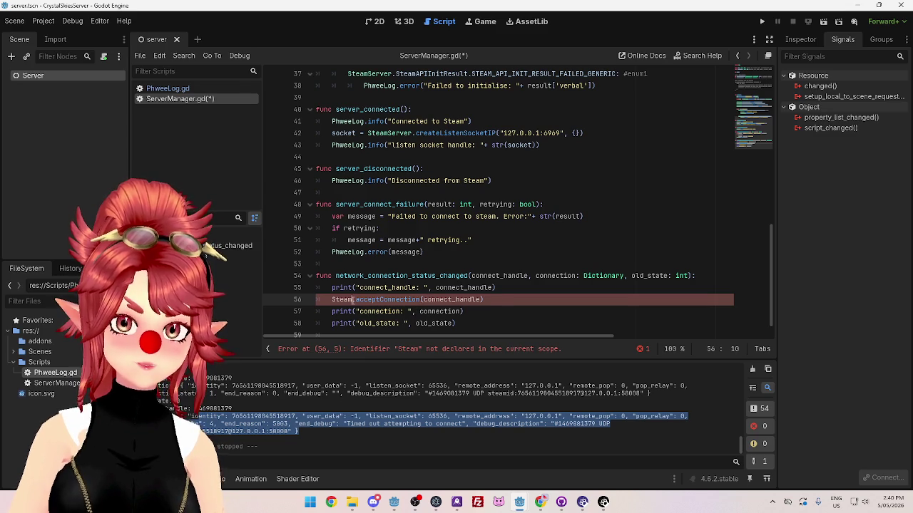
{"action": "type", "text": "Server"}
{"action": "left_click", "coordinate": [471, 288]}
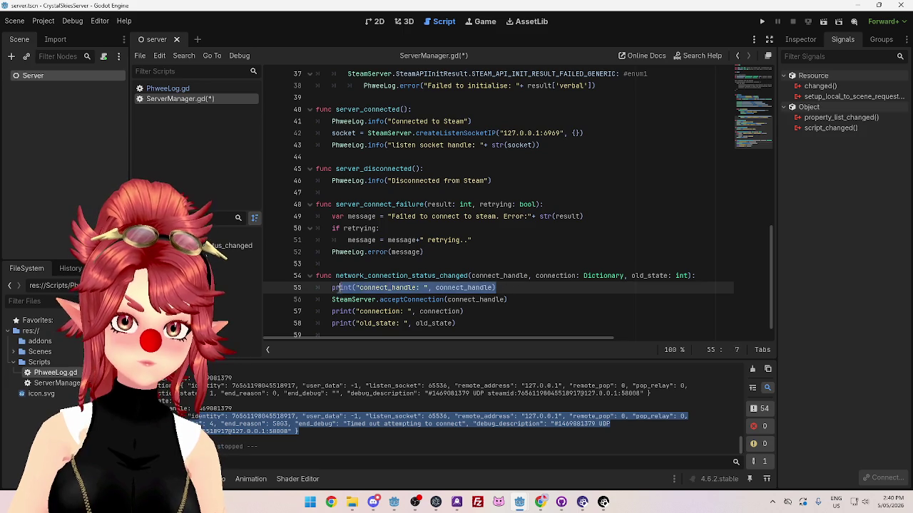
{"action": "left_click_drag", "start_coordinate": [332, 288], "coordinate": [511, 291]}
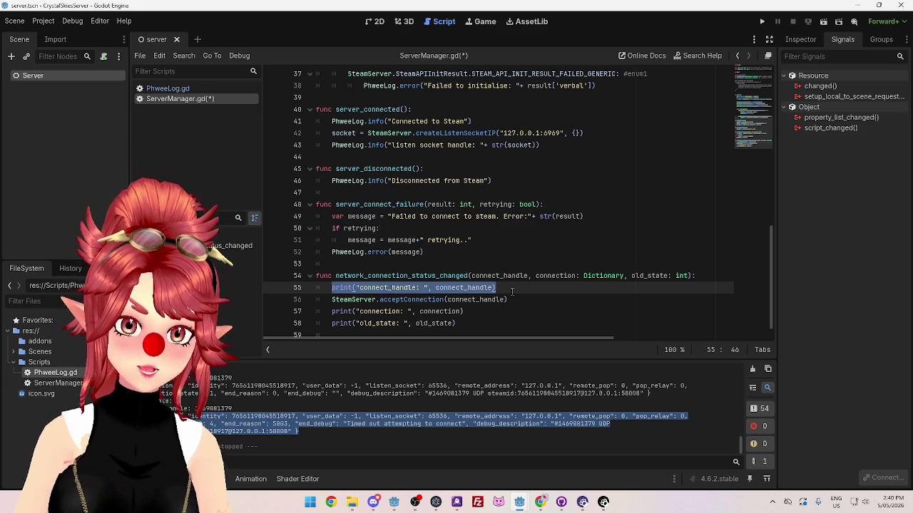
{"action": "left_click", "coordinate": [333, 181]}
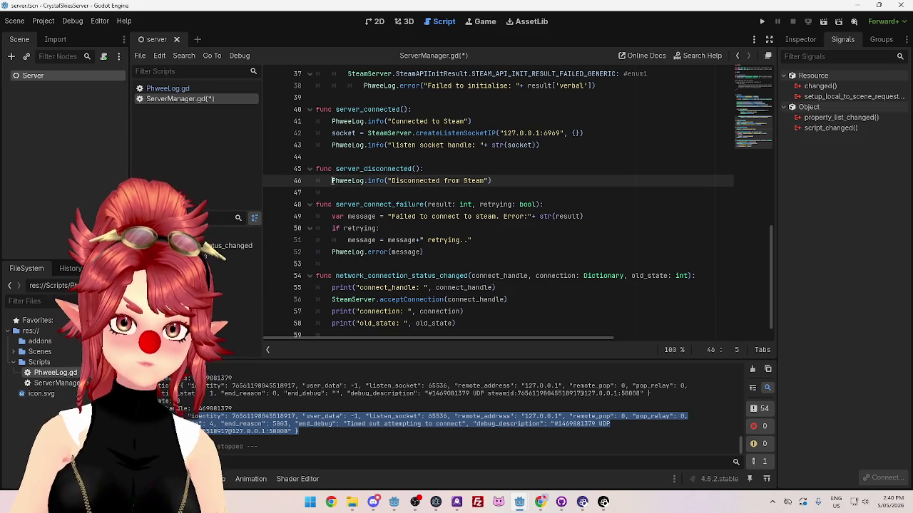
Convert line 55's print into a PhweeLog.info received-request message
{"action": "double_click", "coordinate": [333, 288]}
{"action": "type", "text": "PhweeLog.info"}
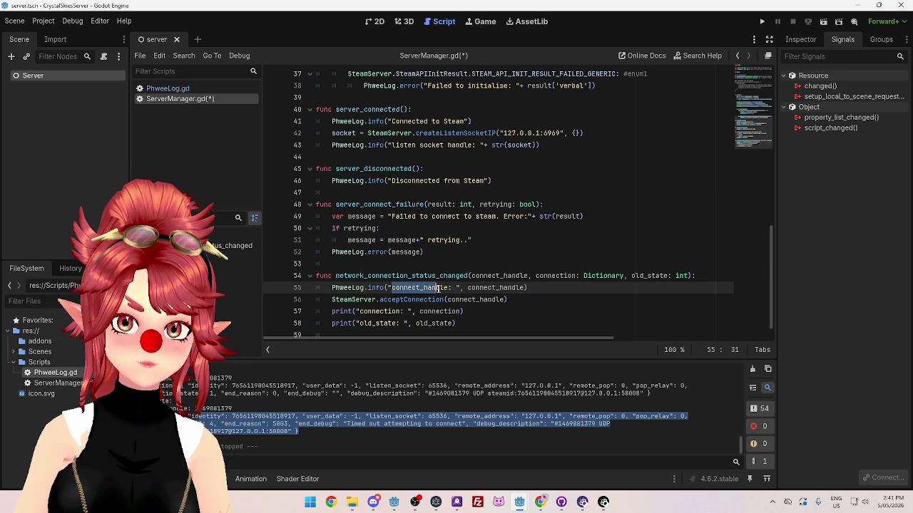
{"action": "left_click_drag", "start_coordinate": [438, 287], "coordinate": [449, 288]}
{"action": "type", "text": "Received request to"}
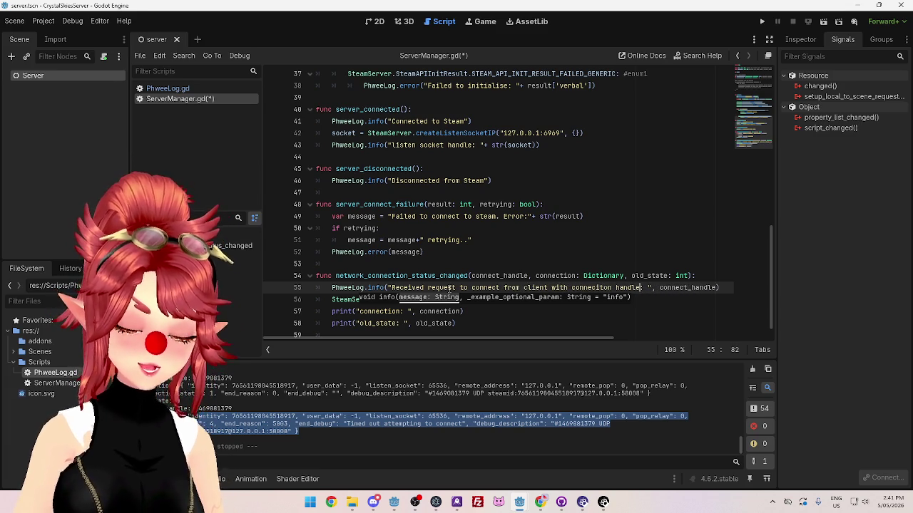
{"action": "key", "text": "Down"}
{"action": "key", "text": "Down"}
{"action": "key", "text": "Down"}
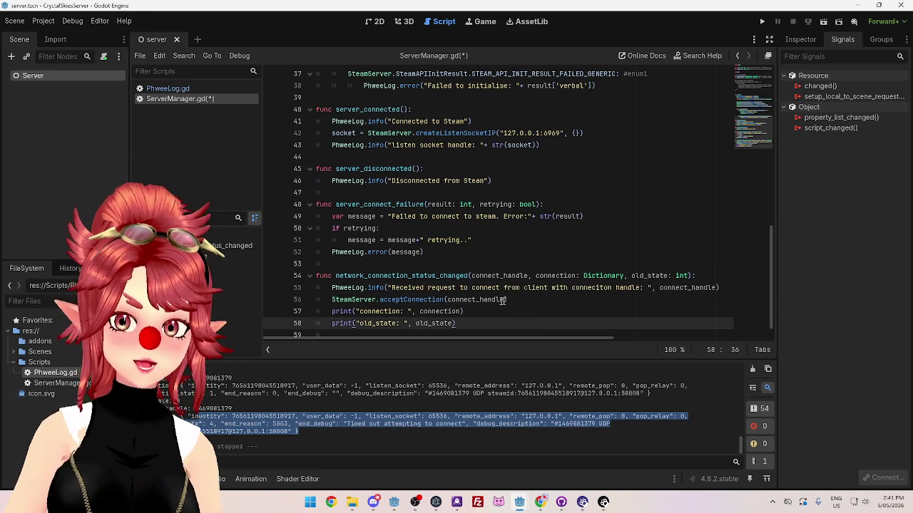
Duplicate the received-request log line after the accept call and fix the 'connecton' typo
{"action": "left_click", "coordinate": [502, 300]}
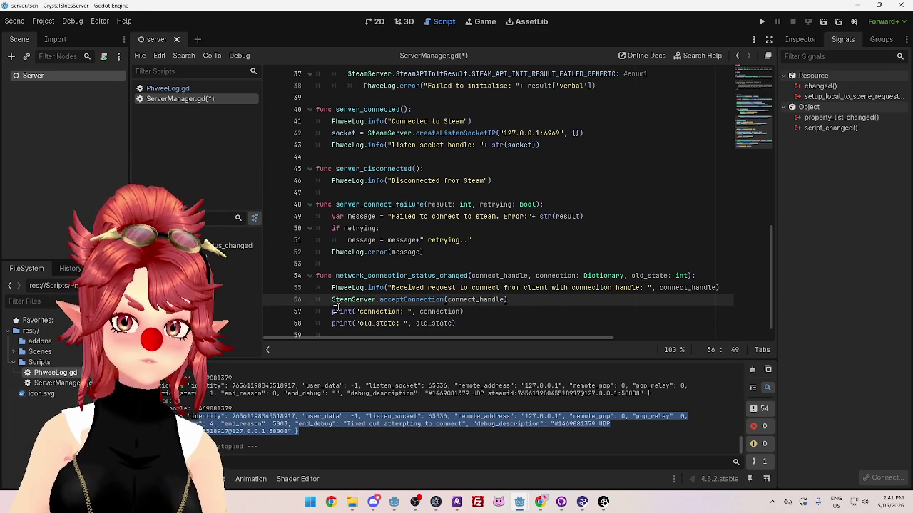
{"action": "key", "text": "Return"}
{"action": "mouse_move", "coordinate": [331, 287]}
{"action": "left_mouse_down"}
{"action": "mouse_move", "coordinate": [647, 276]}
{"action": "mouse_move", "coordinate": [720, 288]}
{"action": "left_mouse_up"}
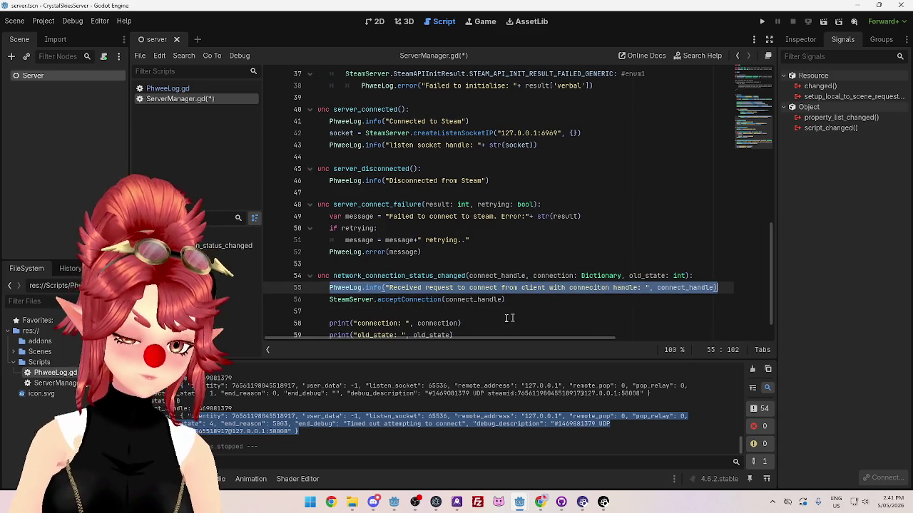
{"action": "key", "text": "ctrl+c"}
{"action": "left_click", "coordinate": [412, 316]}
{"action": "key", "text": "ctrl+v"}
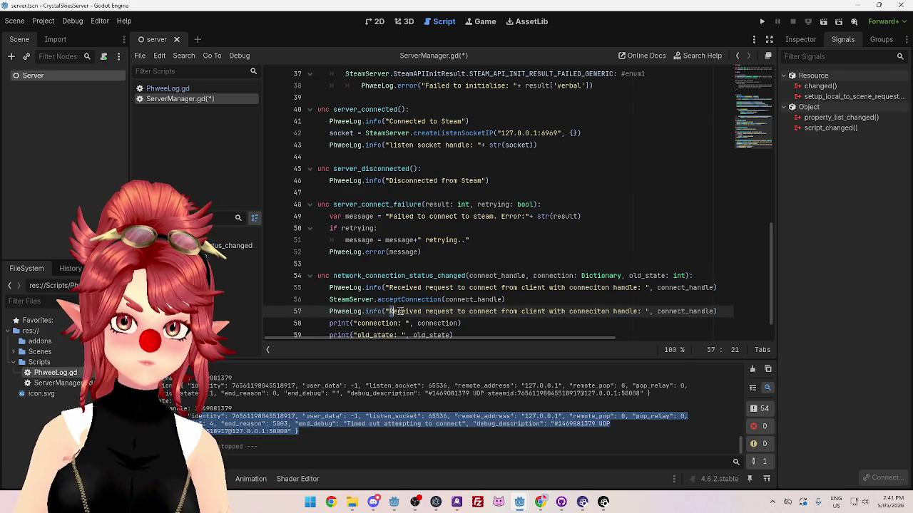
{"action": "left_click_drag", "start_coordinate": [472, 315], "coordinate": [474, 315]}
{"action": "left_click", "coordinate": [590, 299]}
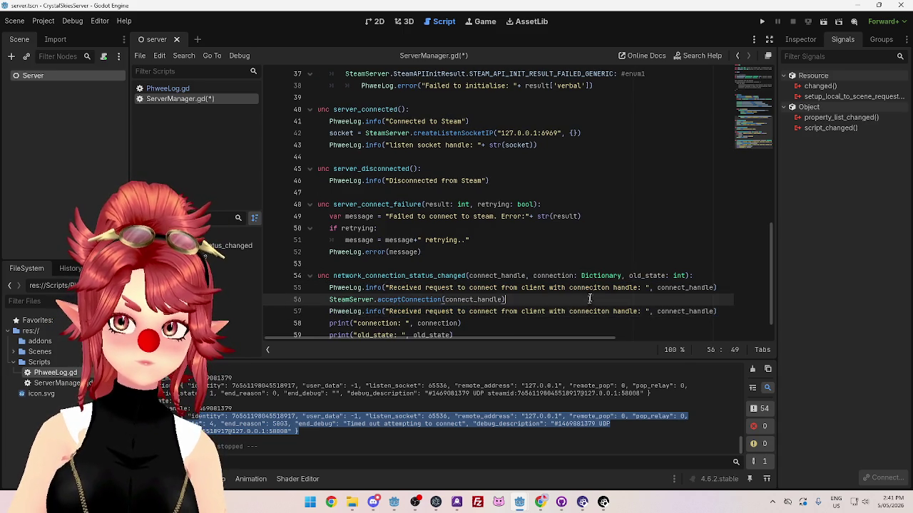
{"action": "left_click", "coordinate": [595, 288]}
{"action": "type", "text": "i"}
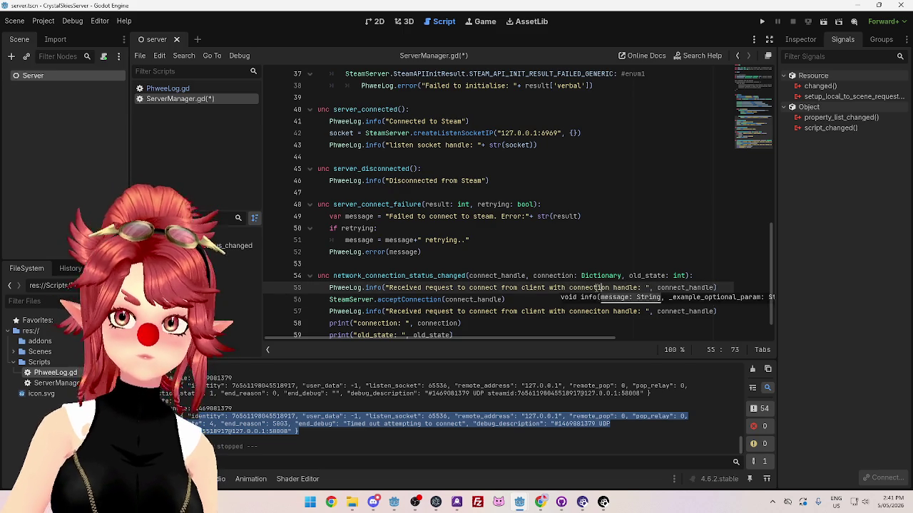
{"action": "left_click", "coordinate": [585, 312]}
Comment out the print lines 58–59 and save ServerManager.gd
{"action": "scroll", "coordinate": [509, 288], "scroll_direction": "down", "scroll_amount": 1}
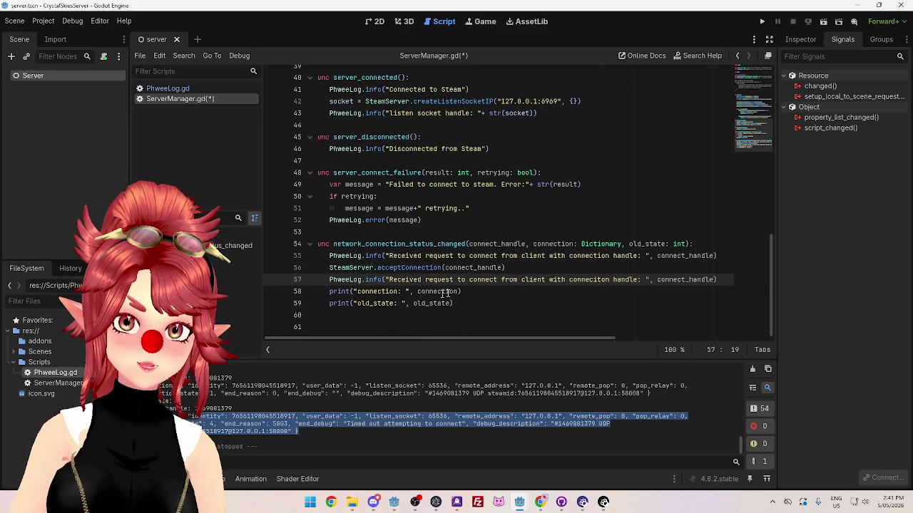
{"action": "mouse_move", "coordinate": [330, 292]}
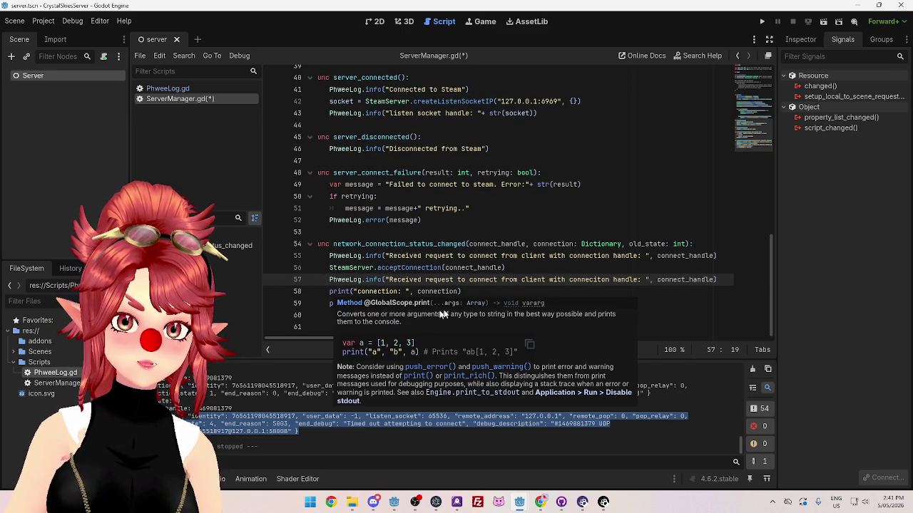
{"action": "left_click_drag", "start_coordinate": [456, 303], "coordinate": [266, 292]}
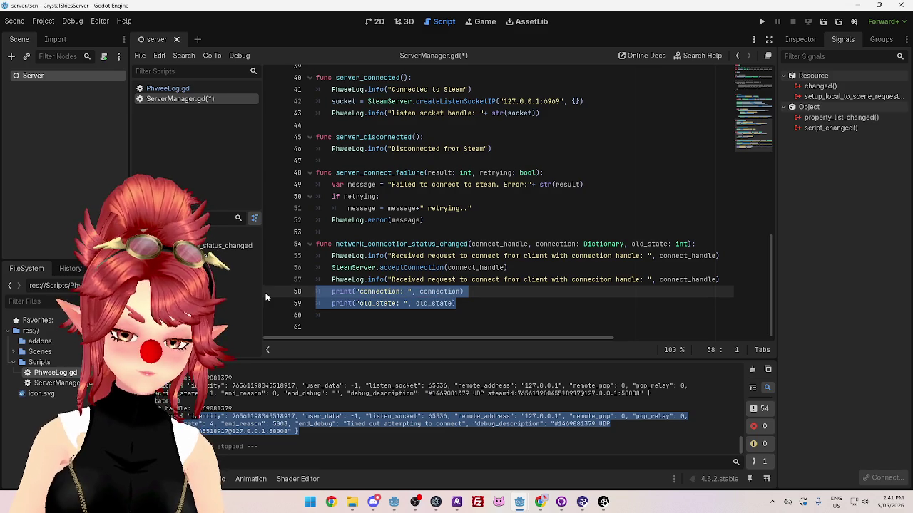
{"action": "key", "text": "ctrl+k"}
{"action": "left_click", "coordinate": [618, 292]}
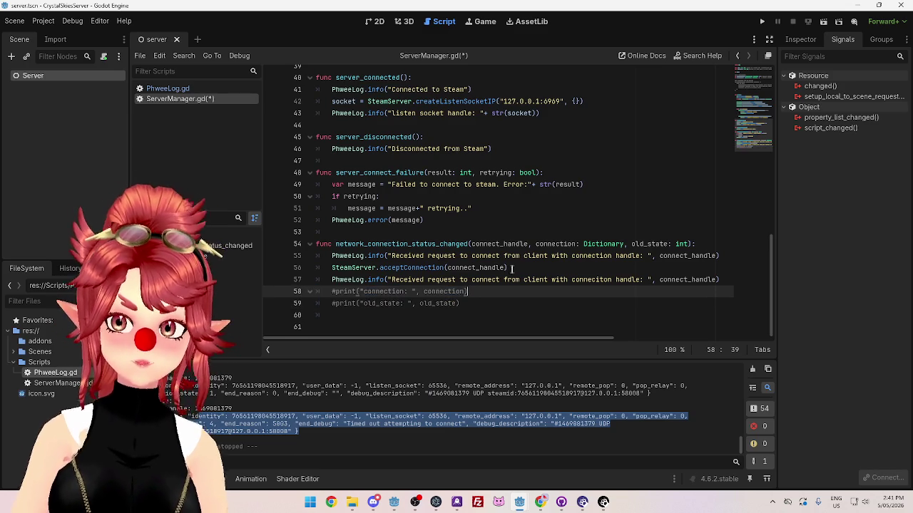
{"action": "left_click", "coordinate": [722, 288]}
{"action": "key", "text": "ctrl+s"}
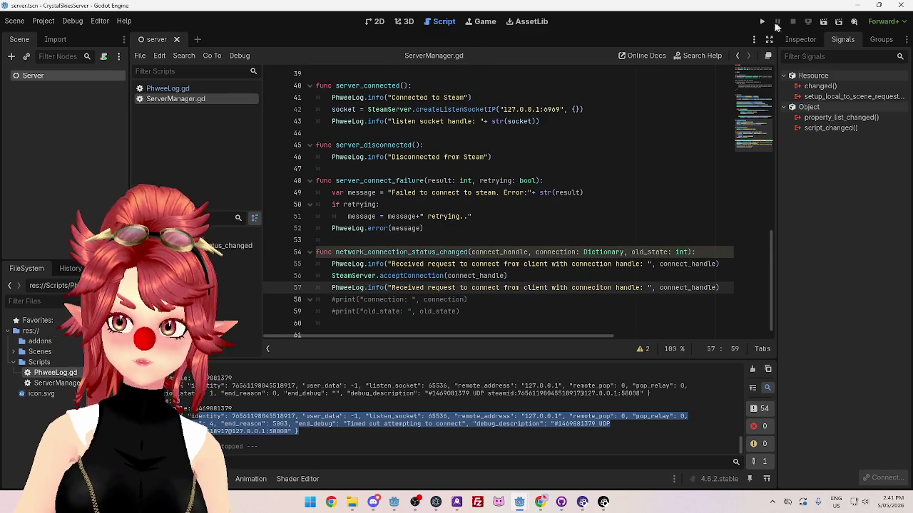
Run the server project, then stop and rerun the client game from its editor
{"action": "left_click", "coordinate": [762, 22]}
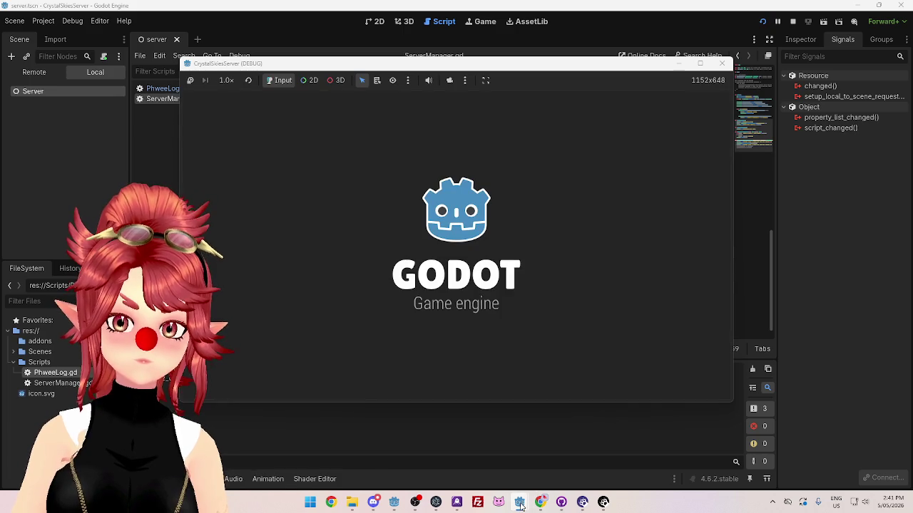
{"action": "mouse_move", "coordinate": [520, 505]}
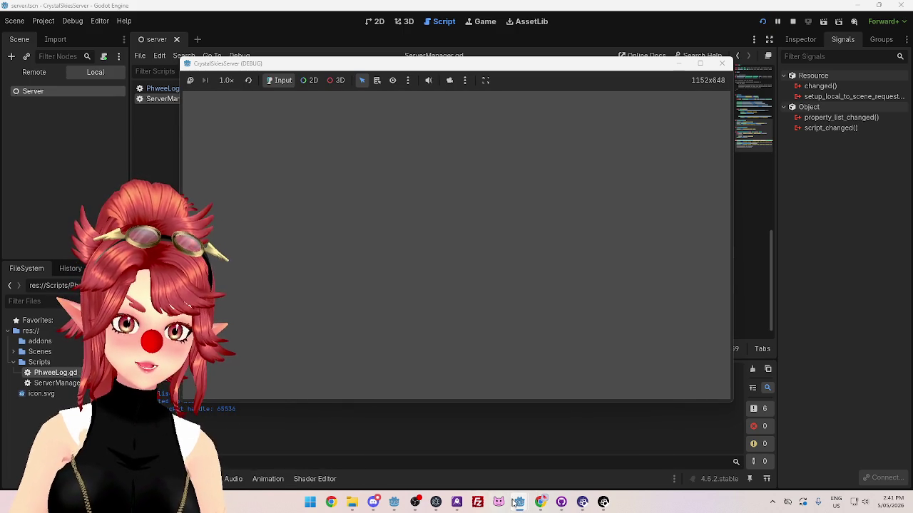
{"action": "left_click", "coordinate": [540, 421]}
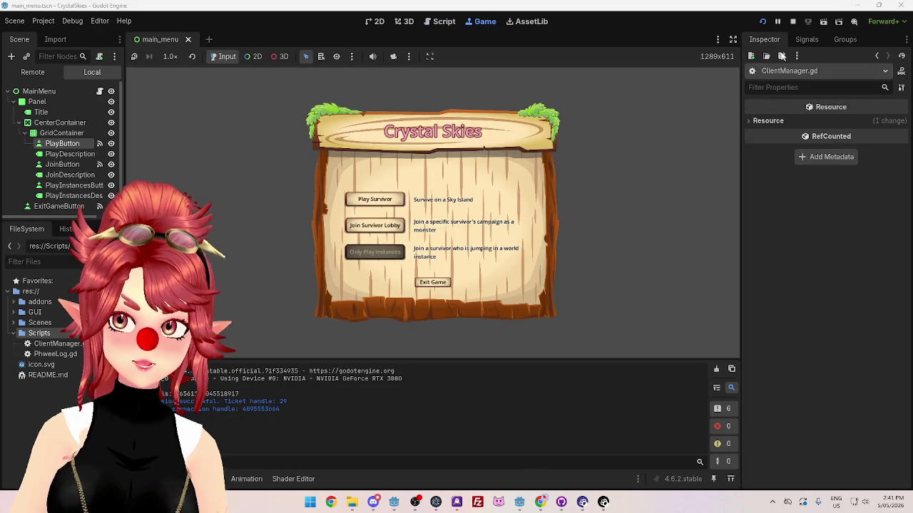
{"action": "left_click", "coordinate": [792, 22]}
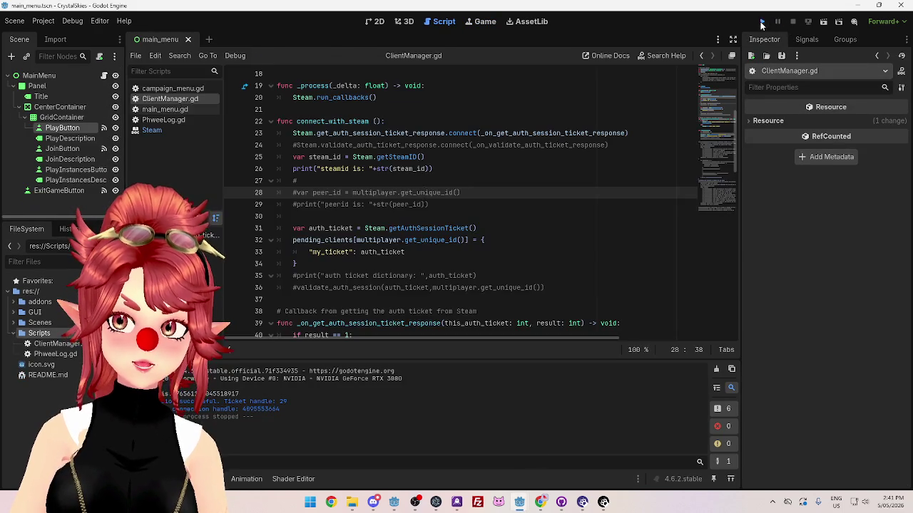
{"action": "left_click", "coordinate": [762, 22]}
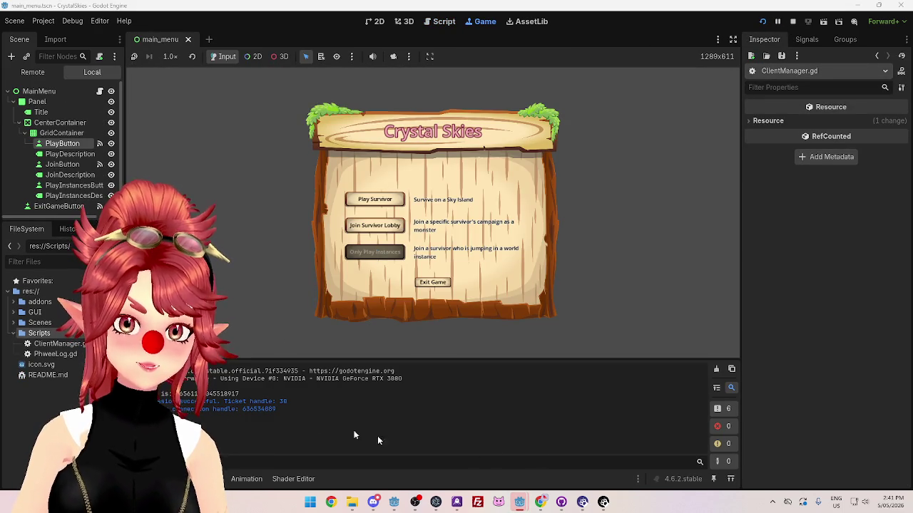
Rewrite line 57's log message to 'Accept connection from SteamID: '
{"action": "mouse_move", "coordinate": [519, 502]}
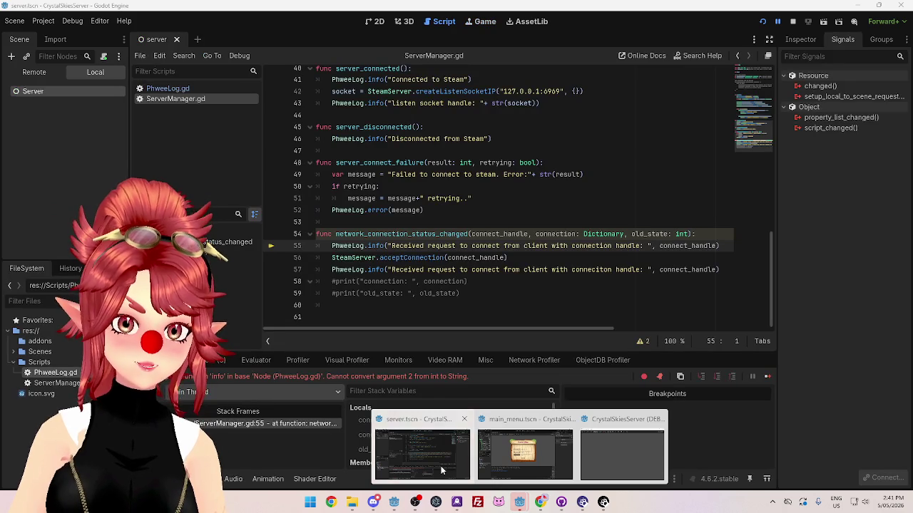
{"action": "left_click", "coordinate": [441, 471]}
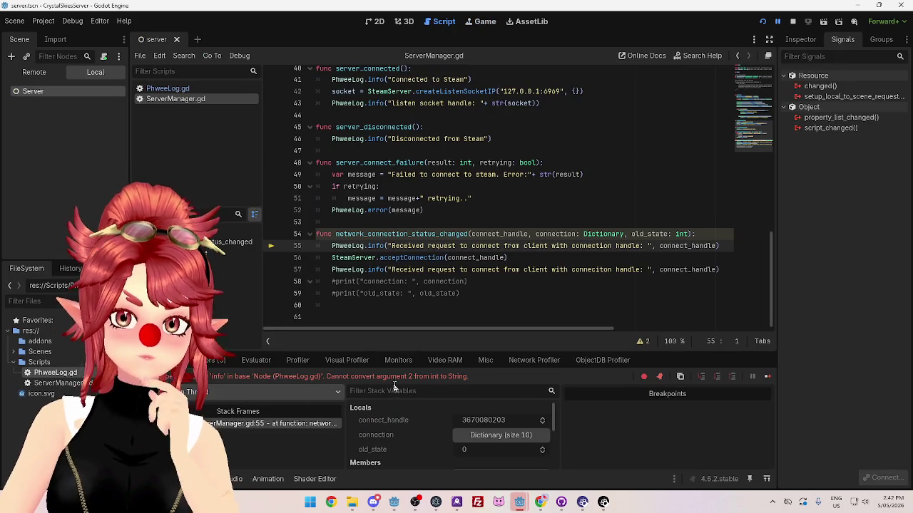
{"action": "left_click", "coordinate": [651, 246]}
{"action": "type", "text": "+"}
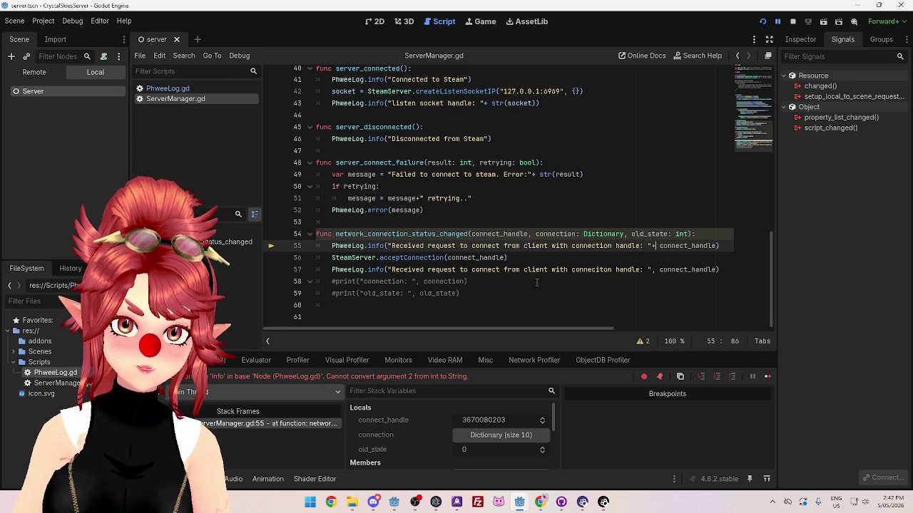
{"action": "mouse_move", "coordinate": [719, 269]}
{"action": "left_mouse_down"}
{"action": "mouse_move", "coordinate": [573, 270]}
{"action": "mouse_move", "coordinate": [399, 246]}
{"action": "mouse_move", "coordinate": [321, 269]}
{"action": "mouse_move", "coordinate": [642, 269]}
{"action": "left_mouse_up"}
{"action": "left_click", "coordinate": [391, 270]}
{"action": "type", "text": "Ac"}
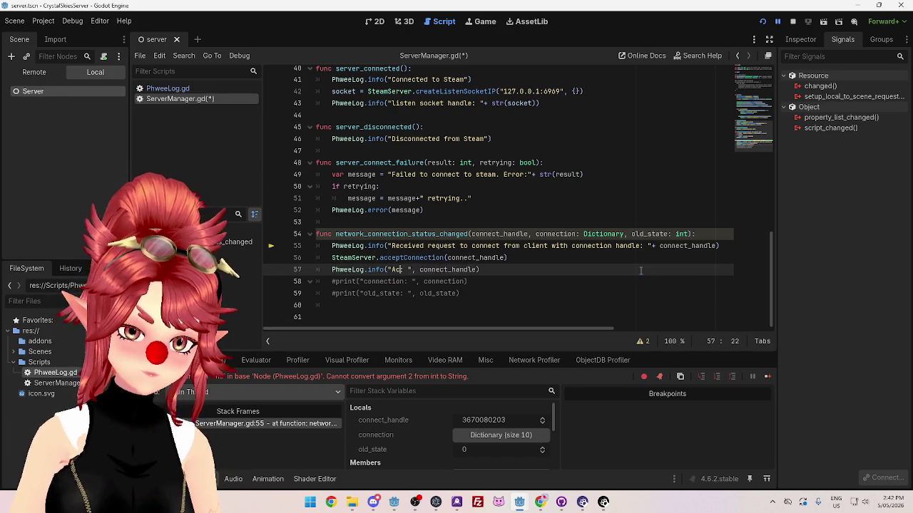
{"action": "type", "text": " Connection"}
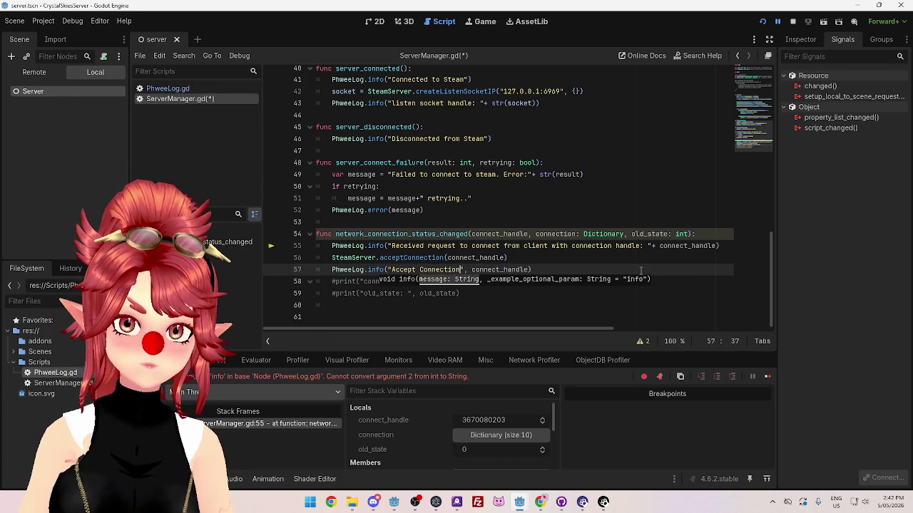
{"action": "type", "text": "m"}
{"action": "key", "text": "BackSpace"}
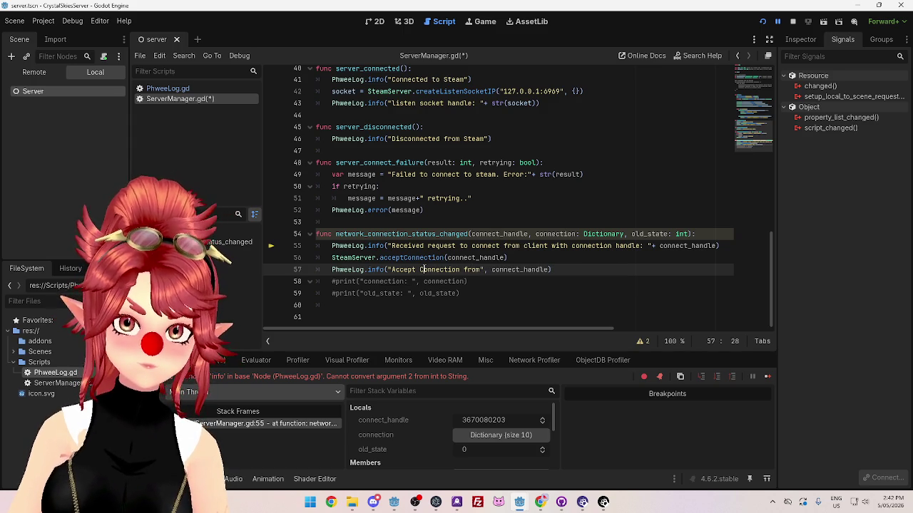
{"action": "type", "text": "SteamID:"}
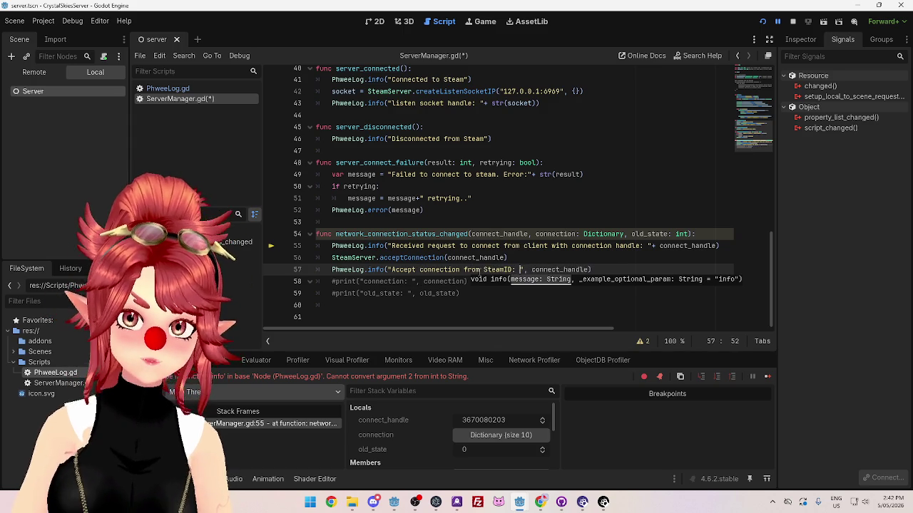
{"action": "key", "text": "Up"}
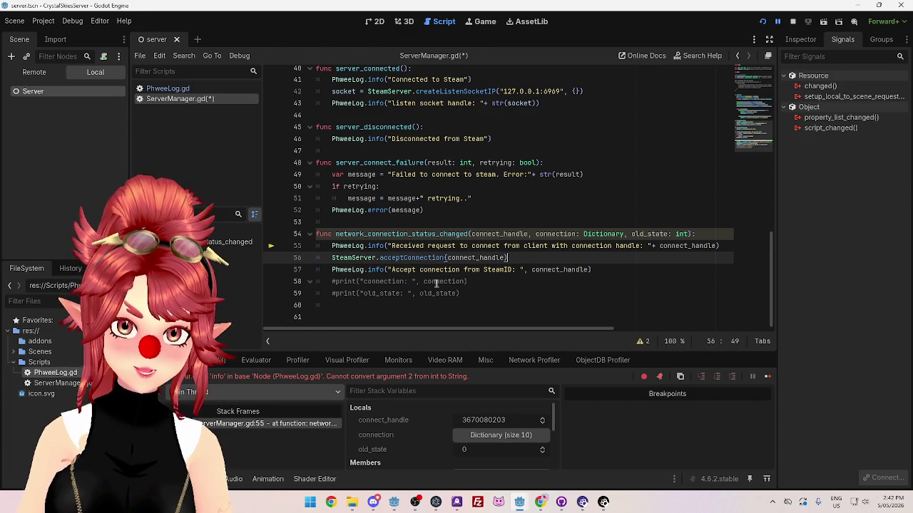
Replace connect_handle with connection on line 57 and relaunch the server
{"action": "double_click", "coordinate": [436, 283]}
{"action": "key", "text": "ctrl+c"}
{"action": "double_click", "coordinate": [561, 270]}
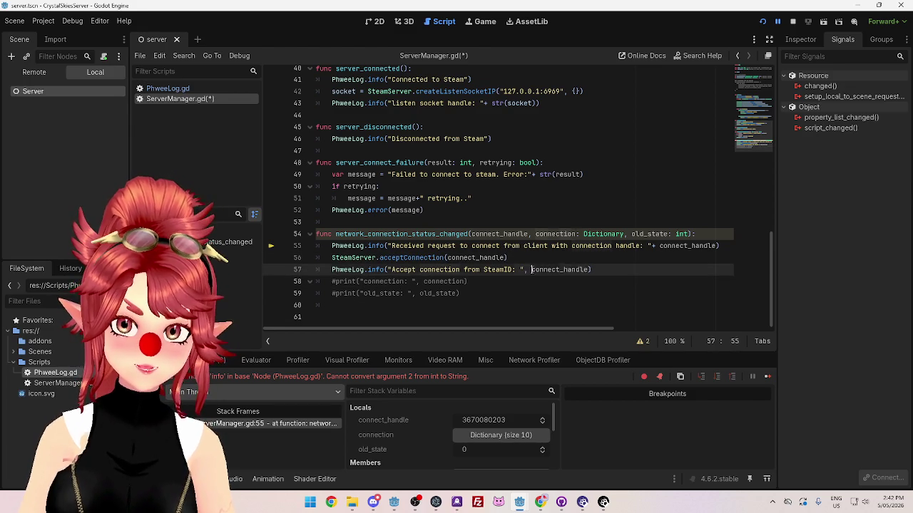
{"action": "key", "text": "ctrl+v"}
{"action": "key", "text": "F5"}
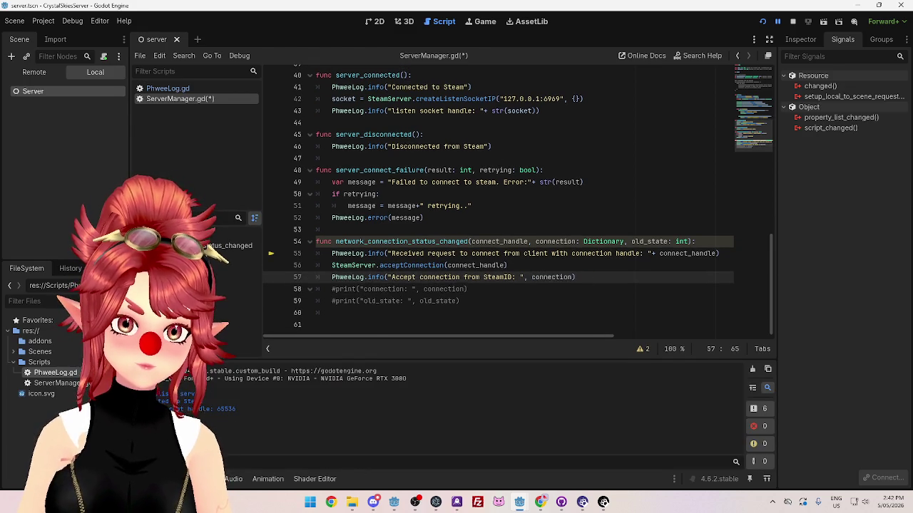
Uncomment line 58's connection print, append .id to line 57's connection, save, and stop the server
{"action": "left_click", "coordinate": [342, 299]}
{"action": "key", "text": "ctrl+k"}
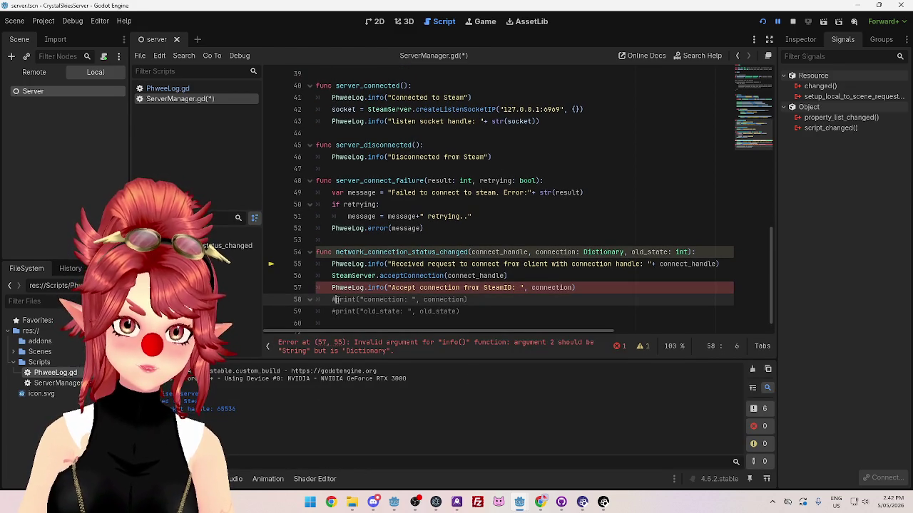
{"action": "left_click", "coordinate": [574, 287]}
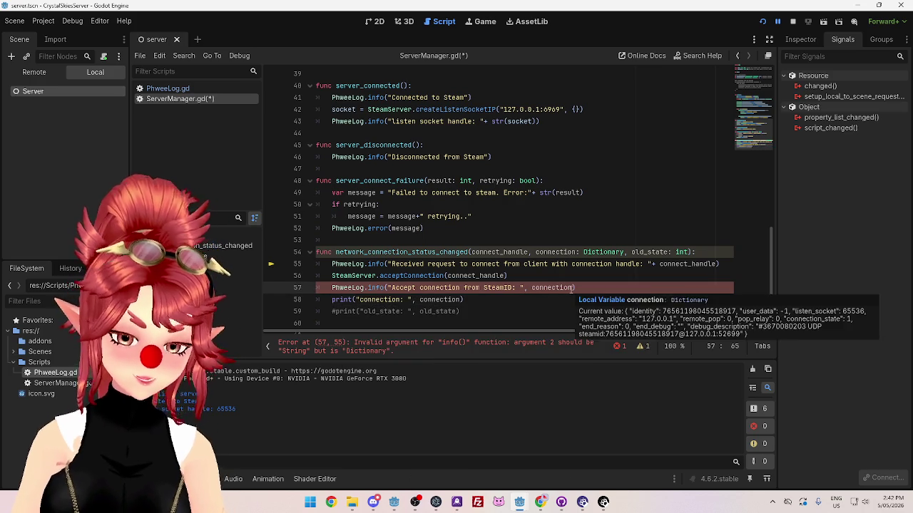
{"action": "type", "text": ".id"}
{"action": "left_click", "coordinate": [523, 311]}
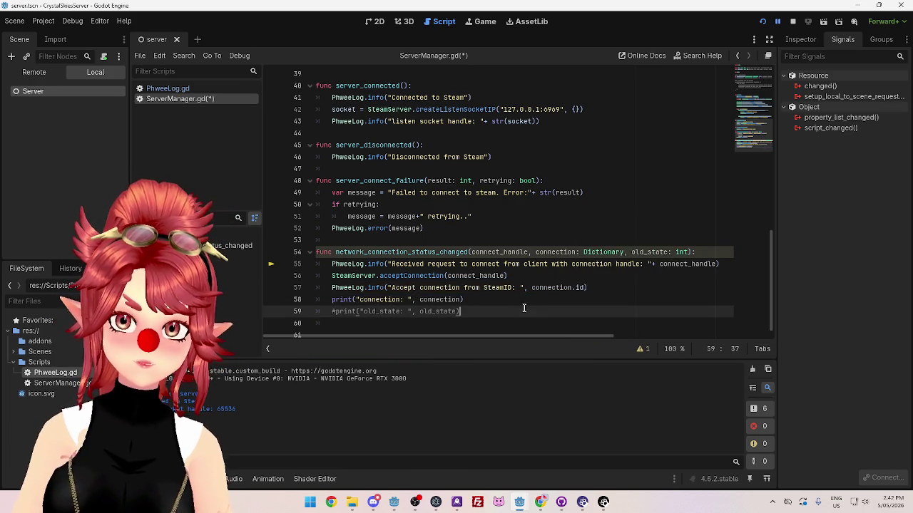
{"action": "key", "text": "ctrl+s"}
{"action": "left_click", "coordinate": [791, 22]}
Relaunch the server, run the client game, and return to the paused server editor
{"action": "left_click", "coordinate": [762, 22]}
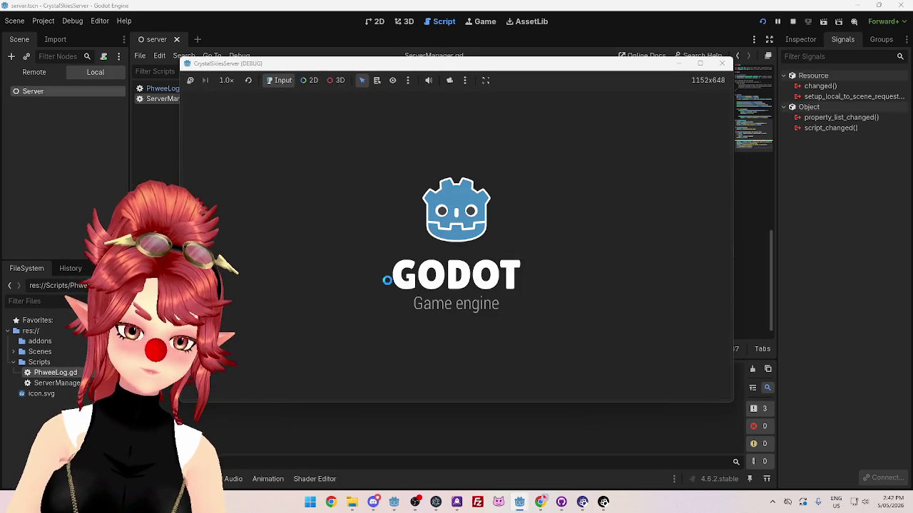
{"action": "mouse_move", "coordinate": [519, 502]}
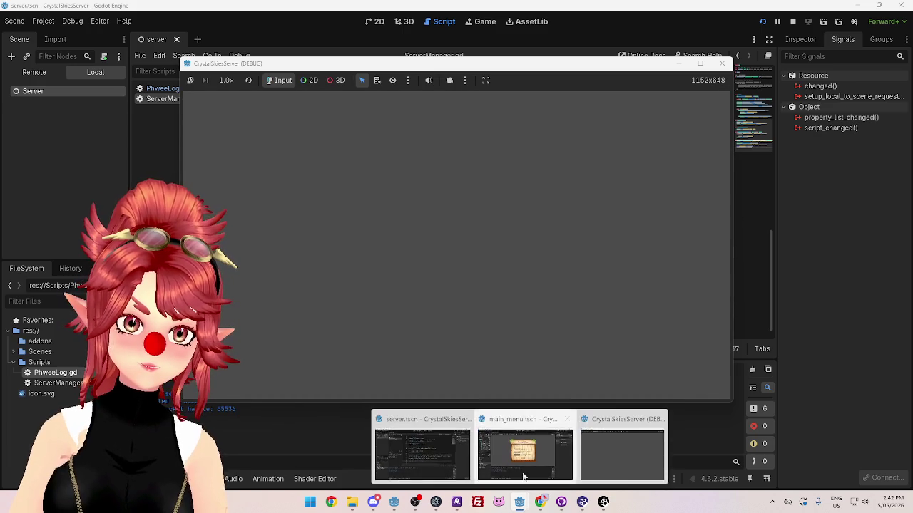
{"action": "left_click", "coordinate": [525, 451]}
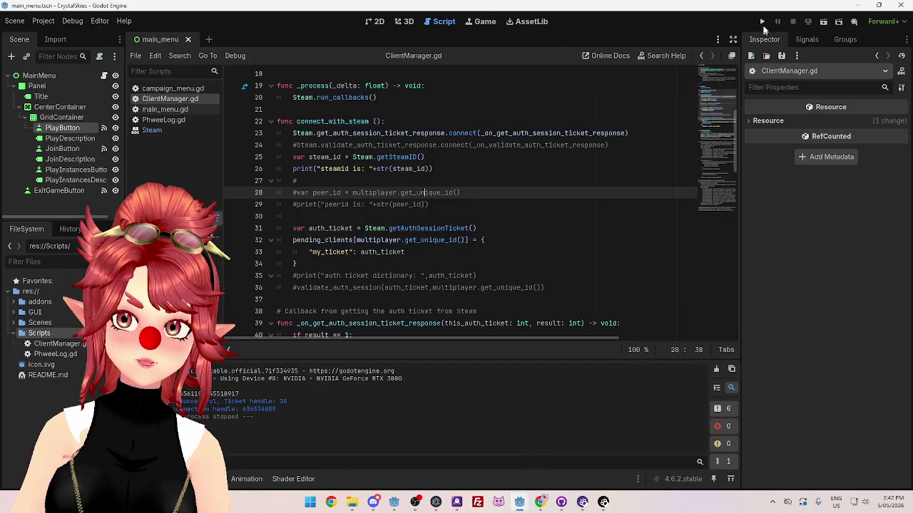
{"action": "left_click", "coordinate": [762, 22]}
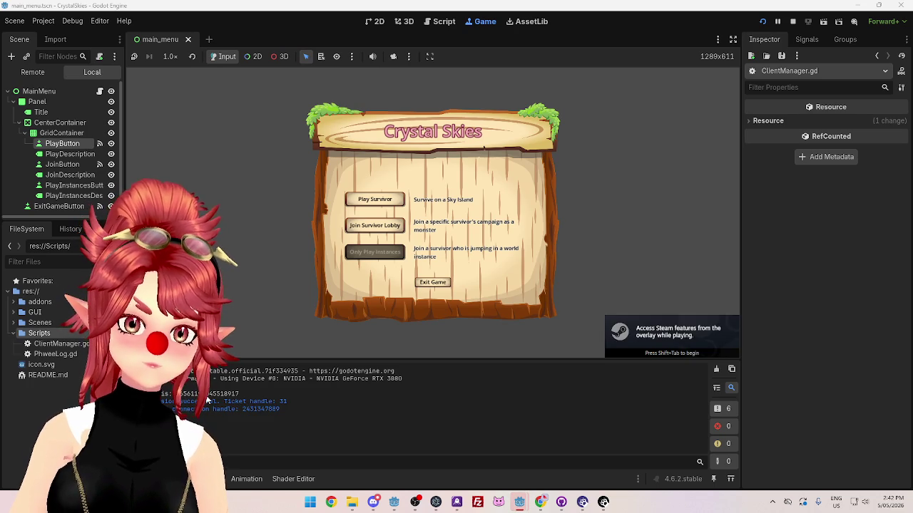
{"action": "mouse_move", "coordinate": [520, 503]}
{"action": "left_click", "coordinate": [444, 478]}
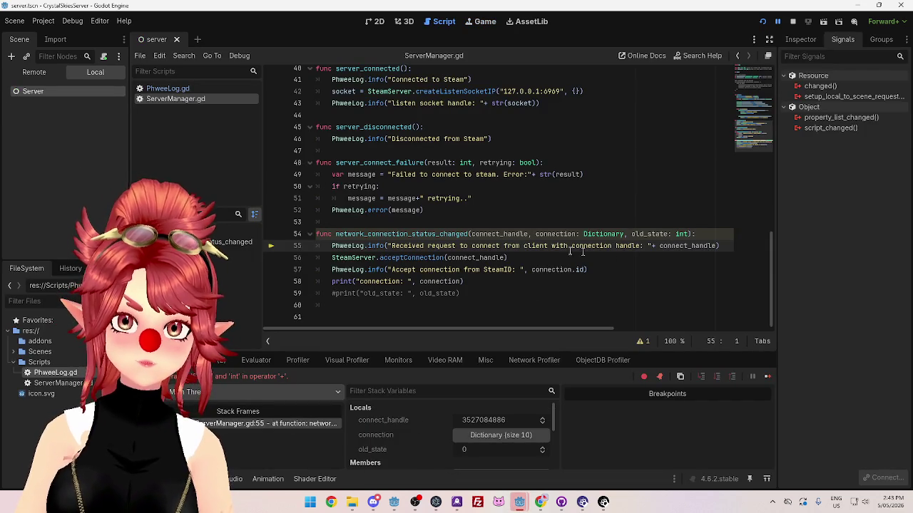
Wrap connect_handle and connection.id in str() on lines 55 and 57, then rerun the server
{"action": "left_click", "coordinate": [659, 246]}
{"action": "type", "text": "str("}
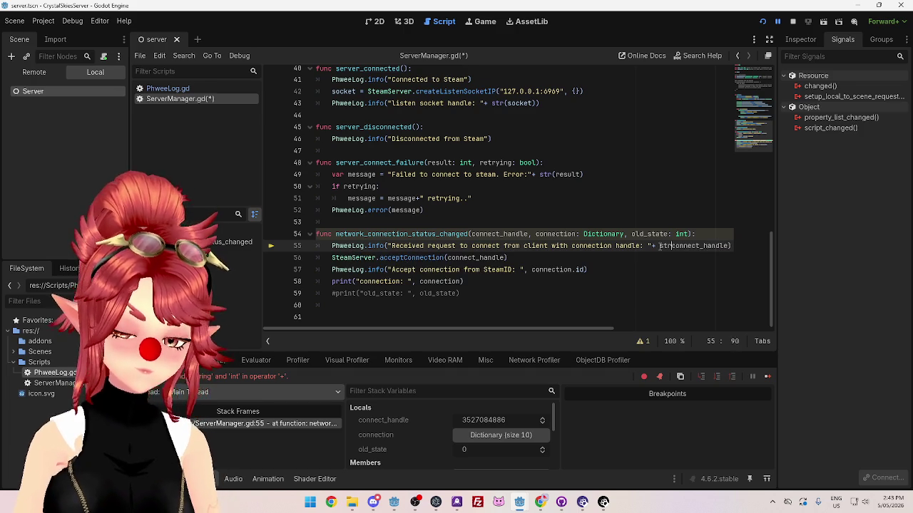
{"action": "left_click", "coordinate": [731, 245]}
{"action": "type", "text": ")"}
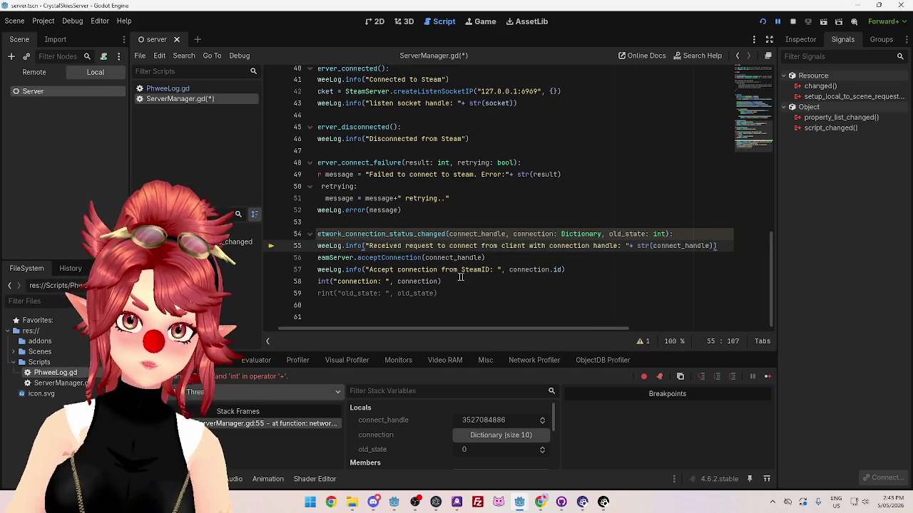
{"action": "left_click", "coordinate": [532, 270]}
{"action": "type", "text": "str("}
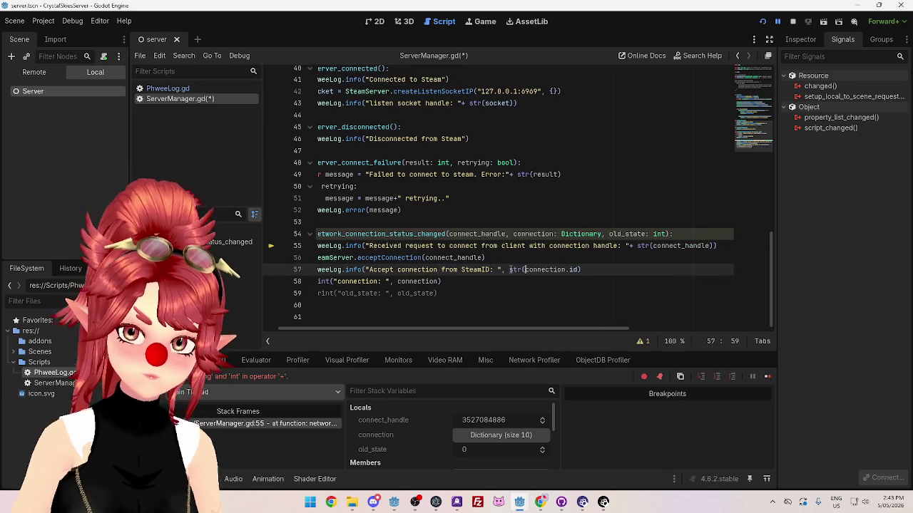
{"action": "left_click", "coordinate": [620, 271]}
{"action": "type", "text": ")"}
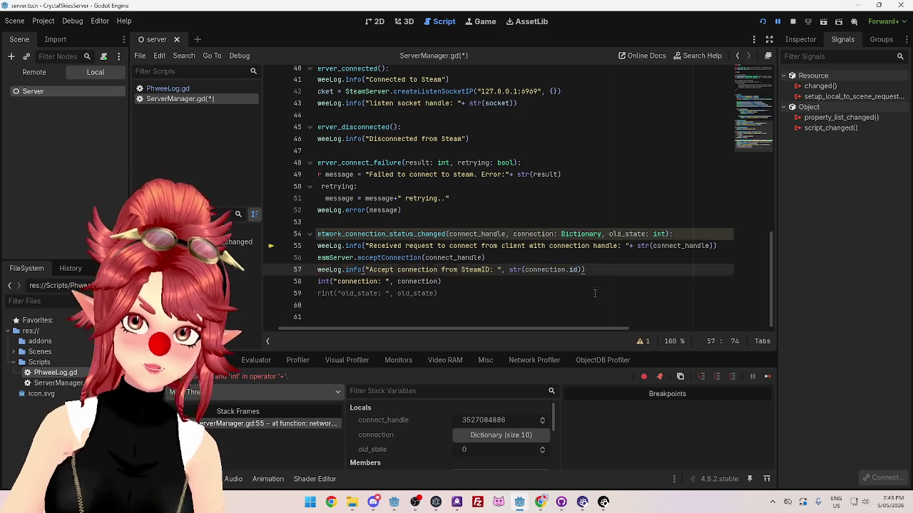
{"action": "key", "text": "Down"}
{"action": "key", "text": "Down"}
{"action": "left_click", "coordinate": [763, 22]}
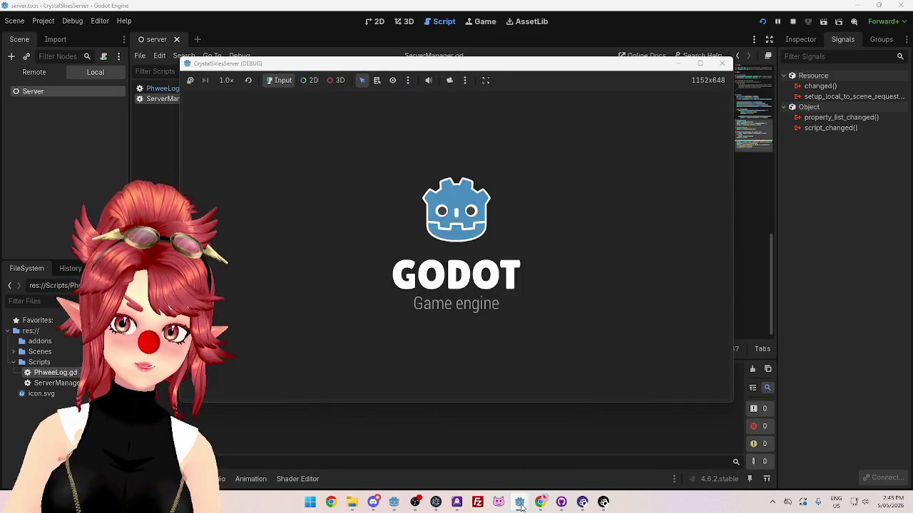
Relaunch the client game, then resume the server paused at line 57
{"action": "mouse_move", "coordinate": [519, 502]}
{"action": "left_click", "coordinate": [528, 460]}
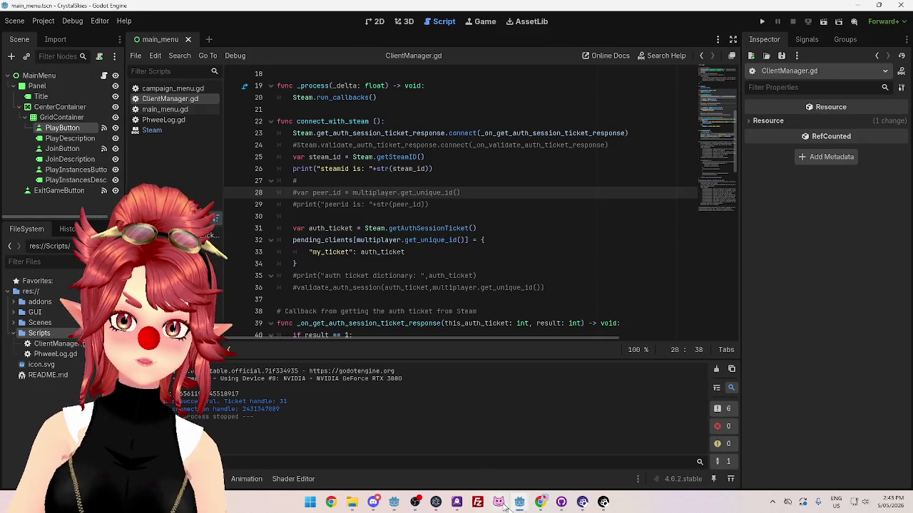
{"action": "mouse_move", "coordinate": [492, 498]}
{"action": "left_click", "coordinate": [423, 467]}
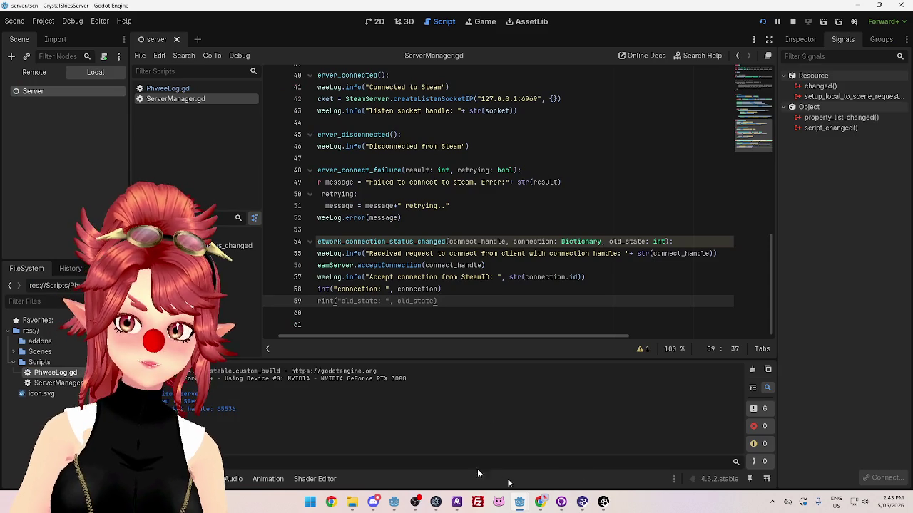
{"action": "mouse_move", "coordinate": [519, 501]}
{"action": "left_click", "coordinate": [528, 460]}
{"action": "left_click", "coordinate": [763, 22]}
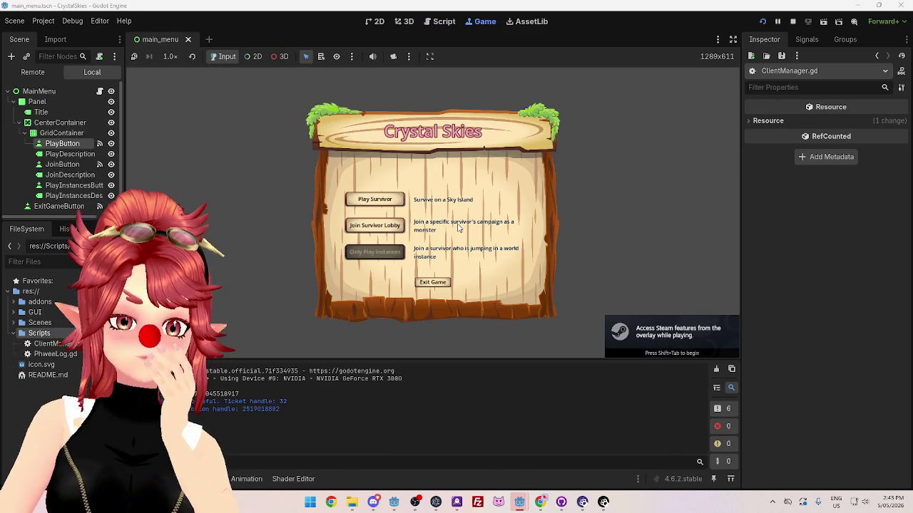
{"action": "mouse_move", "coordinate": [520, 502]}
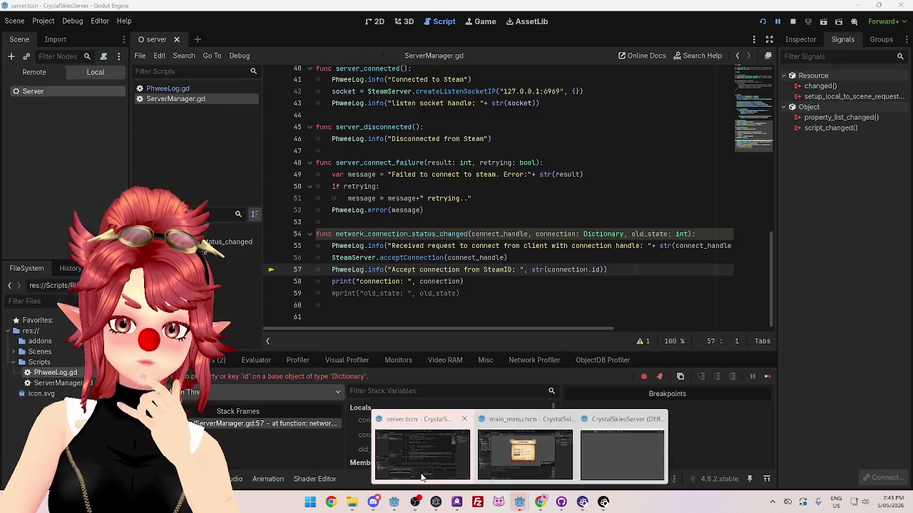
{"action": "left_click", "coordinate": [412, 455]}
{"action": "type", "text": "+"}
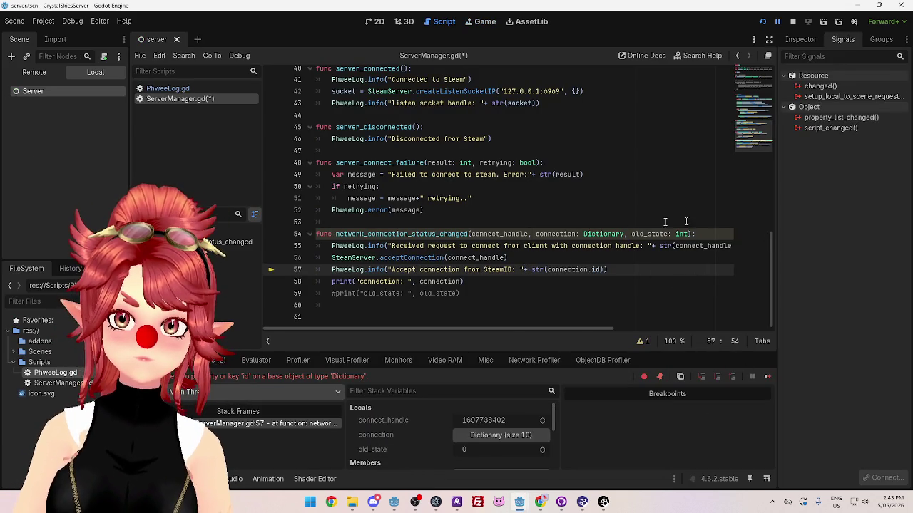
{"action": "left_click", "coordinate": [767, 377]}
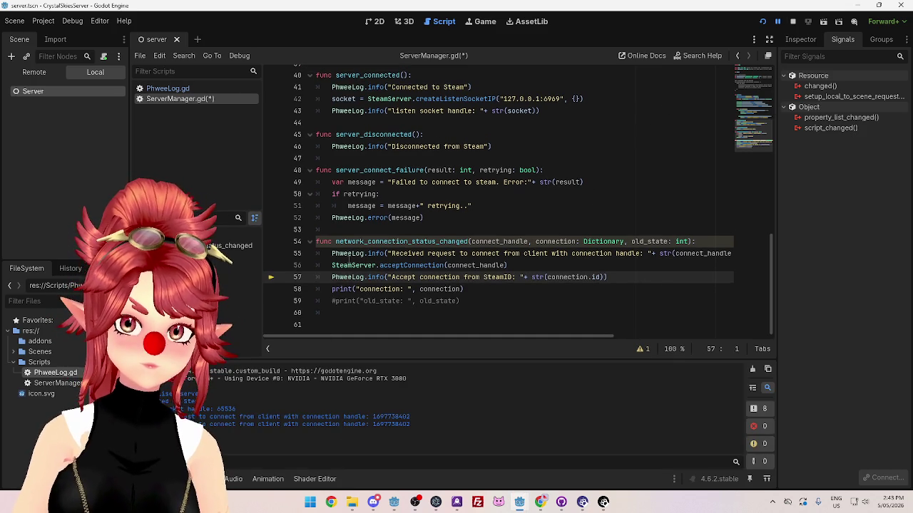
{"action": "type", "text": "#"}
Stop and relaunch the server, restart the client game, and return to the server editor
{"action": "left_click", "coordinate": [396, 313]}
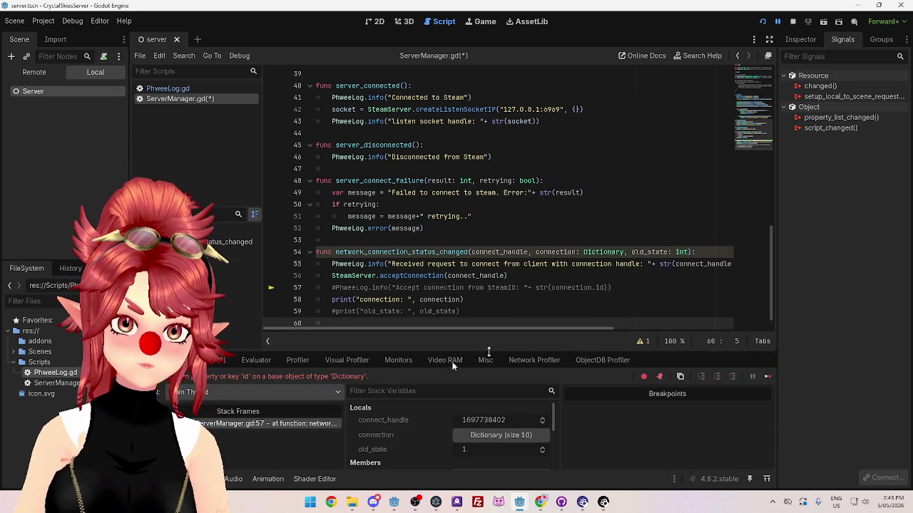
{"action": "left_click", "coordinate": [792, 22]}
{"action": "left_click", "coordinate": [762, 21]}
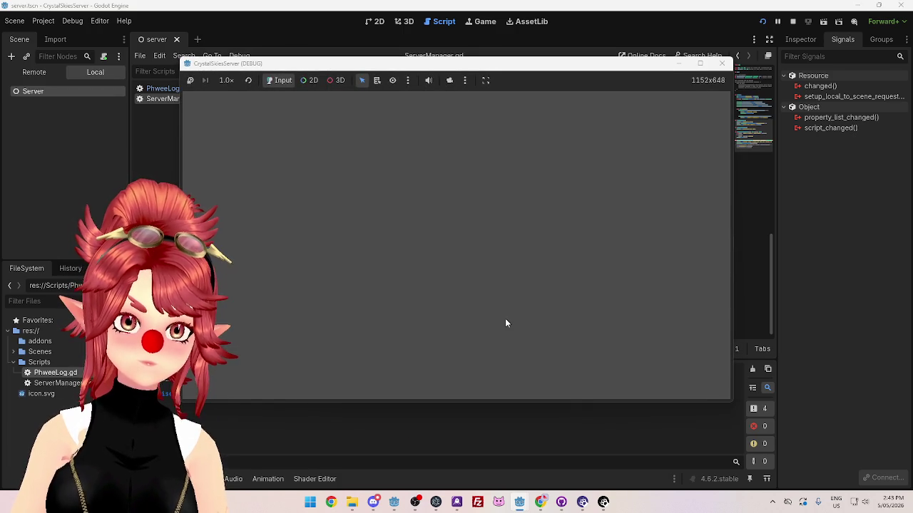
{"action": "mouse_move", "coordinate": [519, 502]}
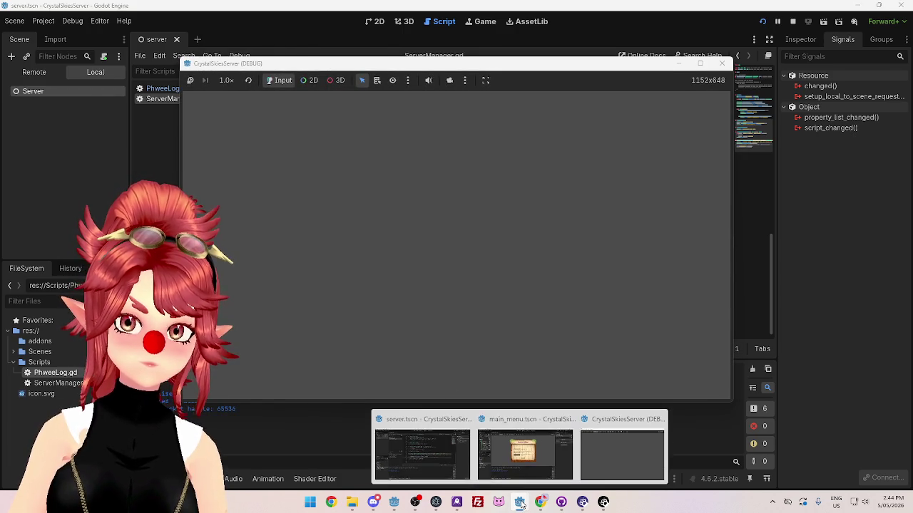
{"action": "left_click", "coordinate": [534, 413]}
{"action": "left_click", "coordinate": [793, 22]}
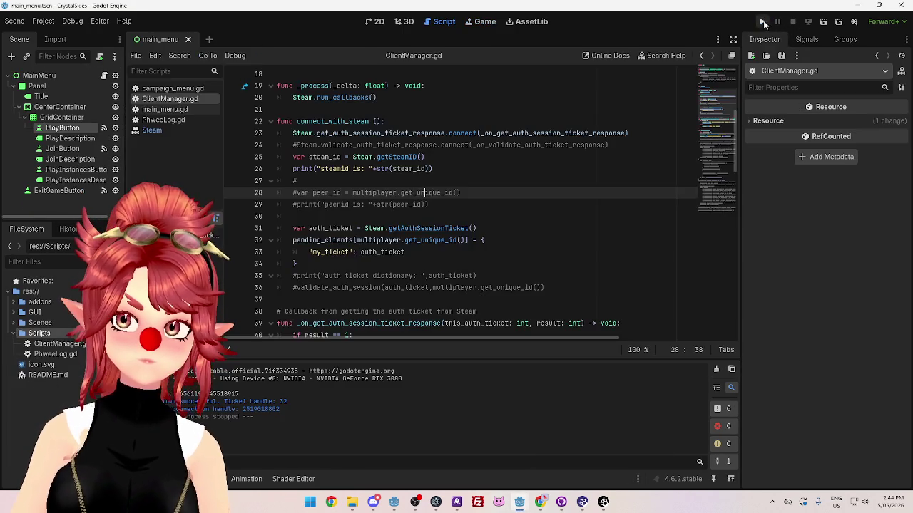
{"action": "key", "text": "F5"}
{"action": "mouse_move", "coordinate": [515, 504]}
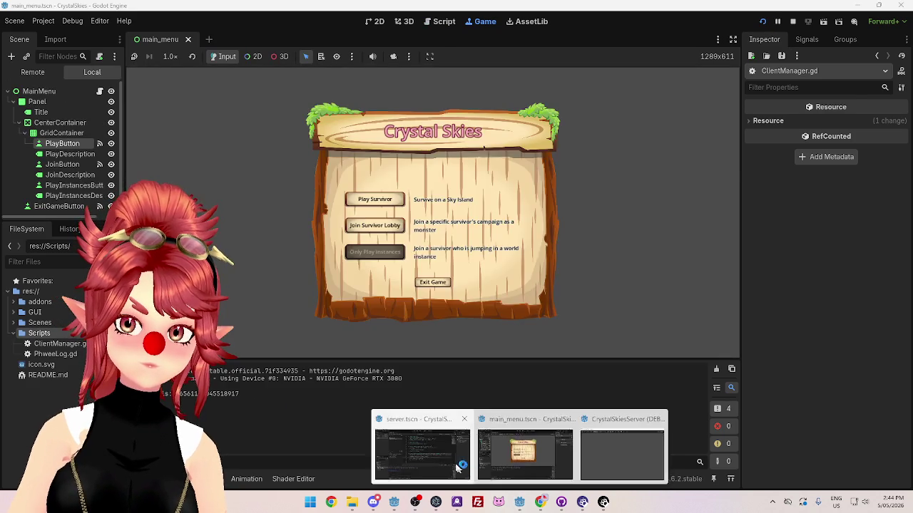
{"action": "left_click", "coordinate": [432, 456]}
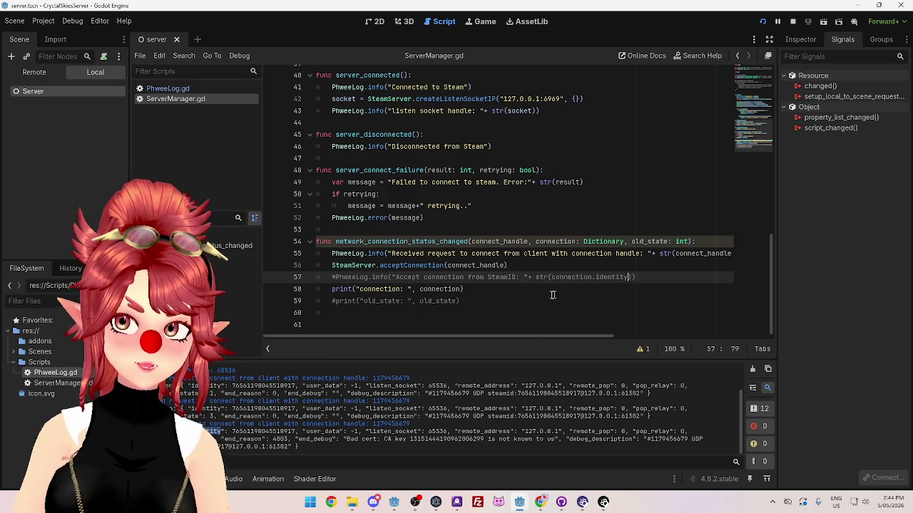
{"action": "mouse_move", "coordinate": [442, 298]}
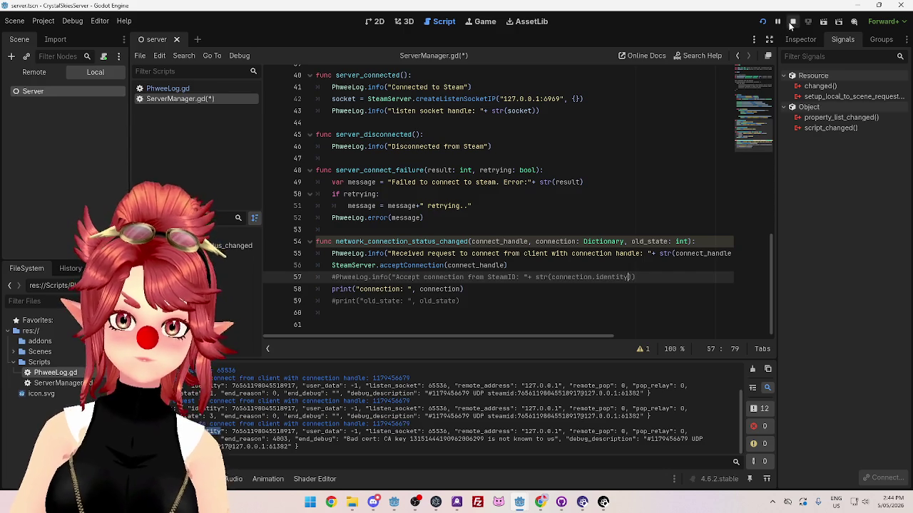
Stop the server, uncomment line 57's accept log, comment out line 58's print, and save
{"action": "left_click", "coordinate": [791, 23]}
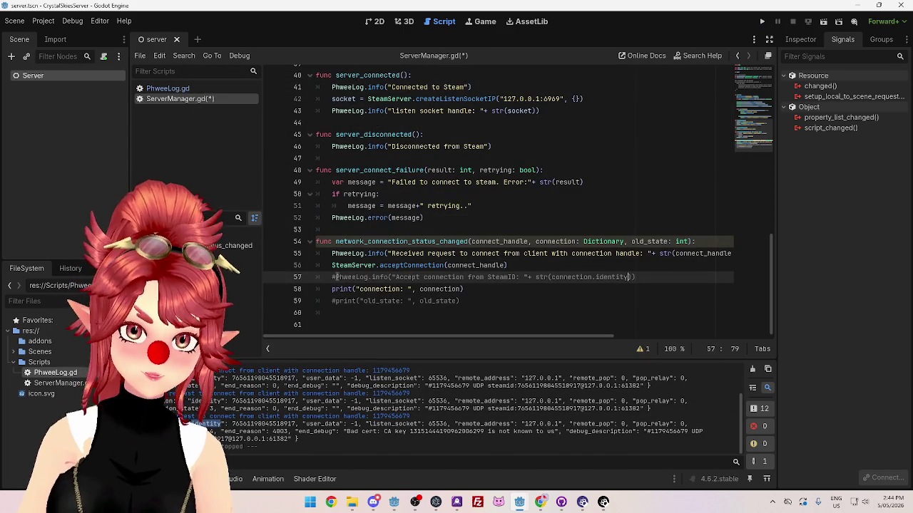
{"action": "key", "text": "BackSpace"}
{"action": "left_click", "coordinate": [490, 297]}
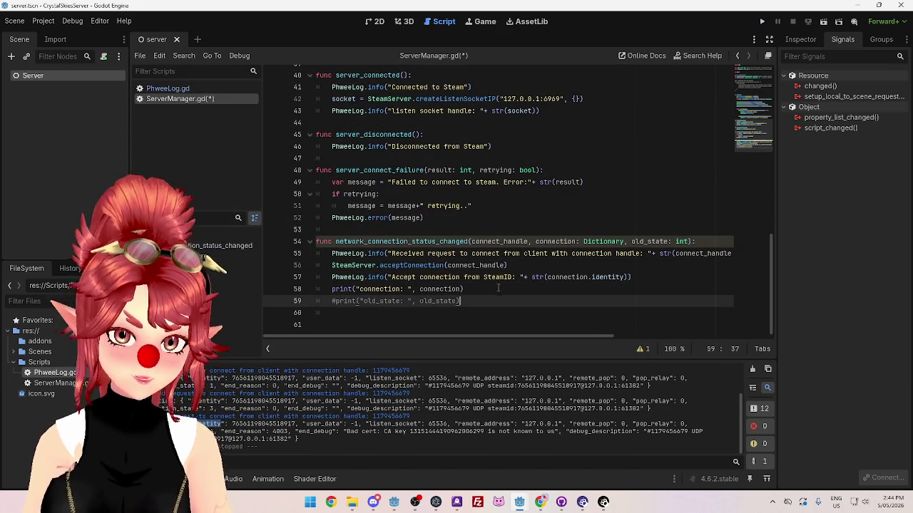
{"action": "left_click", "coordinate": [333, 288]}
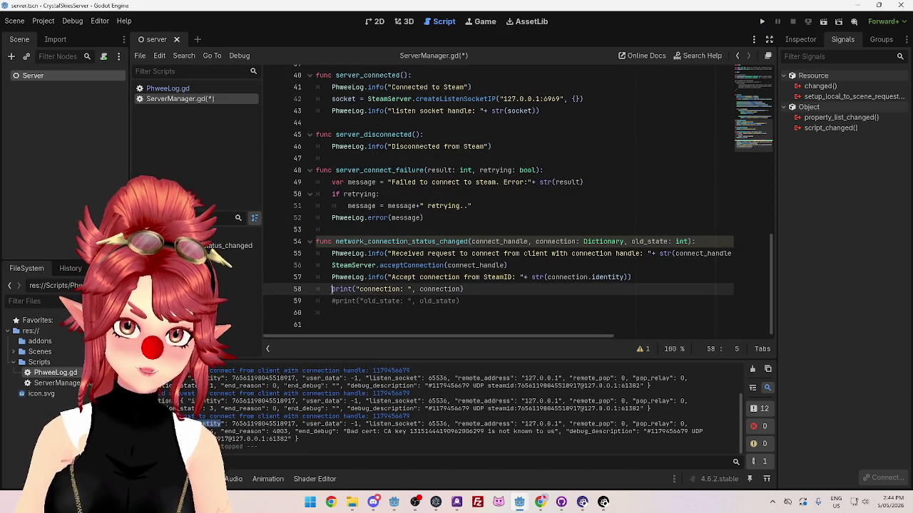
{"action": "type", "text": "#"}
{"action": "left_click", "coordinate": [461, 278]}
{"action": "key", "text": "ctrl+s"}
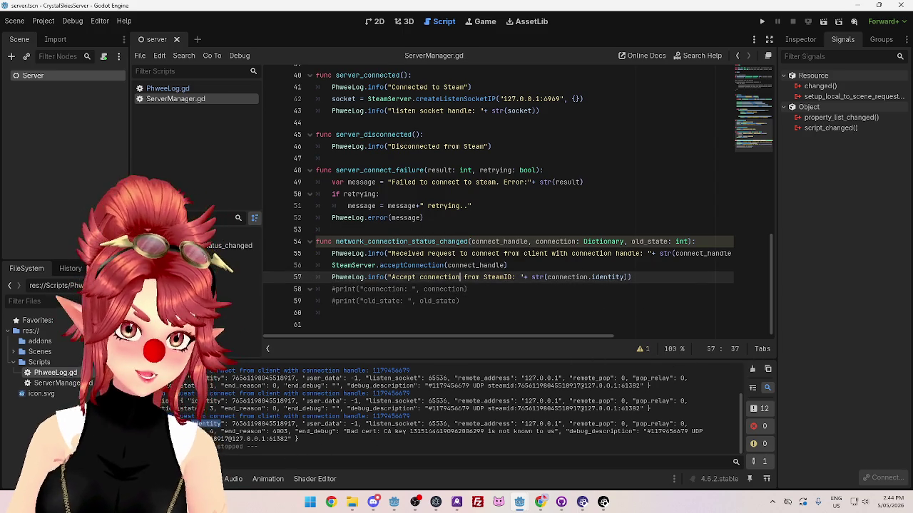
{"action": "scroll", "coordinate": [428, 410], "scroll_direction": "up", "scroll_amount": 3}
{"action": "scroll", "coordinate": [428, 410], "scroll_direction": "down", "scroll_amount": 3}
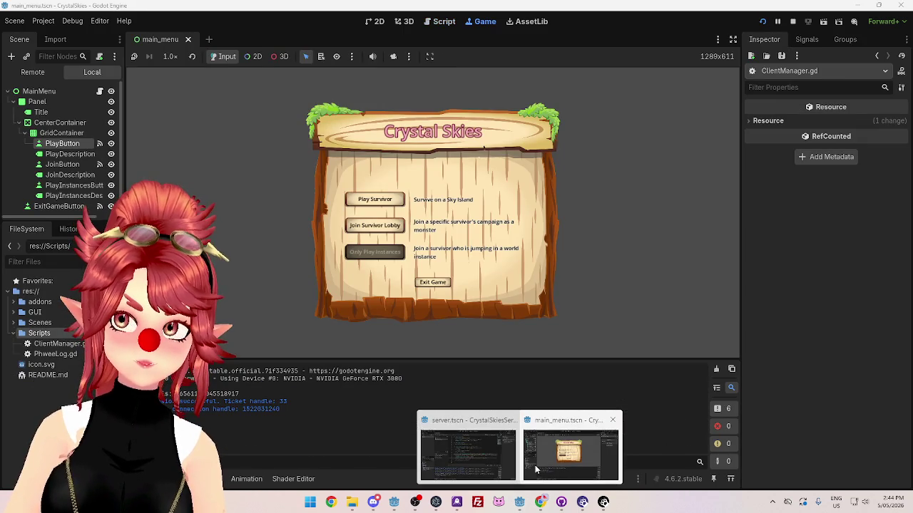
Stop the client, relaunch server and client, and view the server's accept-connection log
{"action": "left_click", "coordinate": [537, 469]}
{"action": "key", "text": "F8"}
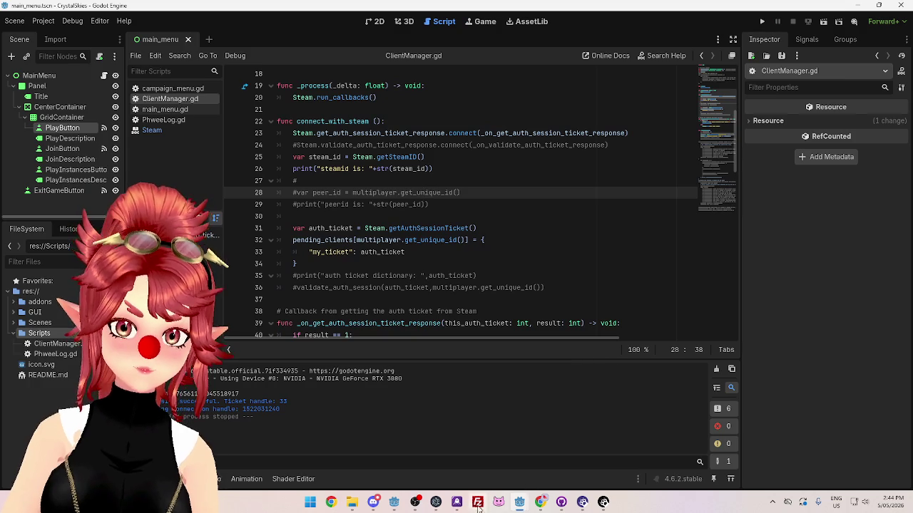
{"action": "key", "text": "alt+Tab"}
{"action": "key", "text": "F5"}
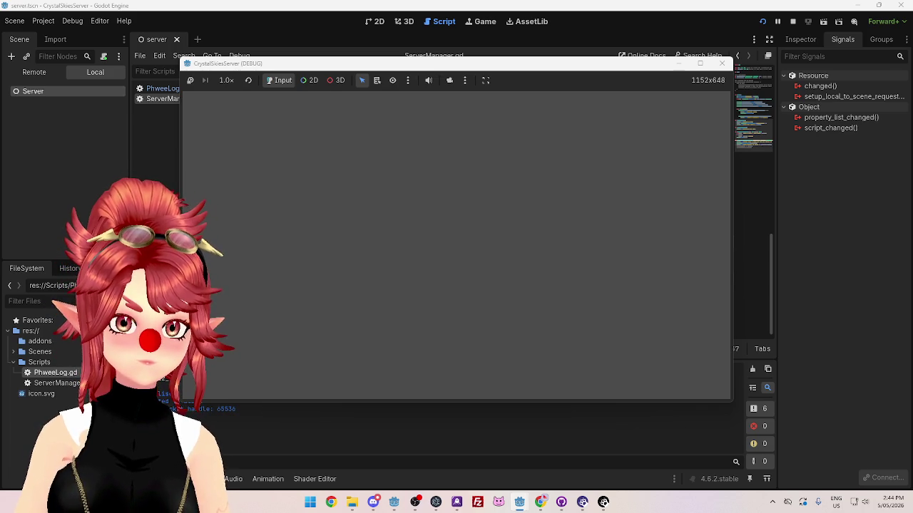
{"action": "left_click", "coordinate": [523, 505]}
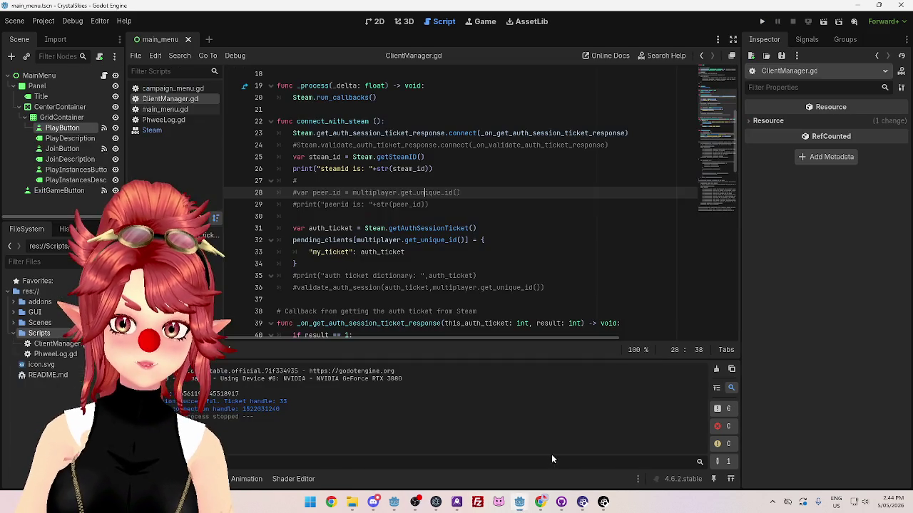
{"action": "key", "text": "F5"}
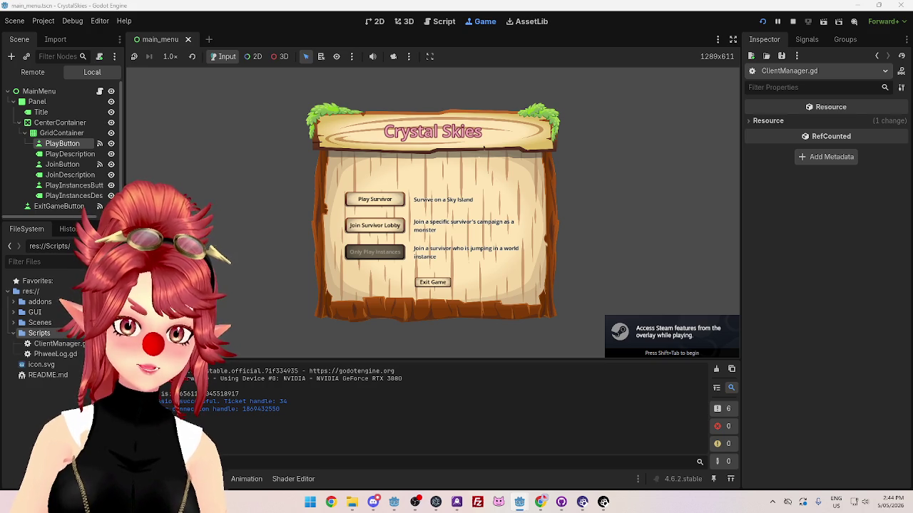
{"action": "mouse_move", "coordinate": [529, 509]}
{"action": "left_click", "coordinate": [451, 473]}
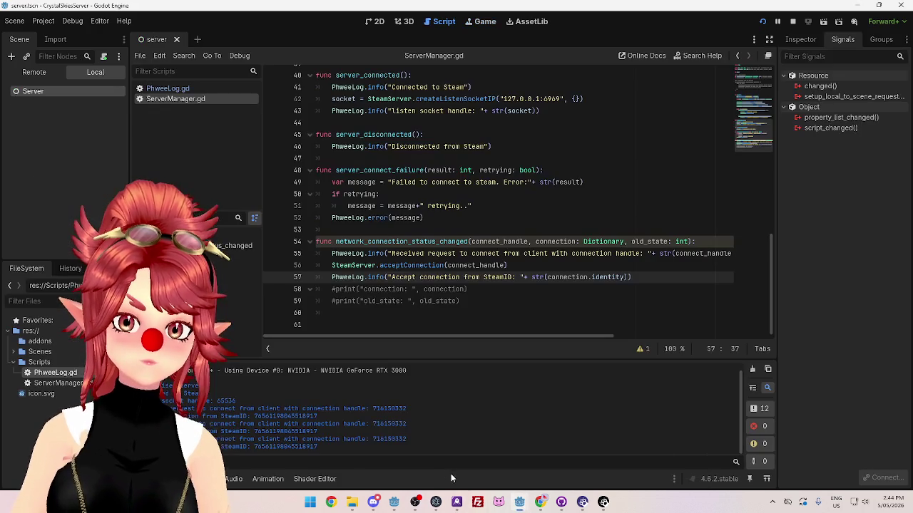
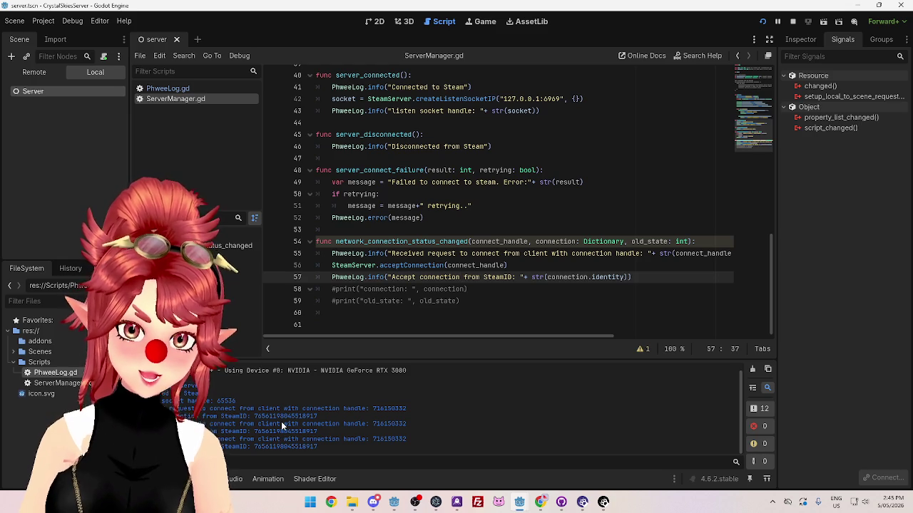
Stop the running server and review the errors list in the Debugger
{"action": "left_click", "coordinate": [792, 21]}
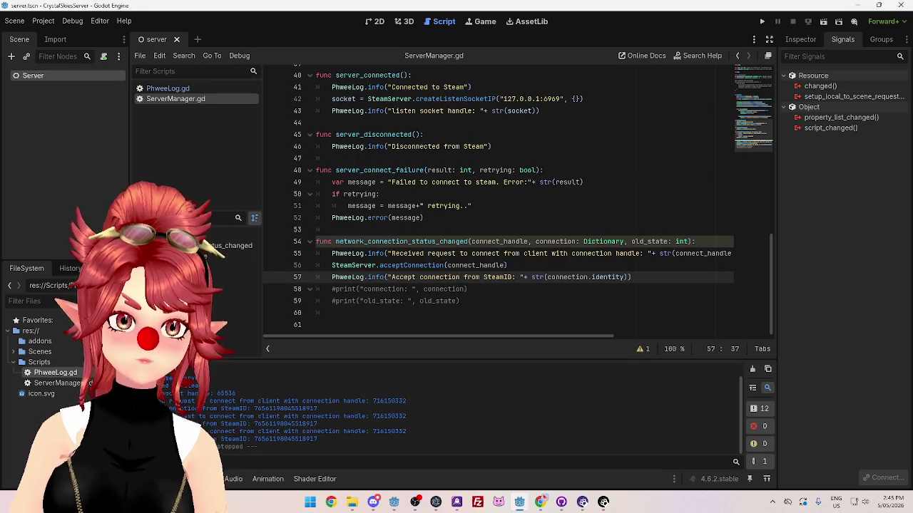
{"action": "left_click_drag", "start_coordinate": [131, 190], "coordinate": [222, 191]}
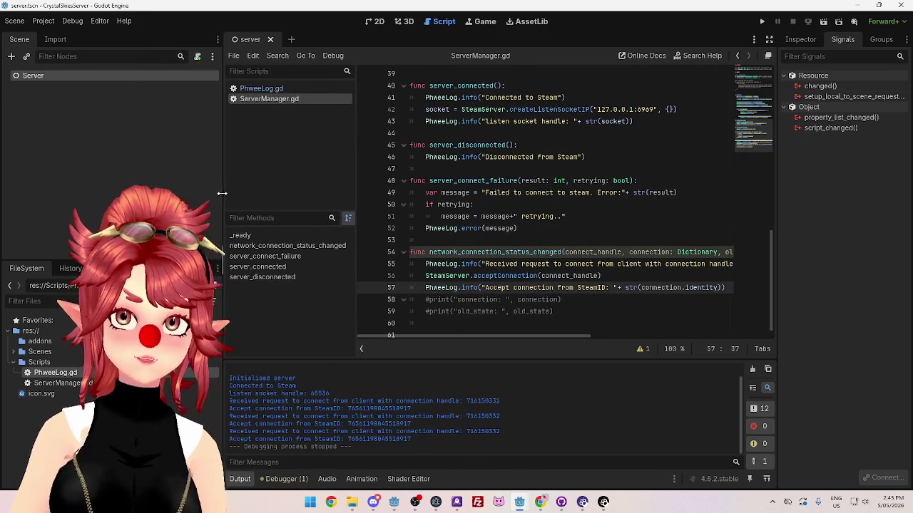
{"action": "left_click", "coordinate": [284, 479]}
{"action": "left_click", "coordinate": [300, 361]}
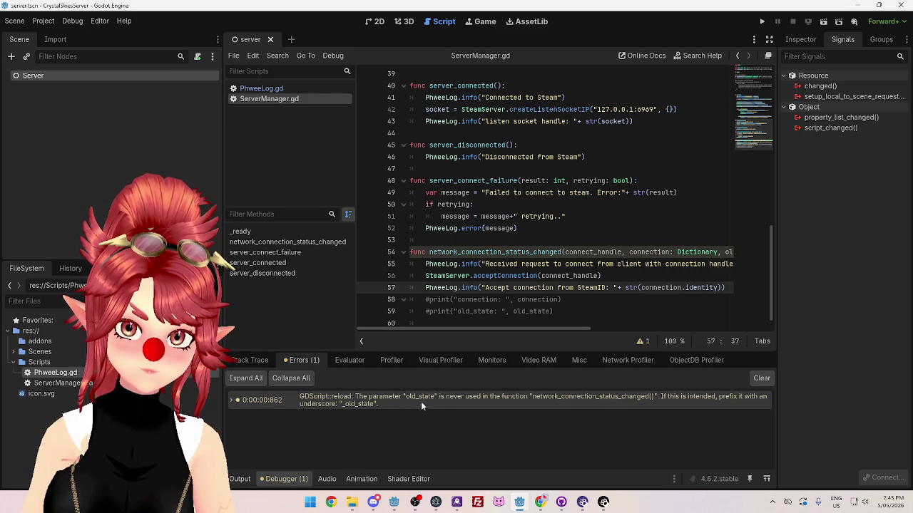
Rename the old_state parameter on line 54 to _old_state, then view the Output log
{"action": "left_click_drag", "start_coordinate": [564, 329], "coordinate": [613, 329]}
{"action": "left_click", "coordinate": [638, 252]}
{"action": "type", "text": "_old_state: int):"}
{"action": "left_click", "coordinate": [568, 277]}
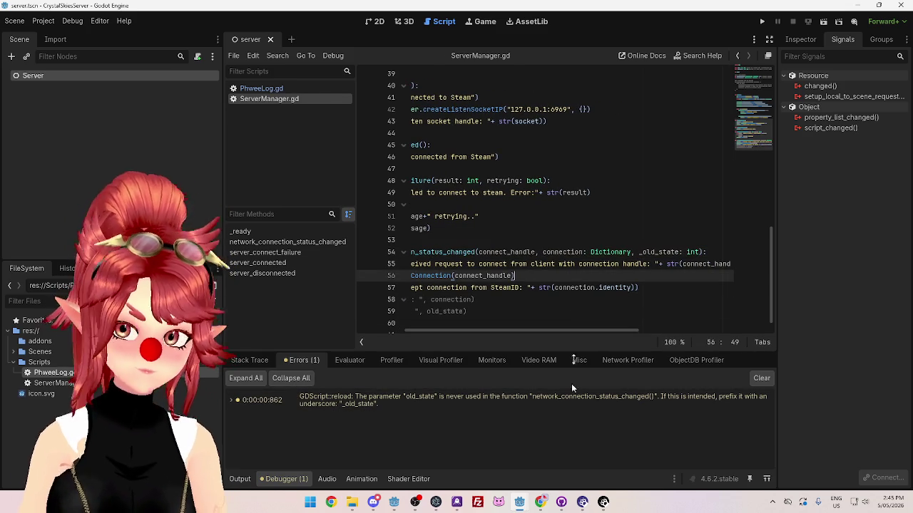
{"action": "left_click", "coordinate": [242, 480]}
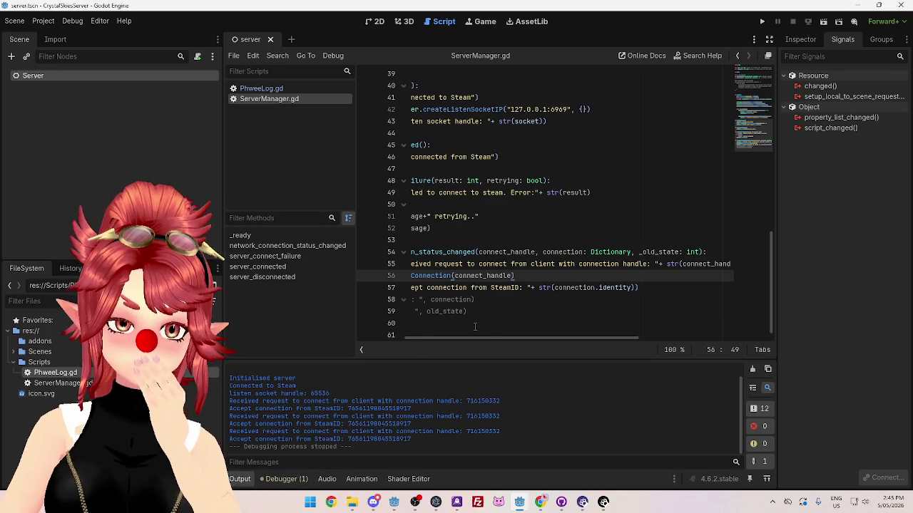
{"action": "left_click_drag", "start_coordinate": [485, 343], "coordinate": [439, 342]}
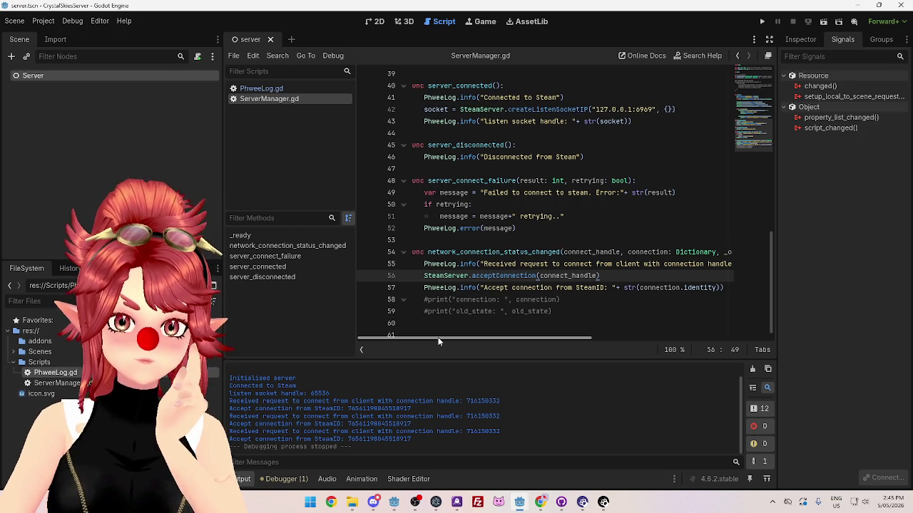
{"action": "left_click_drag", "start_coordinate": [439, 340], "coordinate": [425, 340]}
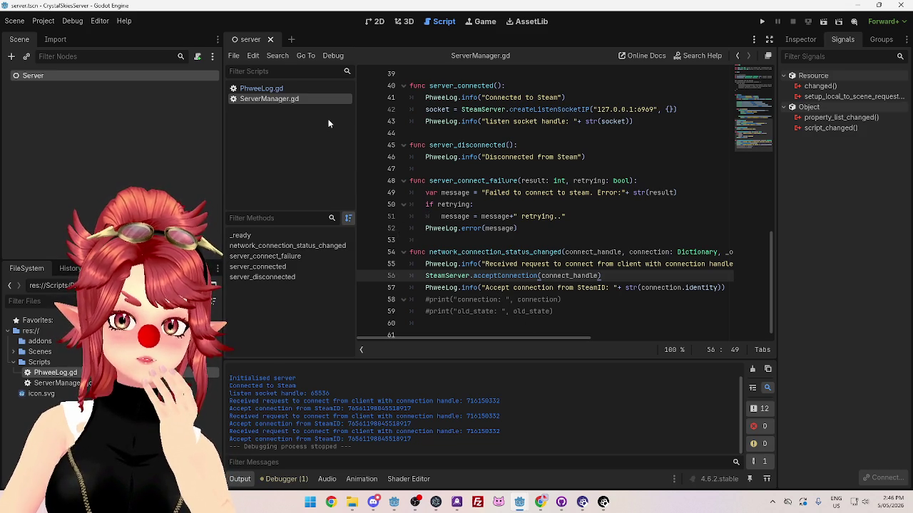
{"action": "left_click", "coordinate": [287, 88]}
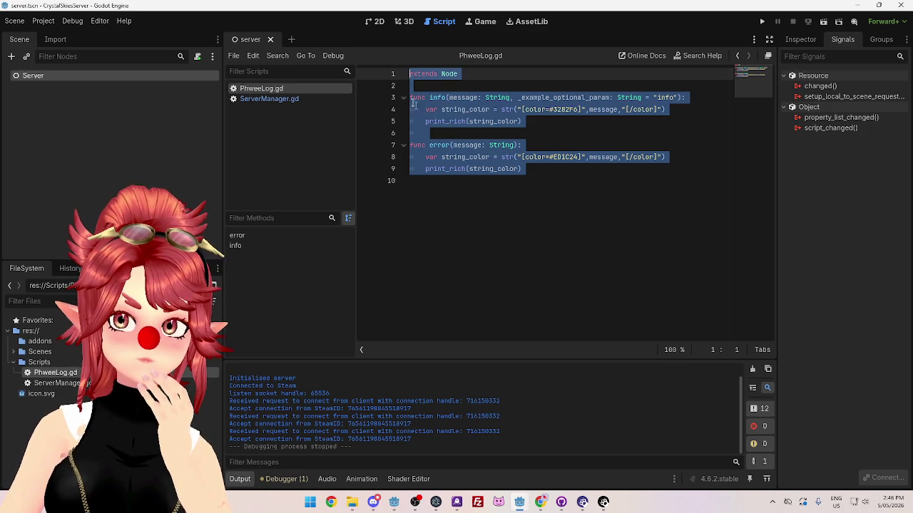
Paste a copy of the info function above it and rename the copy details
{"action": "left_click", "coordinate": [528, 169]}
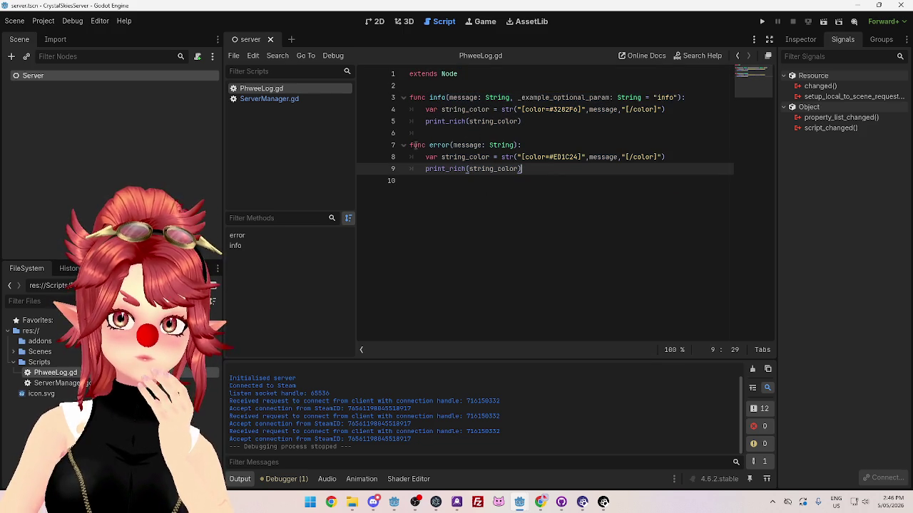
{"action": "left_click_drag", "start_coordinate": [529, 121], "coordinate": [398, 96]}
{"action": "key", "text": "ctrl+c"}
{"action": "left_click", "coordinate": [468, 109]}
{"action": "left_click", "coordinate": [412, 97]}
{"action": "key", "text": "Return"}
{"action": "key", "text": "Return"}
{"action": "key", "text": "Up"}
{"action": "key", "text": "Up"}
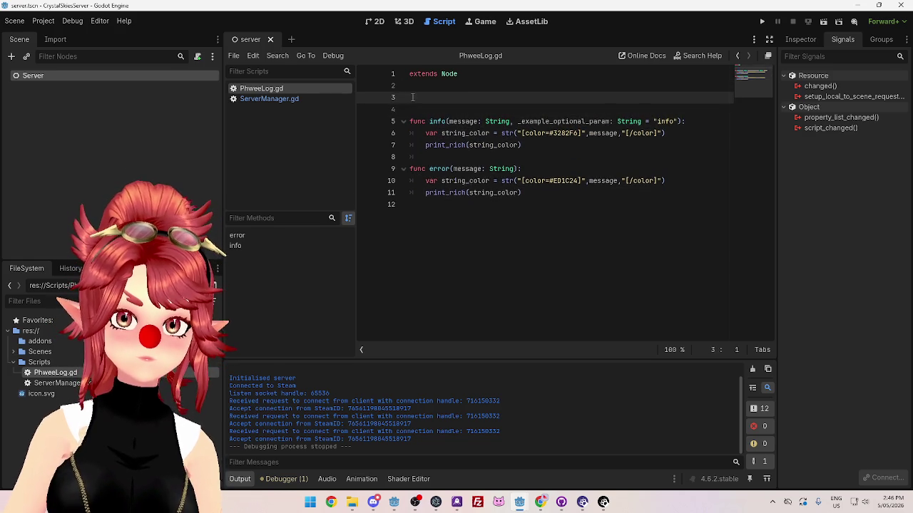
{"action": "key", "text": "ctrl+v"}
{"action": "double_click", "coordinate": [438, 97]}
{"action": "type", "text": "de"}
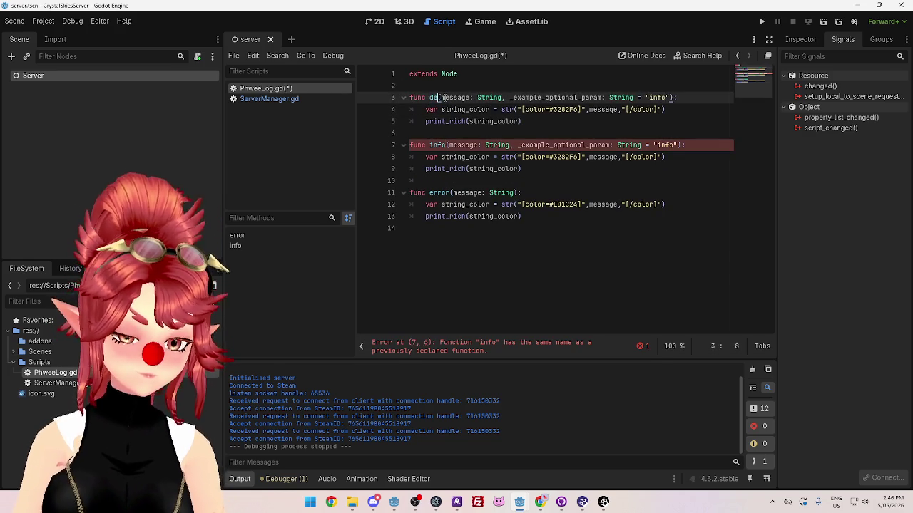
{"action": "type", "text": "tails("}
{"action": "left_click", "coordinate": [569, 119]}
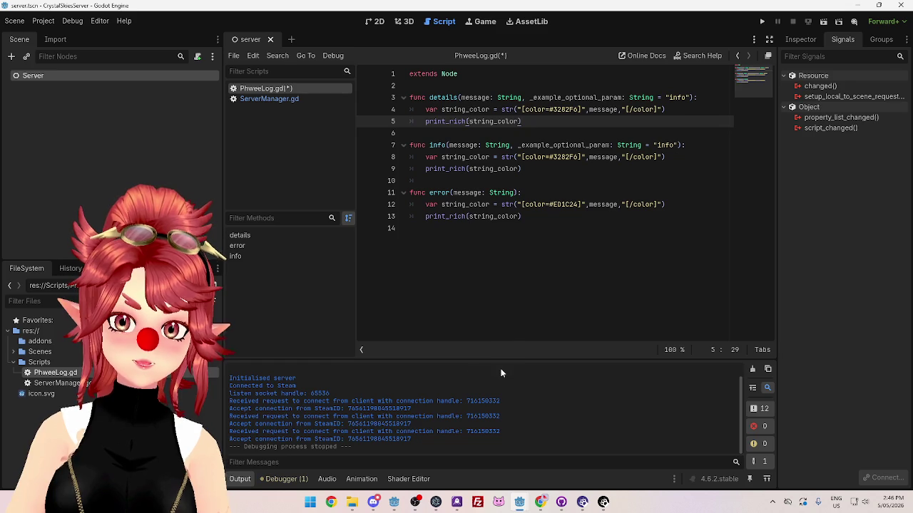
Grab the grey colour code #808080 from the client project's PhweeLogger.gd
{"action": "key", "text": "alt+Tab"}
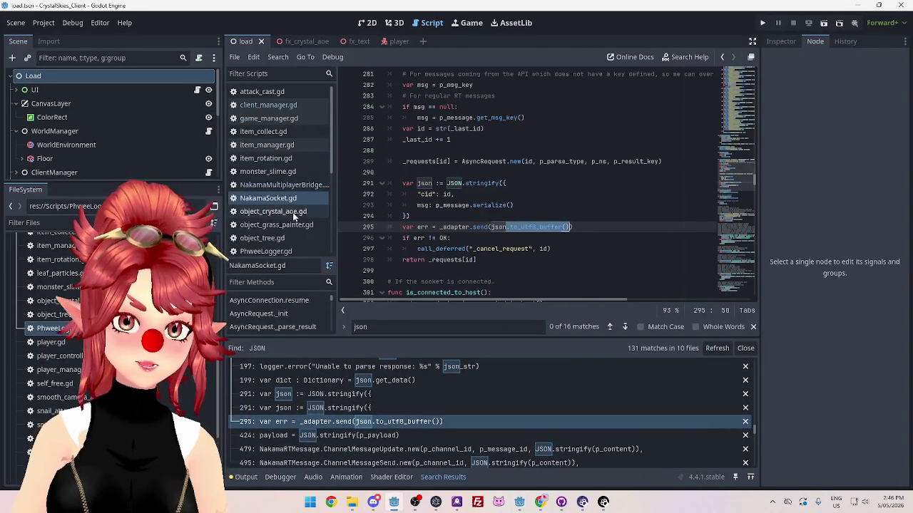
{"action": "scroll", "coordinate": [295, 216], "scroll_direction": "down", "scroll_amount": 3}
{"action": "left_click", "coordinate": [261, 188]}
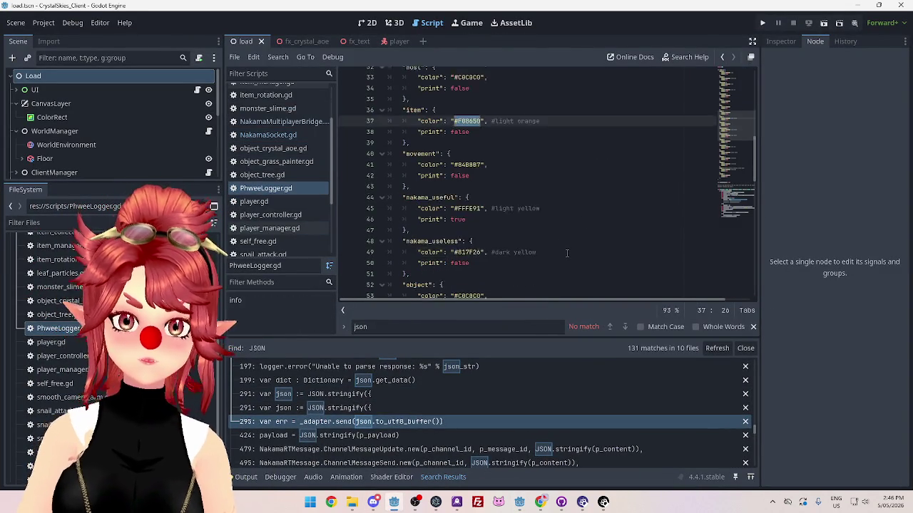
{"action": "scroll", "coordinate": [567, 253], "scroll_direction": "down", "scroll_amount": 6}
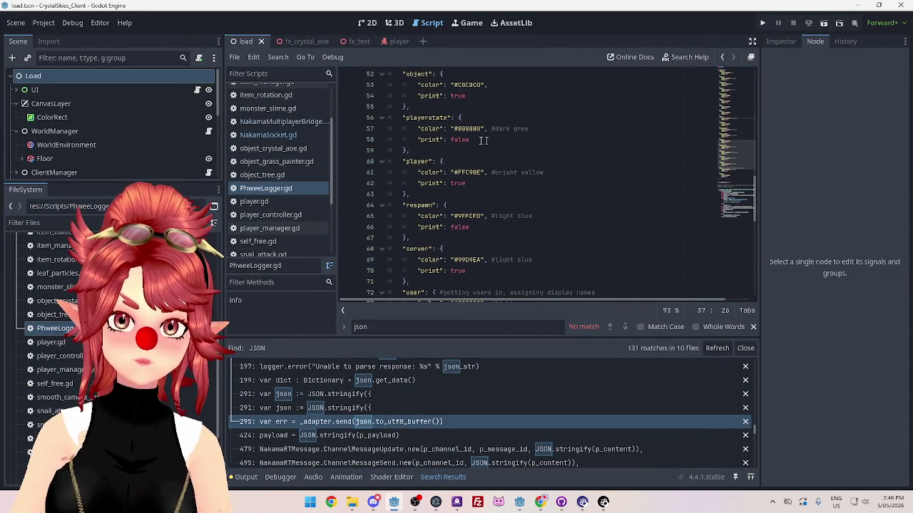
{"action": "left_click_drag", "start_coordinate": [454, 128], "coordinate": [482, 129]}
{"action": "key", "text": "ctrl+c"}
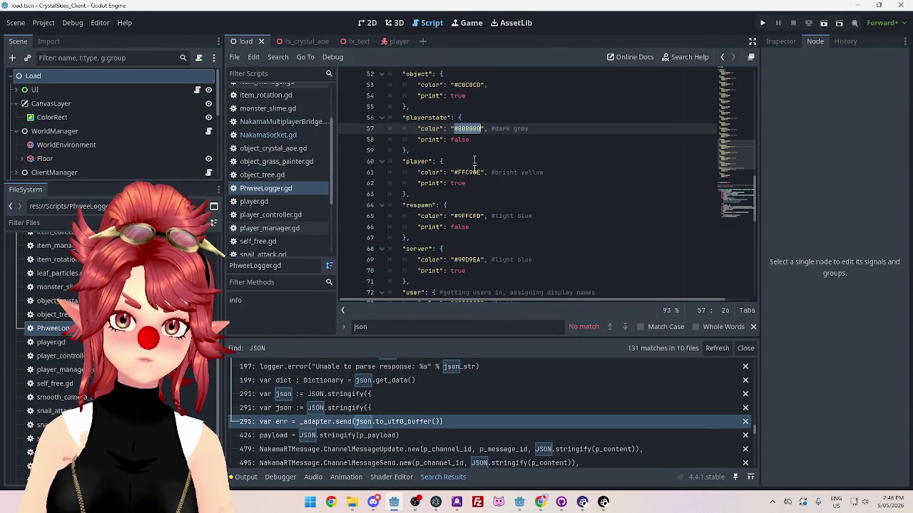
{"action": "mouse_move", "coordinate": [520, 500]}
{"action": "left_click", "coordinate": [464, 464]}
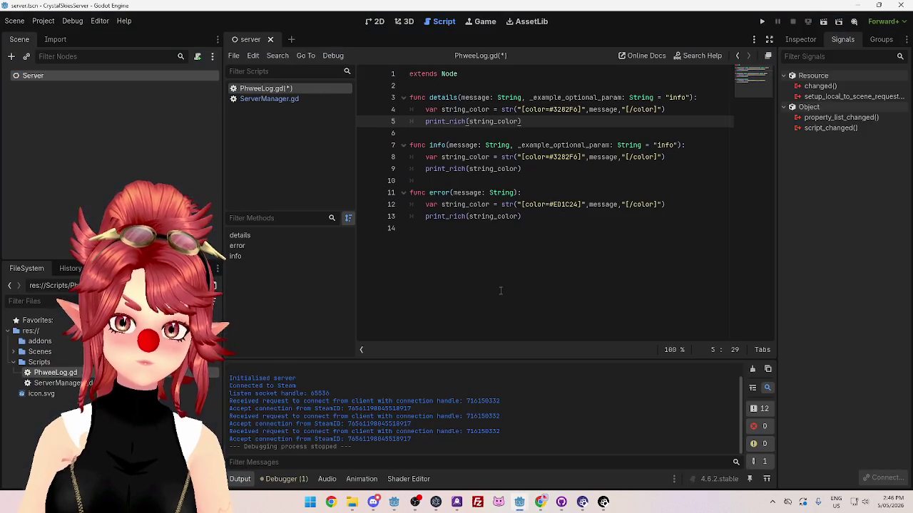
Make details print in #808080, rename it detail, and save PhweeLog.gd
{"action": "left_click_drag", "start_coordinate": [550, 110], "coordinate": [568, 110]}
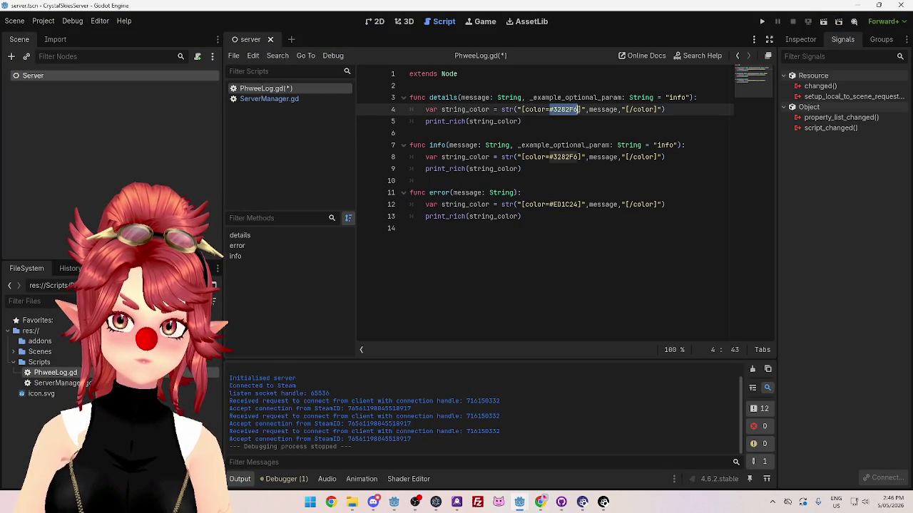
{"action": "key", "text": "ctrl+v"}
{"action": "left_click", "coordinate": [489, 132]}
{"action": "left_click", "coordinate": [459, 97]}
{"action": "key", "text": "BackSpace"}
{"action": "left_click", "coordinate": [464, 133]}
{"action": "key", "text": "ctrl+s"}
Switch line 55 of ServerManager.gd to PhweeLog.detail and run the server
{"action": "left_click", "coordinate": [259, 99]}
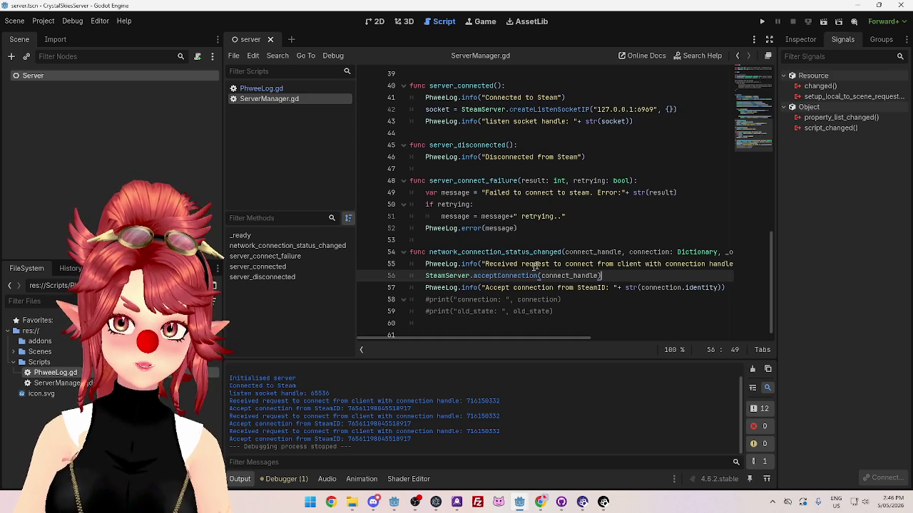
{"action": "double_click", "coordinate": [471, 264]}
{"action": "type", "text": "detail"}
{"action": "left_click", "coordinate": [491, 241]}
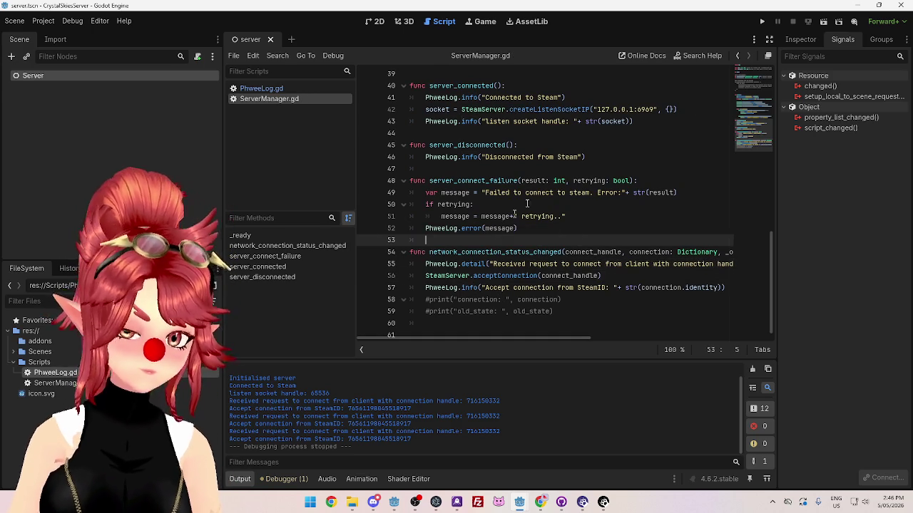
{"action": "left_click", "coordinate": [761, 23]}
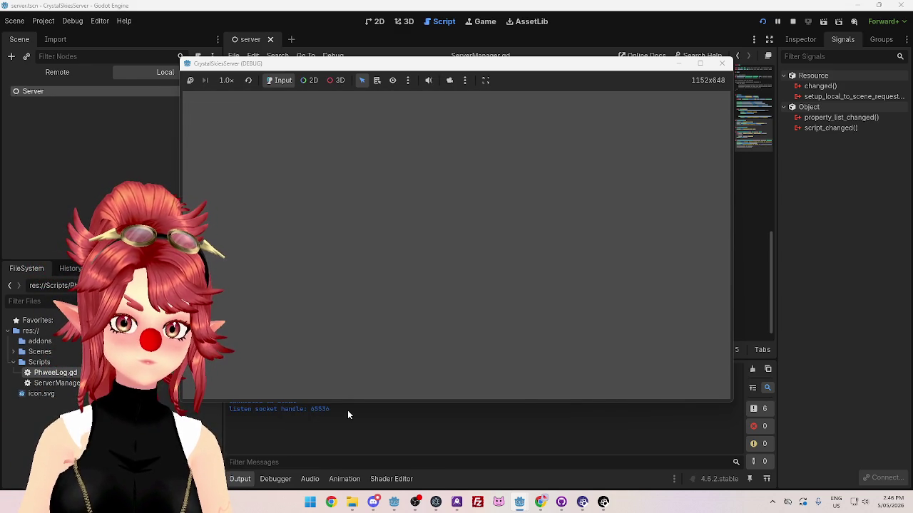
Restart the client game from the client editor, then watch the server editor's log
{"action": "left_click_drag", "start_coordinate": [383, 66], "coordinate": [428, 50]}
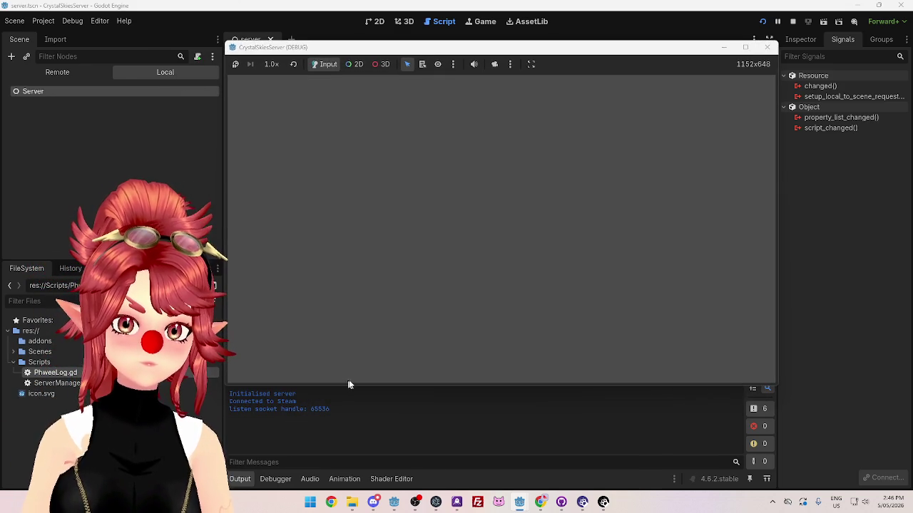
{"action": "mouse_move", "coordinate": [522, 504]}
{"action": "left_click", "coordinate": [542, 462]}
{"action": "left_click", "coordinate": [792, 22]}
{"action": "left_click", "coordinate": [762, 21]}
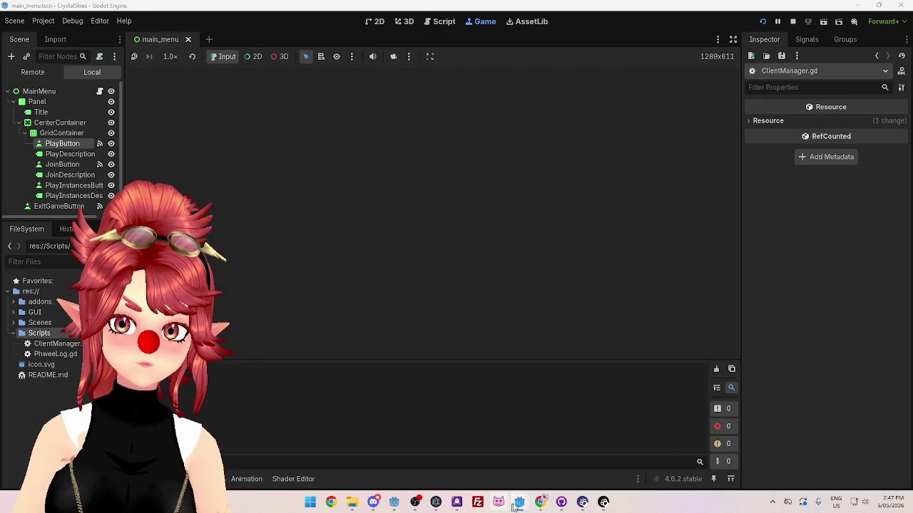
{"action": "mouse_move", "coordinate": [520, 503]}
{"action": "left_click", "coordinate": [428, 451]}
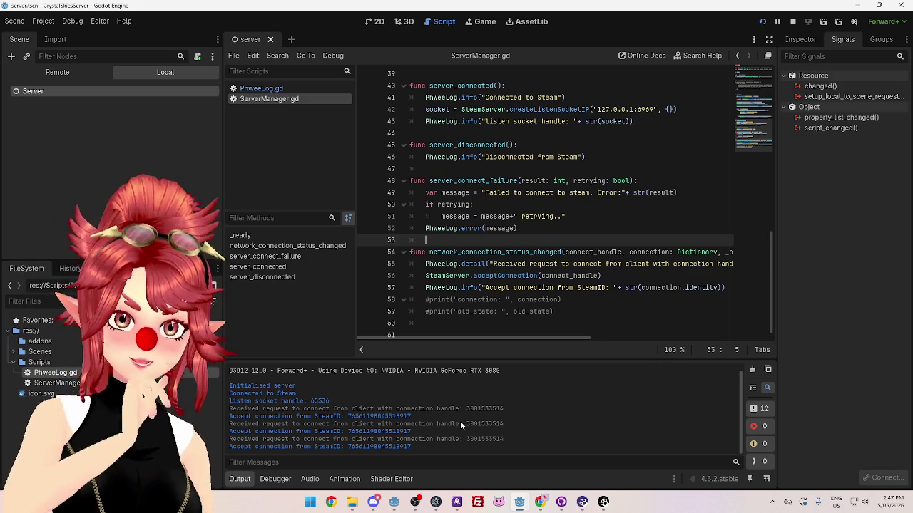
Stop the server and change line 43's socket-handle log from PhweeLog.info to PhweeLog.detail
{"action": "left_click", "coordinate": [792, 22]}
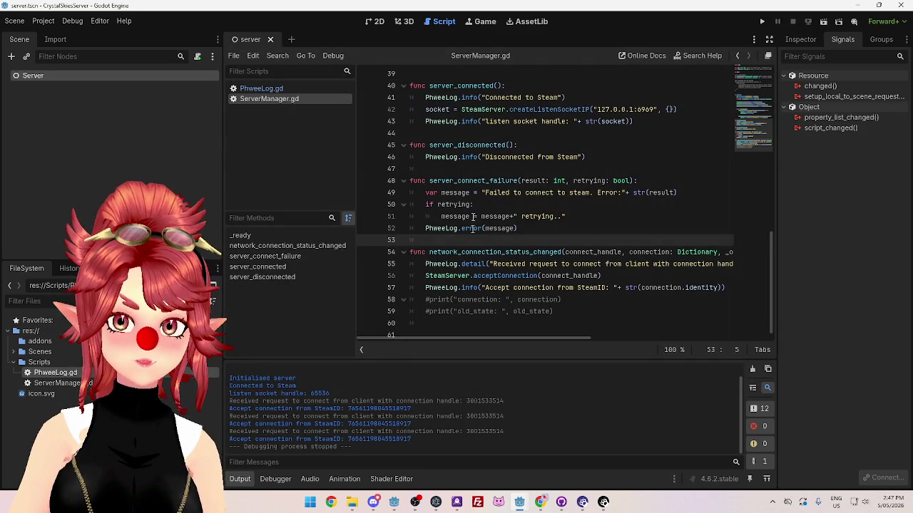
{"action": "double_click", "coordinate": [469, 121]}
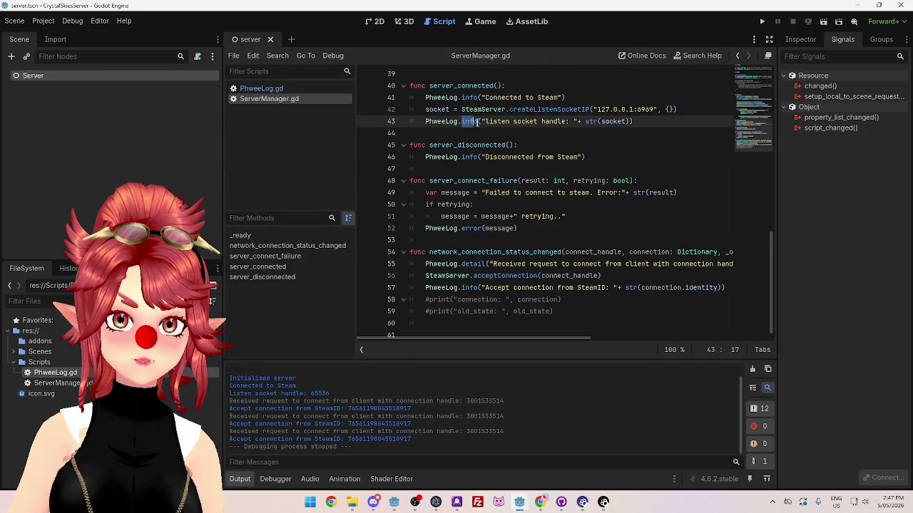
{"action": "type", "text": "detail"}
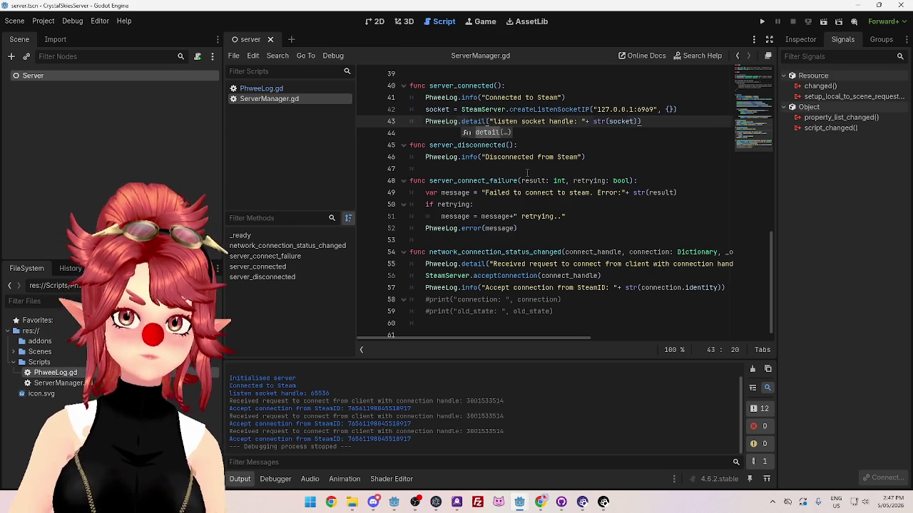
{"action": "left_click", "coordinate": [485, 168]}
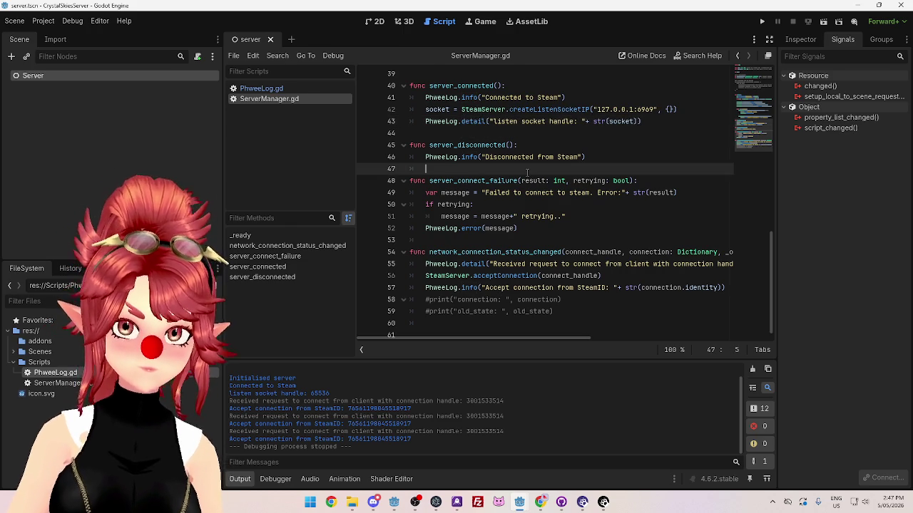
{"action": "left_click", "coordinate": [308, 87]}
Add const LOGLEVEL = "info" near the top of PhweeLog.gd
{"action": "left_click", "coordinate": [436, 86]}
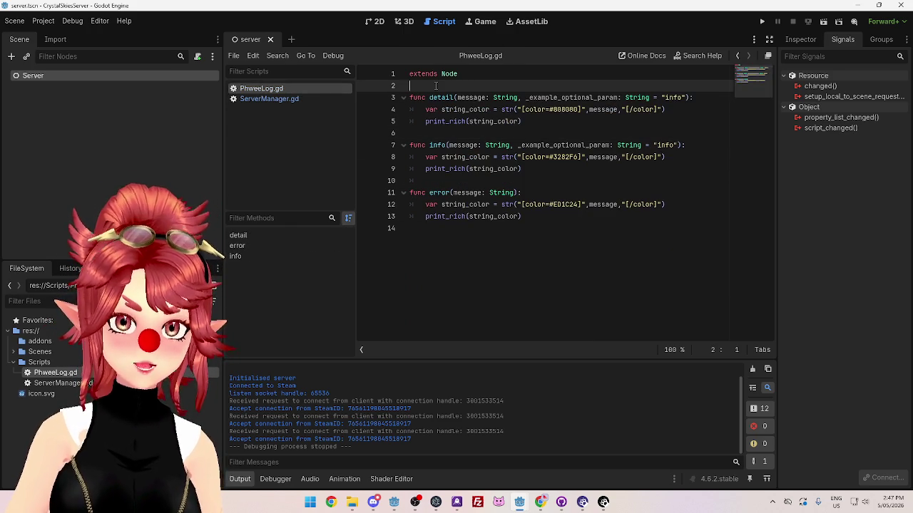
{"action": "key", "text": "Return"}
{"action": "key", "text": "Return"}
{"action": "key", "text": "Up"}
{"action": "type", "text": "const "}
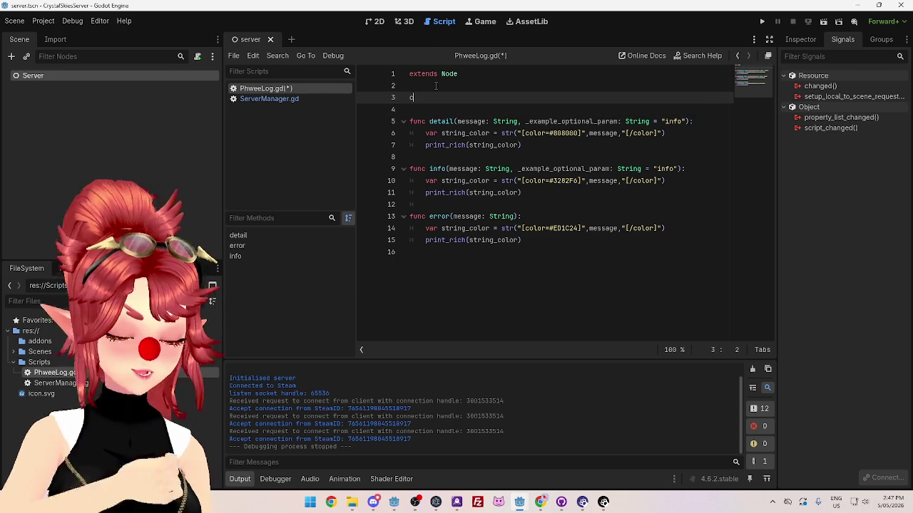
{"action": "type", "text": "L:og"}
{"action": "type", "text": "vel"}
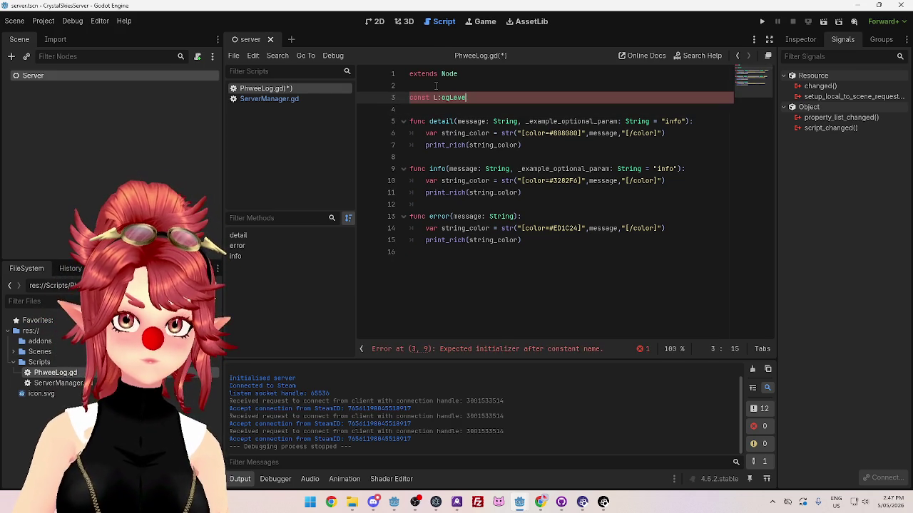
{"action": "key", "text": "BackSpace"}
{"action": "key", "text": "BackSpace"}
{"action": "key", "text": "BackSpace"}
{"action": "type", "text": "OGLEVEL ="}
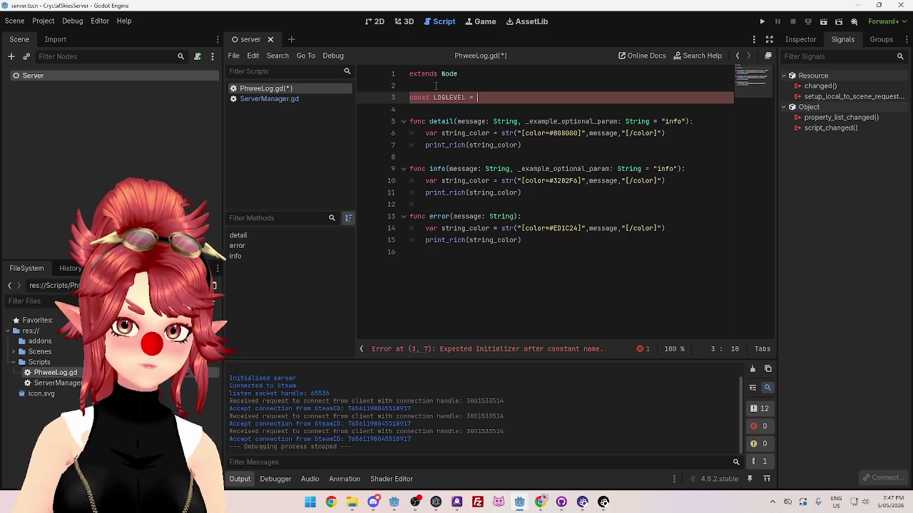
{"action": "type", "text": "\""}
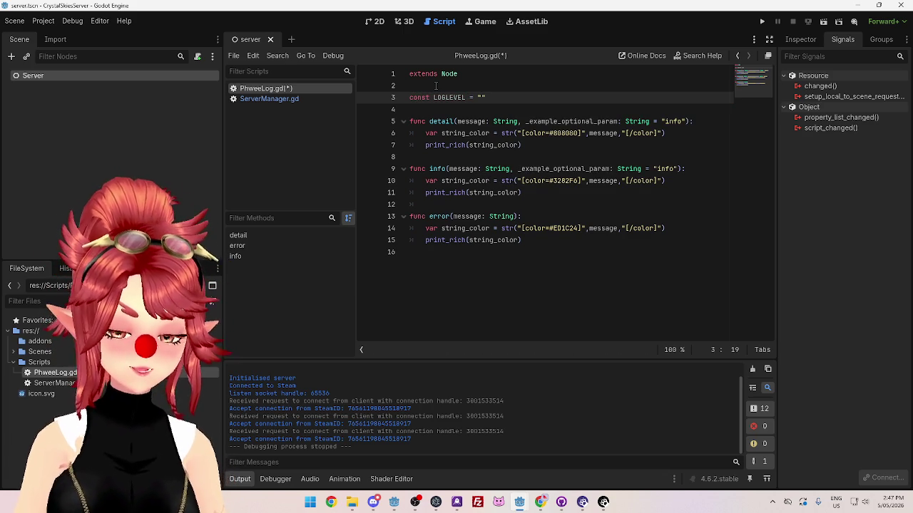
{"action": "type", "text": "info"}
Wrap detail's print lines in an if LOGLEVEL == "detail": check
{"action": "left_click", "coordinate": [530, 181]}
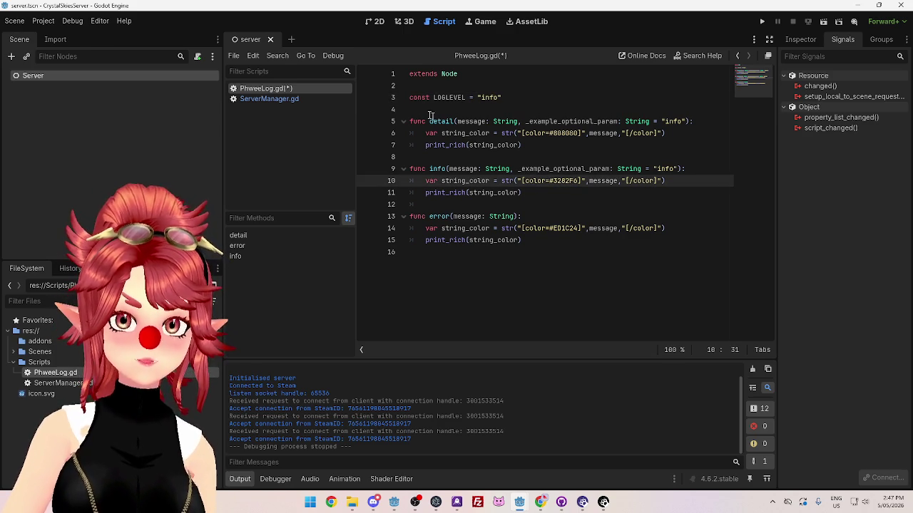
{"action": "key", "text": "Up"}
{"action": "key", "text": "Up"}
{"action": "key", "text": "Up"}
{"action": "key", "text": "Home"}
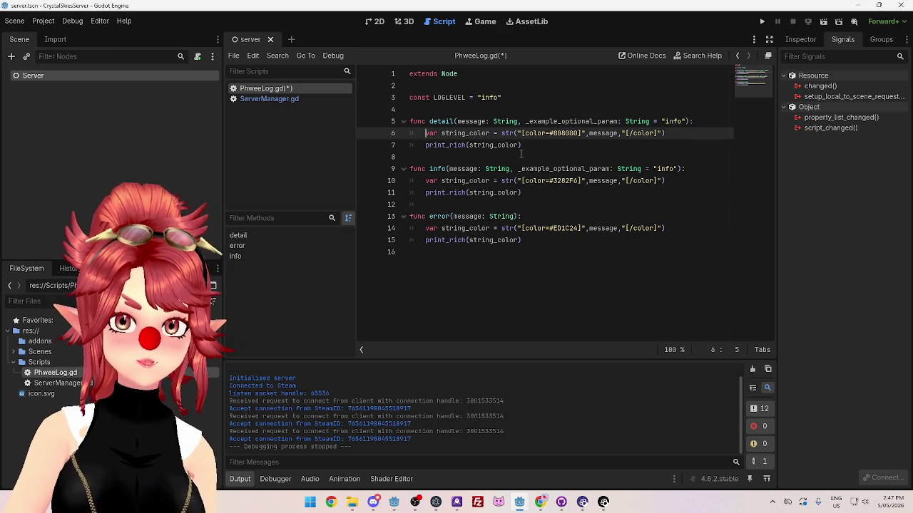
{"action": "key", "text": "Return"}
{"action": "key", "text": "Up"}
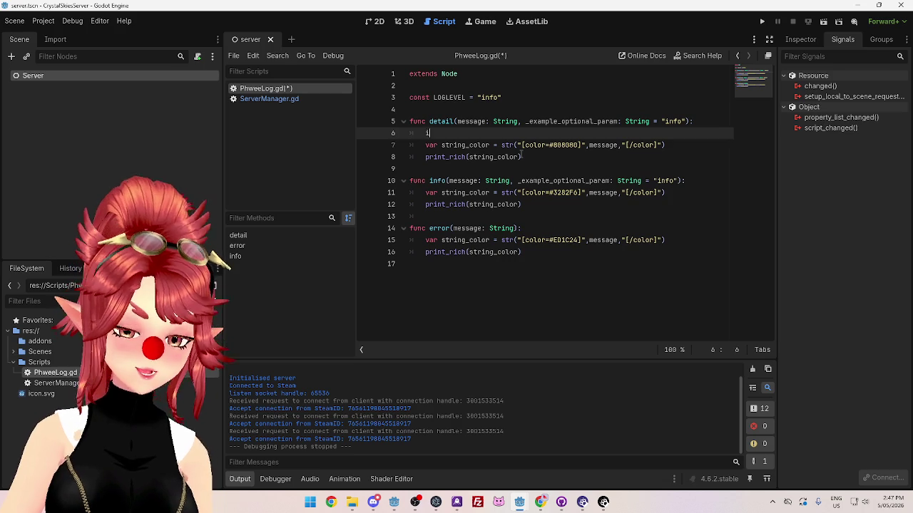
{"action": "type", "text": "OG"}
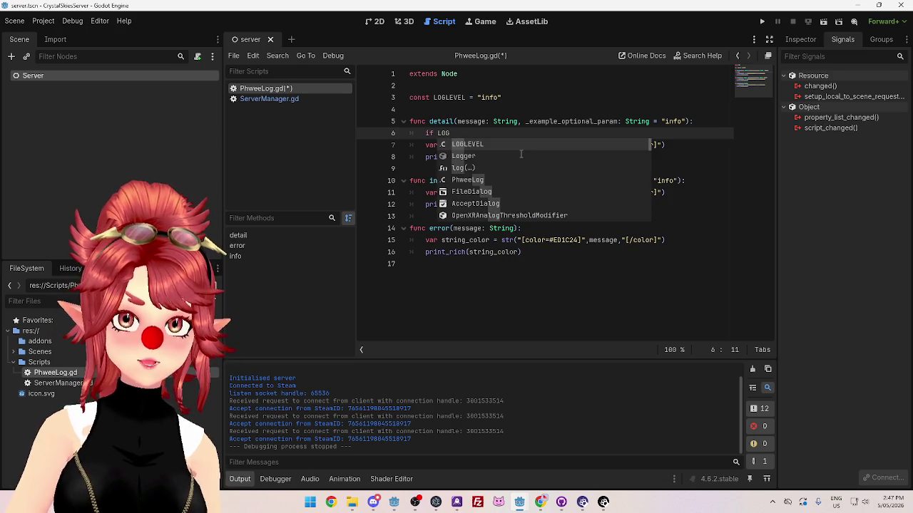
{"action": "key", "text": "Return"}
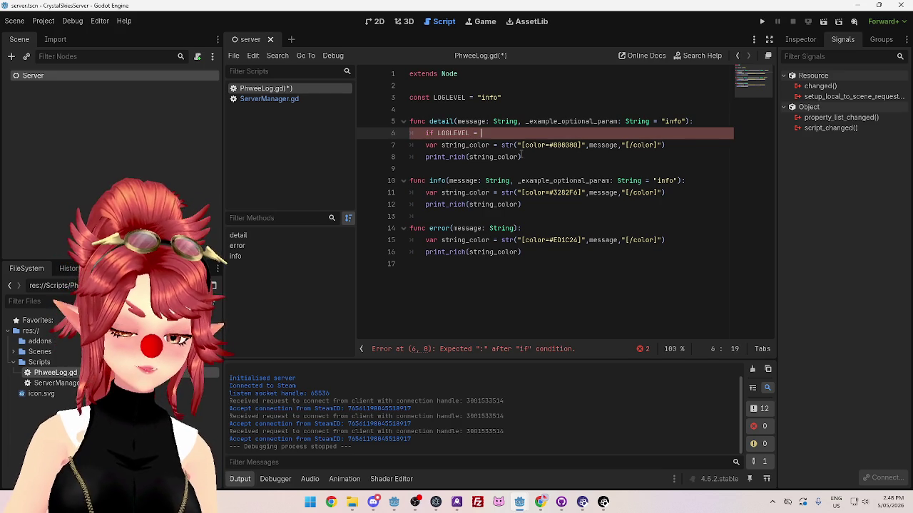
{"action": "type", "text": "\"dwe"}
{"action": "key", "text": "Escape"}
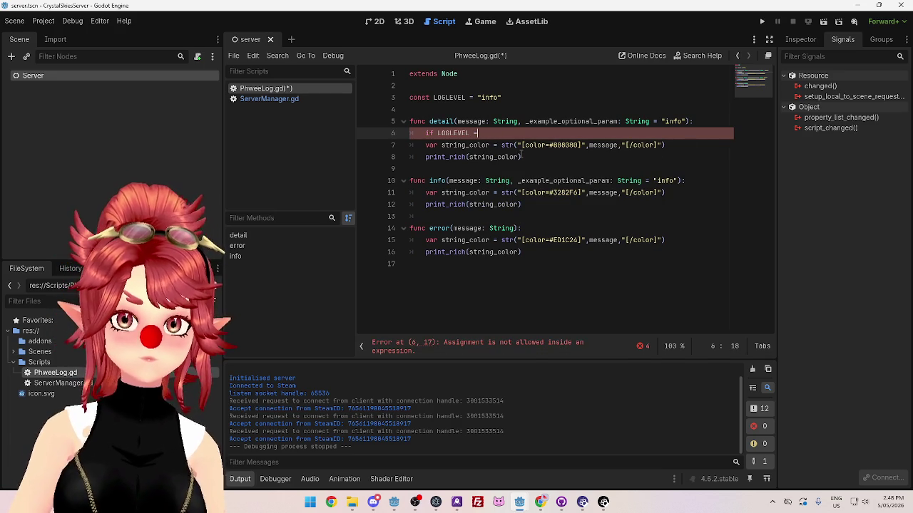
{"action": "type", "text": "= \"detail"}
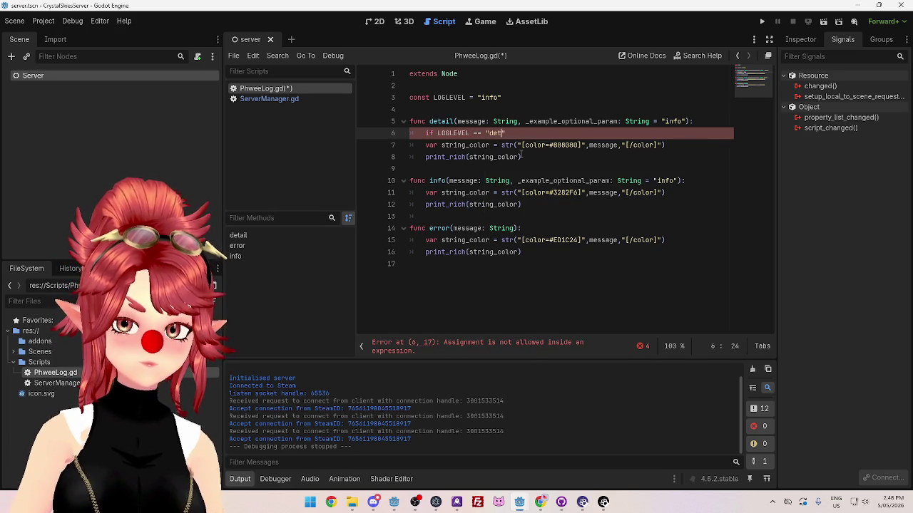
{"action": "type", "text": "\""}
{"action": "left_click_drag", "start_coordinate": [523, 156], "coordinate": [425, 146]}
{"action": "key", "text": "Tab"}
{"action": "left_click", "coordinate": [565, 171]}
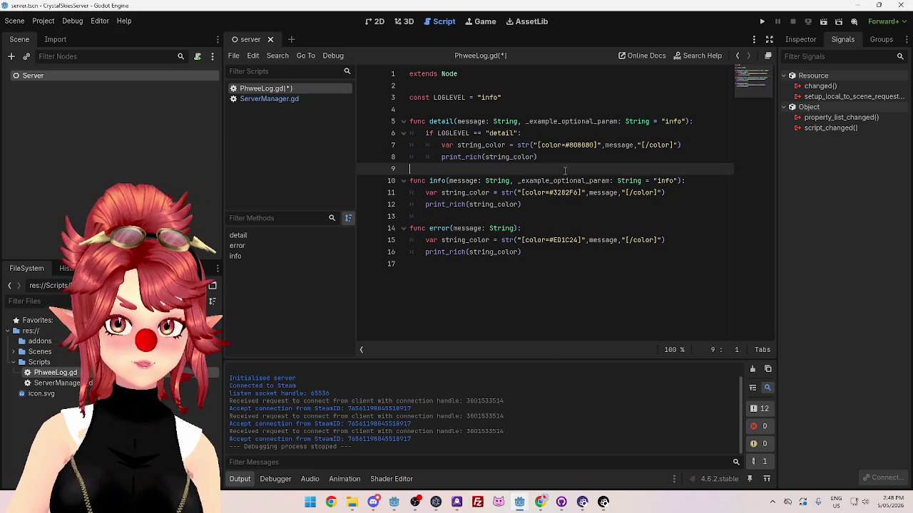
Start info with an if LOGLEVEL == "detail" || LOGLEVEL == "info" check
{"action": "left_click", "coordinate": [428, 193]}
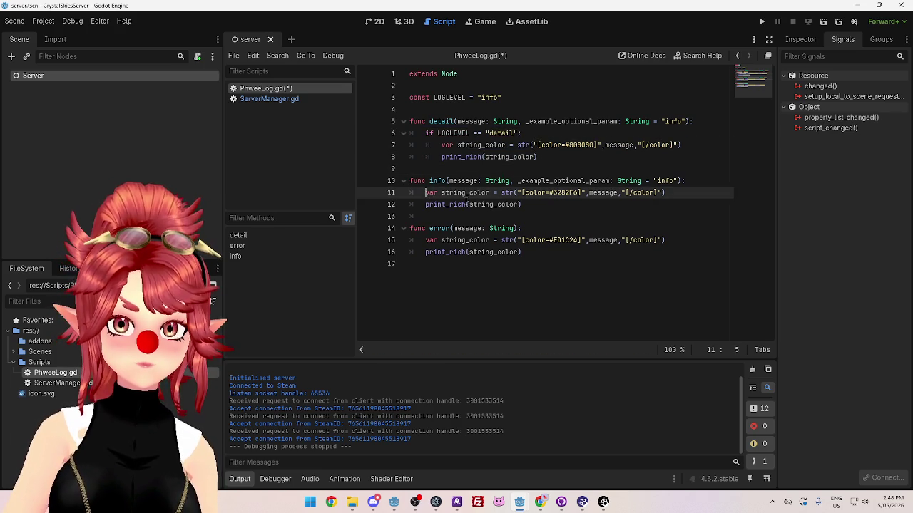
{"action": "key", "text": "Return"}
{"action": "left_click_drag", "start_coordinate": [528, 133], "coordinate": [427, 134]}
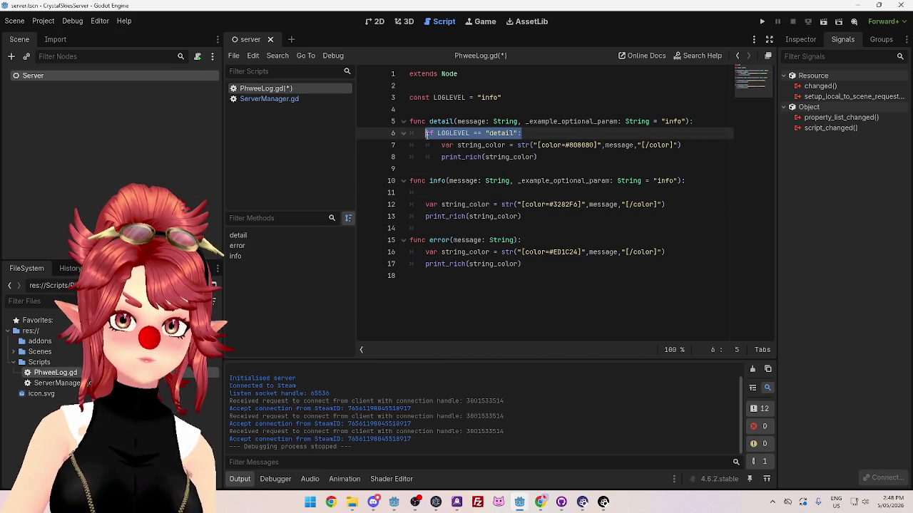
{"action": "key", "text": "ctrl+c"}
{"action": "left_click", "coordinate": [457, 192]}
{"action": "key", "text": "ctrl+v"}
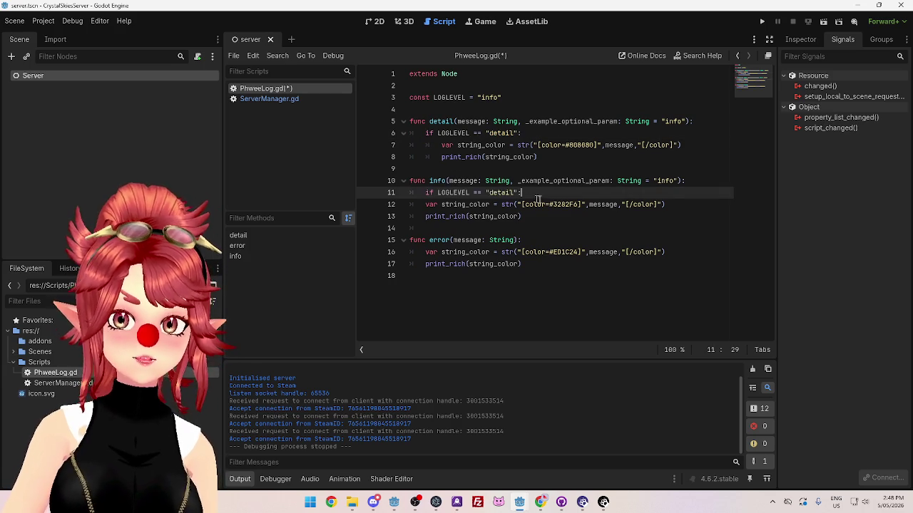
{"action": "type", "text": "||"}
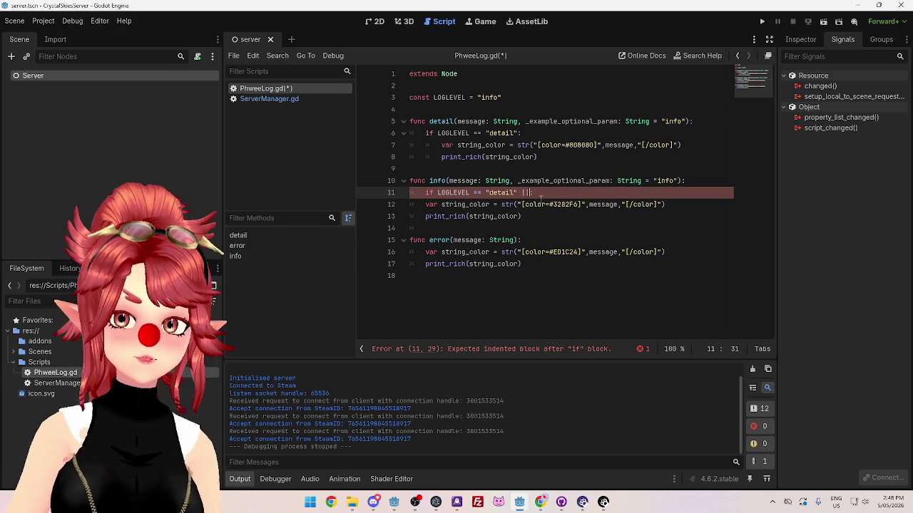
{"action": "left_click_drag", "start_coordinate": [438, 192], "coordinate": [519, 192]}
{"action": "key", "text": "ctrl+c"}
{"action": "left_click", "coordinate": [533, 193]}
{"action": "key", "text": "ctrl+v"}
{"action": "left_click_drag", "start_coordinate": [585, 192], "coordinate": [612, 193]}
{"action": "type", "text": "in"}
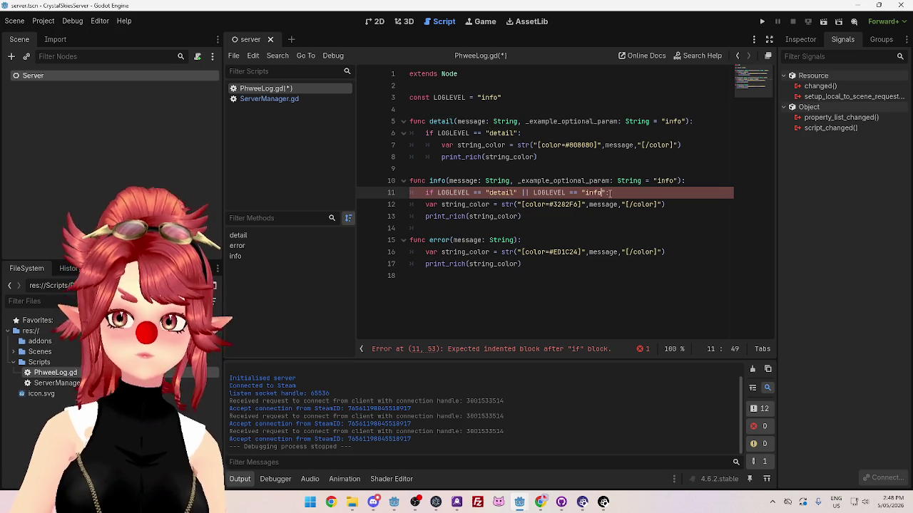
Indent info's print lines under the new check and save PhweeLog.gd
{"action": "left_click", "coordinate": [578, 224]}
{"action": "left_click_drag", "start_coordinate": [426, 205], "coordinate": [520, 217]}
{"action": "key", "text": "Tab"}
{"action": "left_click", "coordinate": [529, 252]}
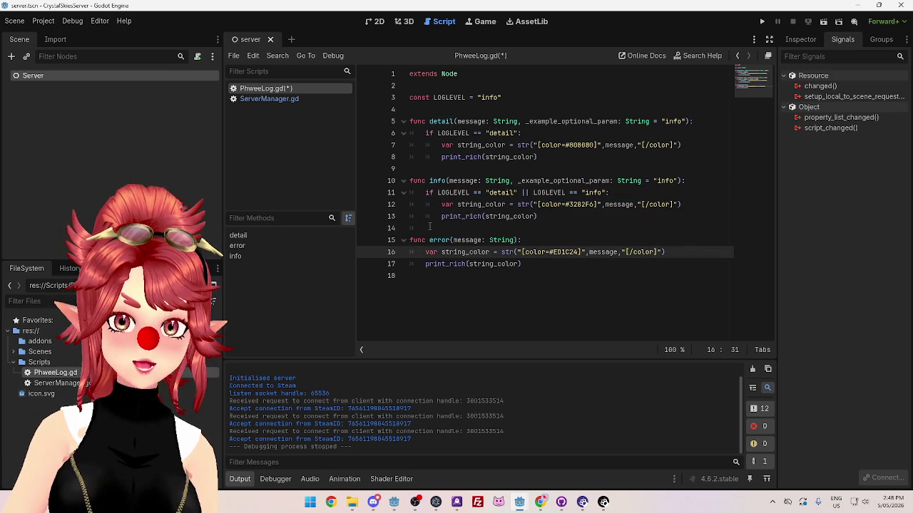
{"action": "key", "text": "ctrl+s"}
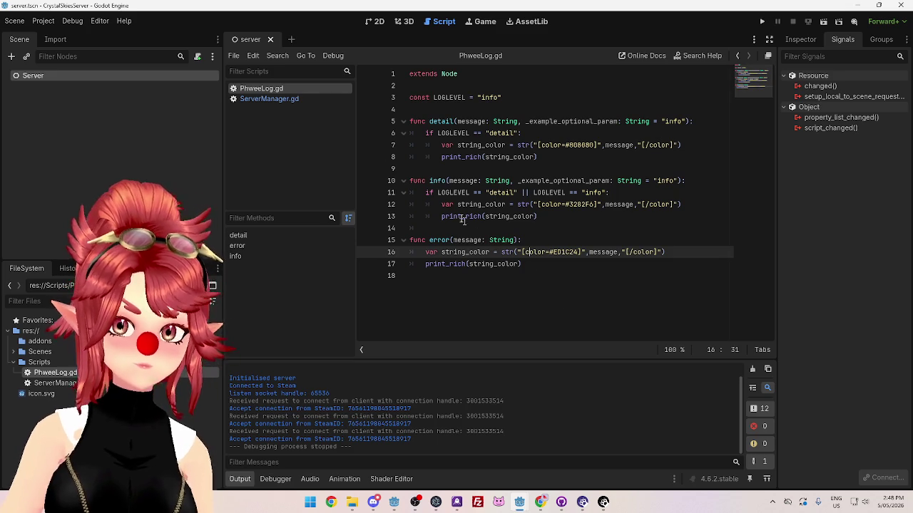
{"action": "left_click", "coordinate": [332, 99]}
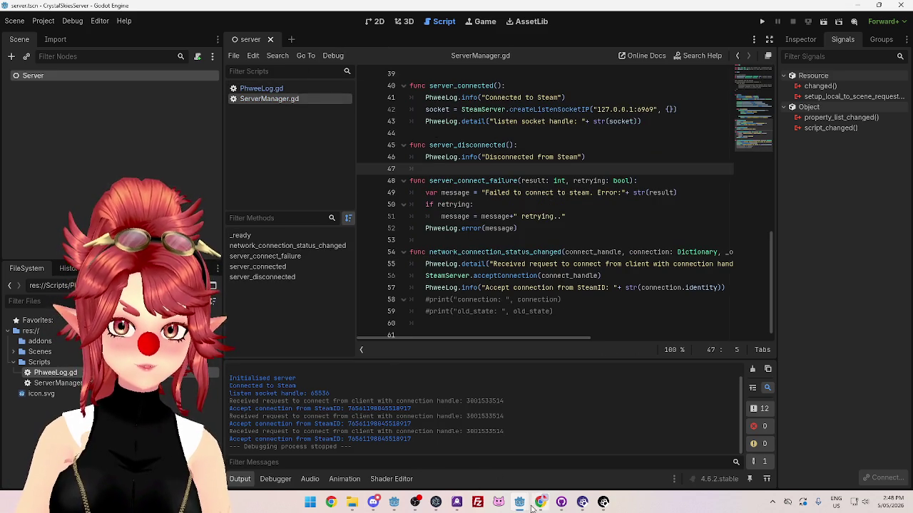
{"action": "mouse_move", "coordinate": [519, 502]}
{"action": "left_click", "coordinate": [564, 435]}
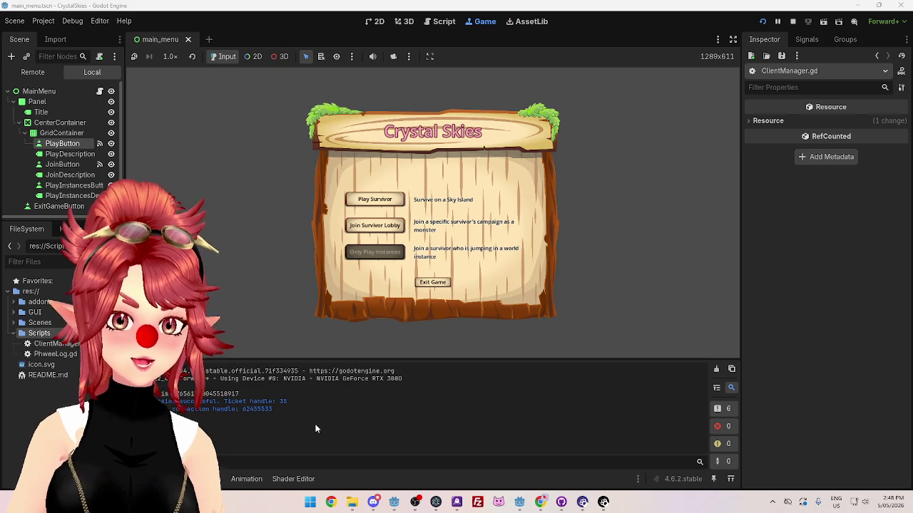
{"action": "left_click", "coordinate": [468, 446]}
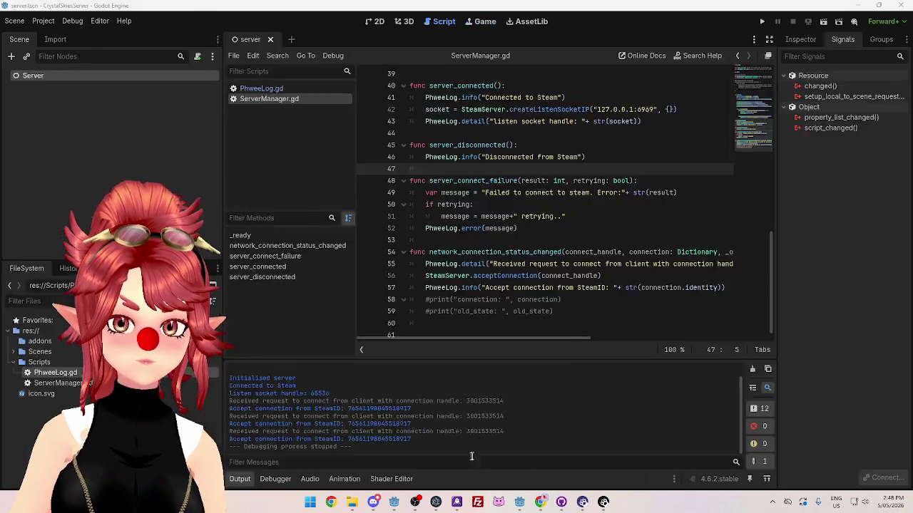
{"action": "left_click", "coordinate": [541, 502]}
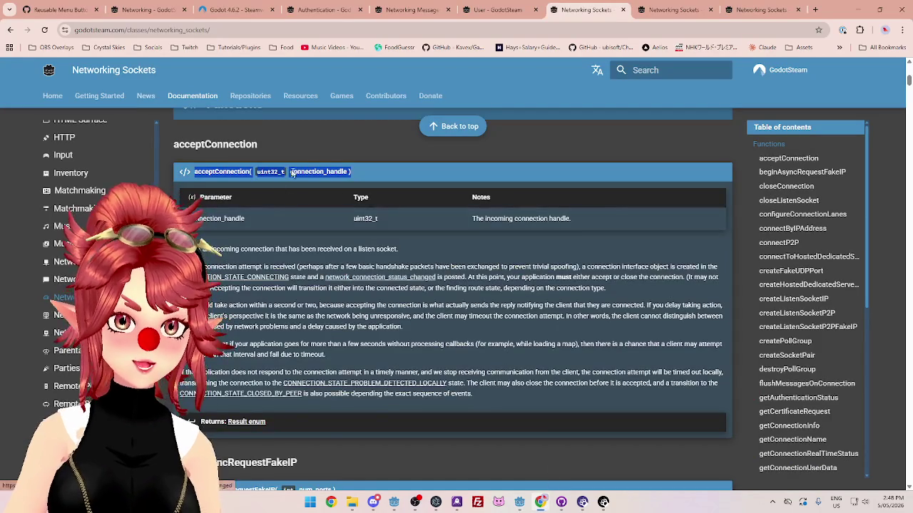
{"action": "scroll", "coordinate": [209, 378], "scroll_direction": "down", "scroll_amount": 1}
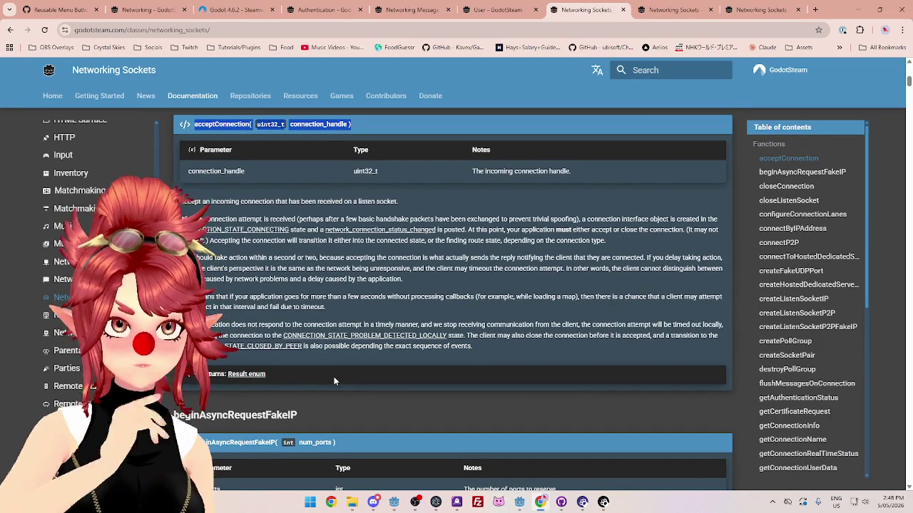
{"action": "left_click", "coordinate": [241, 376]}
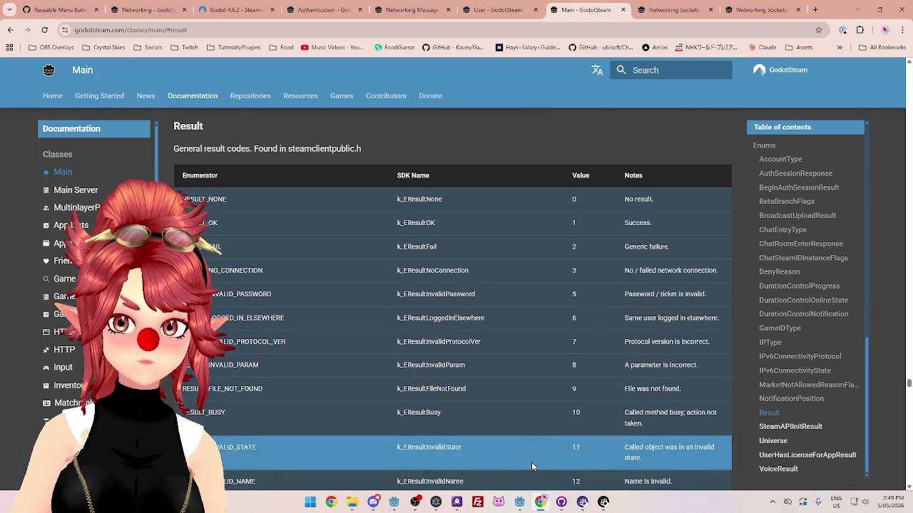
{"action": "key", "text": "alt+Tab"}
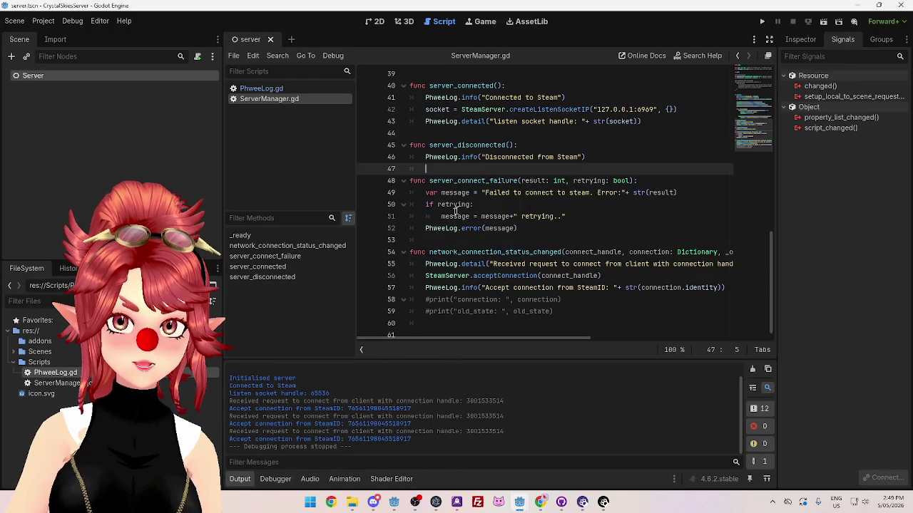
Store acceptConnection's return in var result and add an empty line below it
{"action": "scroll", "coordinate": [482, 277], "scroll_direction": "down", "scroll_amount": 1}
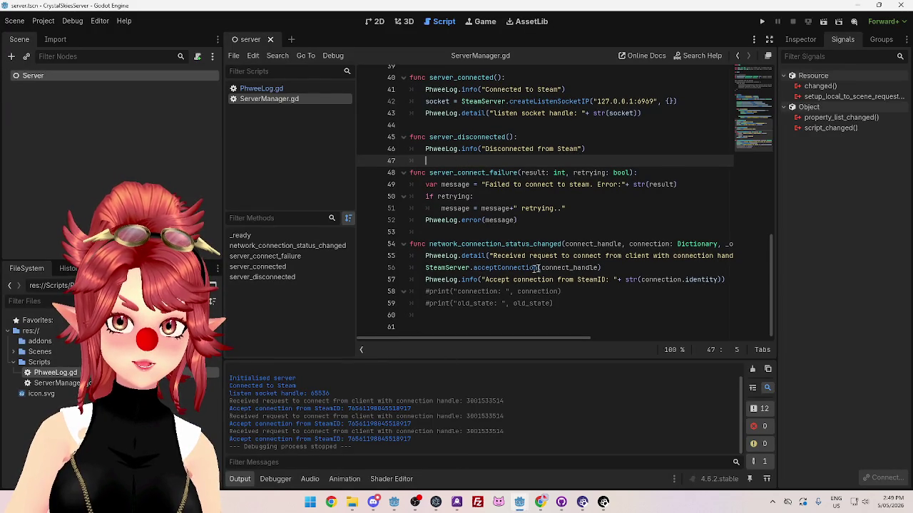
{"action": "left_click", "coordinate": [426, 267]}
{"action": "type", "text": "resu"}
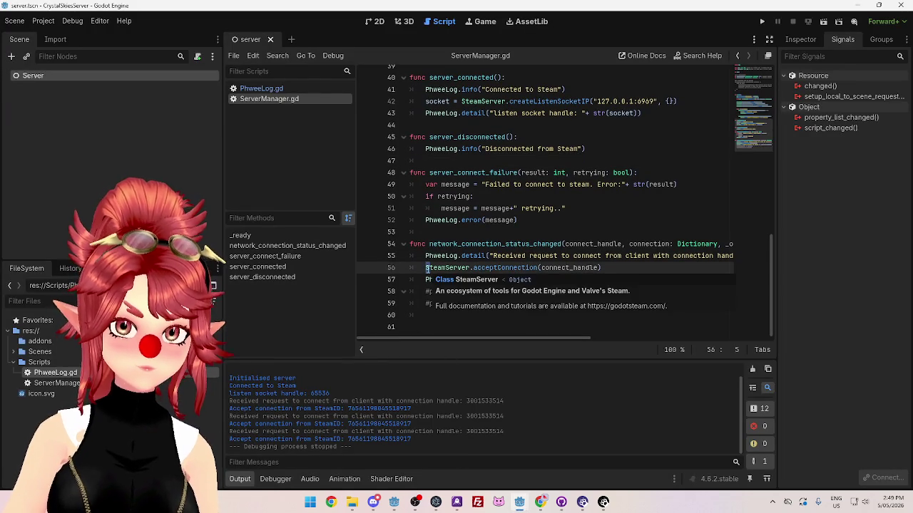
{"action": "type", "text": "lt ="}
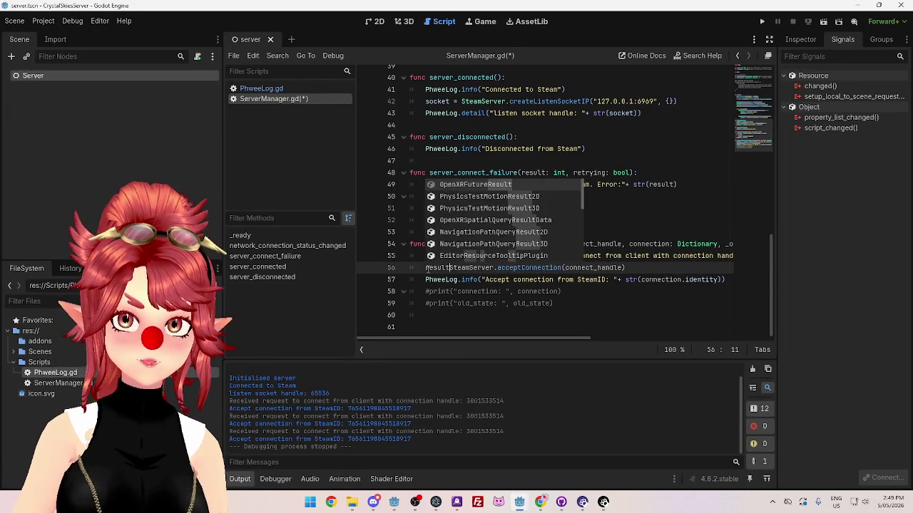
{"action": "left_click", "coordinate": [426, 268]}
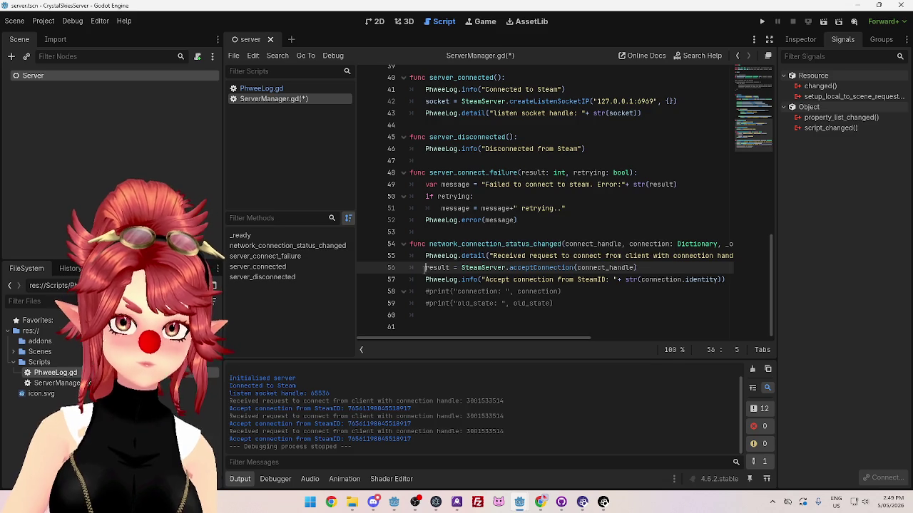
{"action": "type", "text": "var"}
{"action": "left_click", "coordinate": [660, 275]}
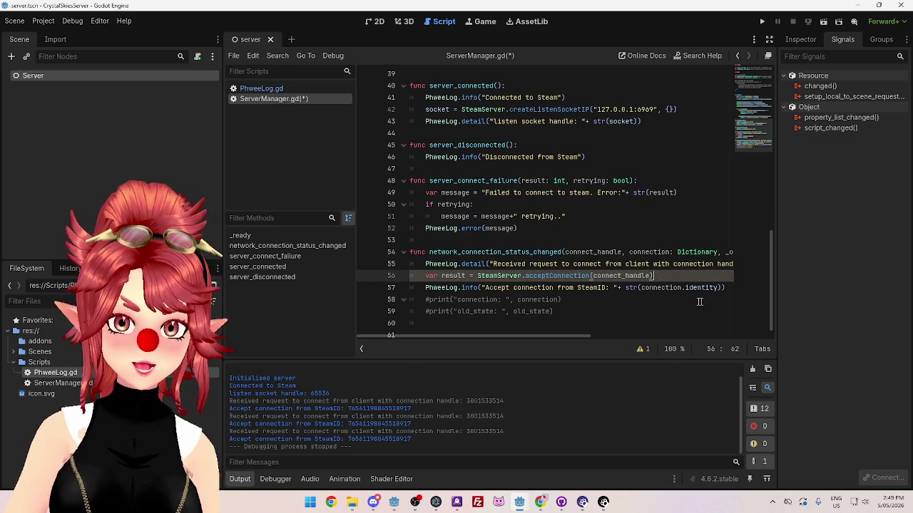
{"action": "key", "text": "Return"}
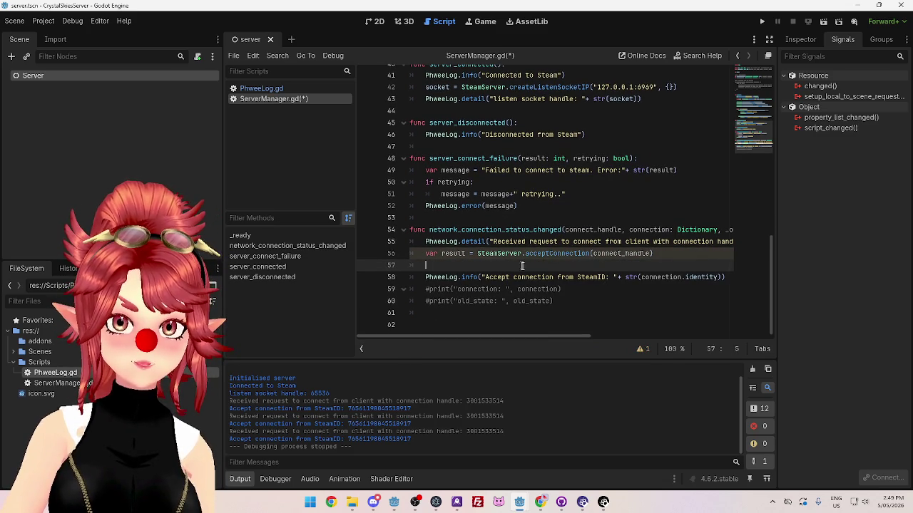
Check the GodotSteam Result codes, beginAuthSession and acceptConnection docs, then return to Godot
{"action": "mouse_move", "coordinate": [539, 505]}
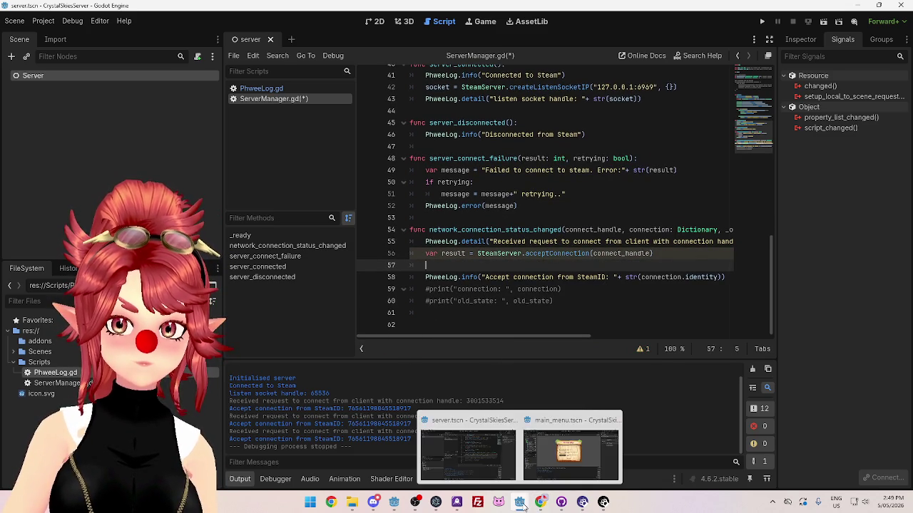
{"action": "left_click", "coordinate": [540, 504]}
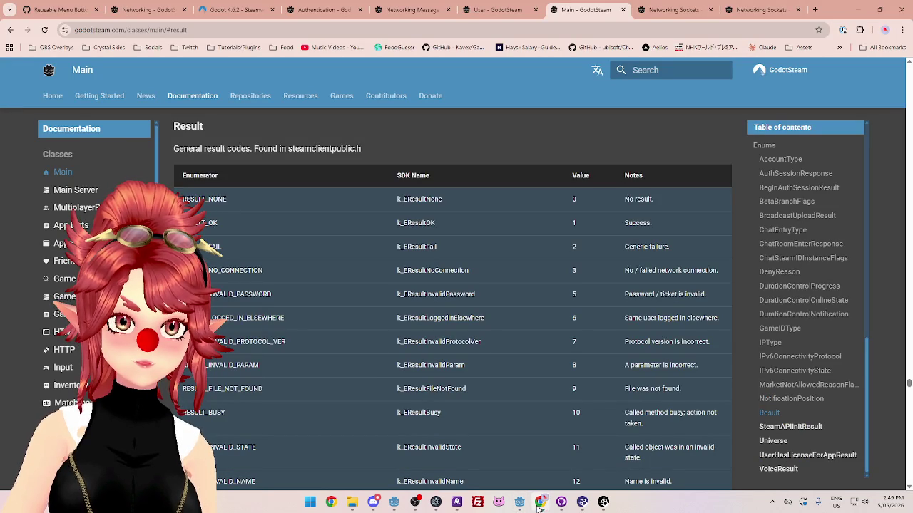
{"action": "mouse_move", "coordinate": [519, 503]}
{"action": "left_click", "coordinate": [467, 462]}
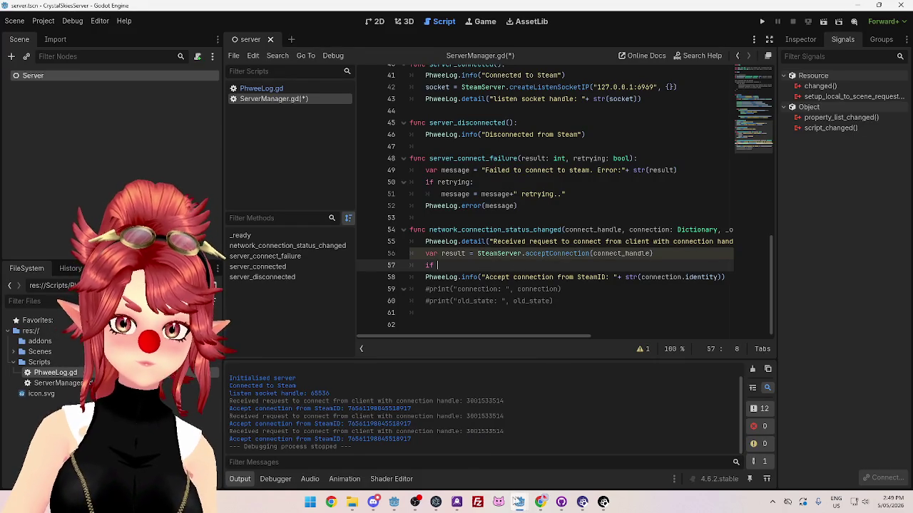
{"action": "left_click", "coordinate": [540, 504]}
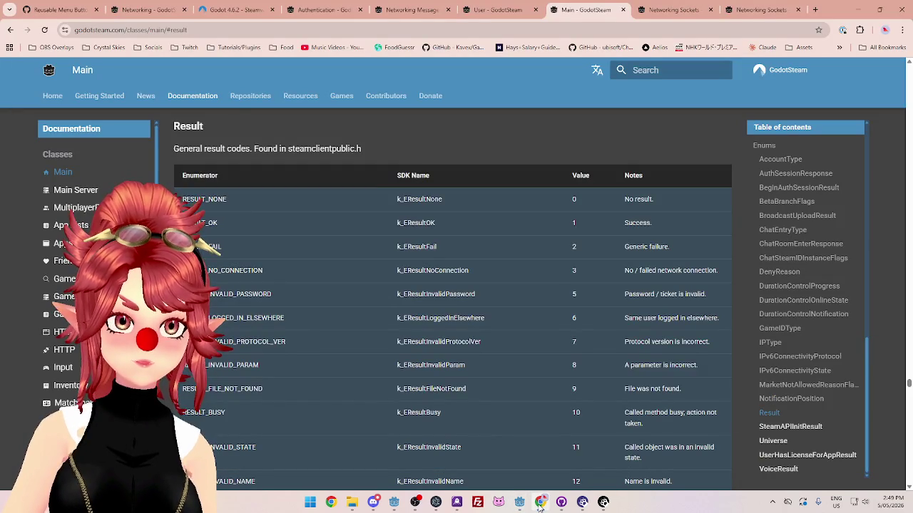
{"action": "mouse_move", "coordinate": [518, 505]}
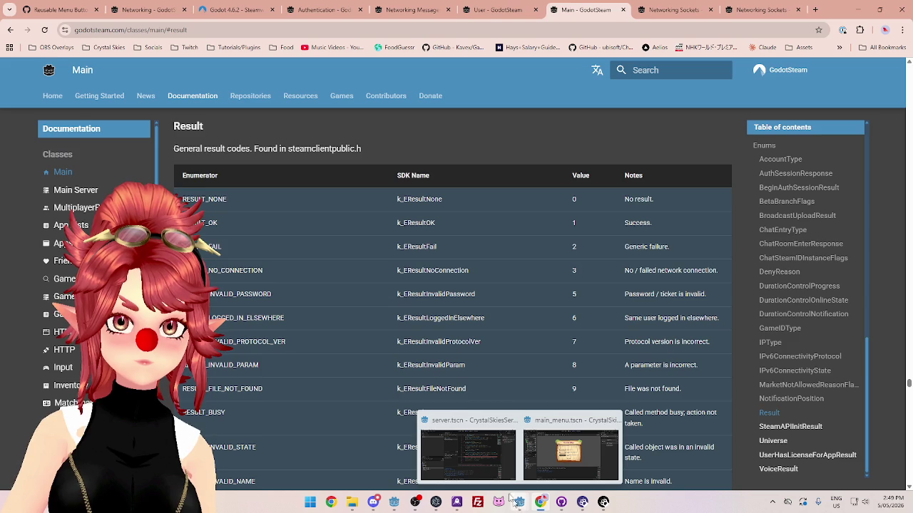
{"action": "left_click", "coordinate": [499, 10]}
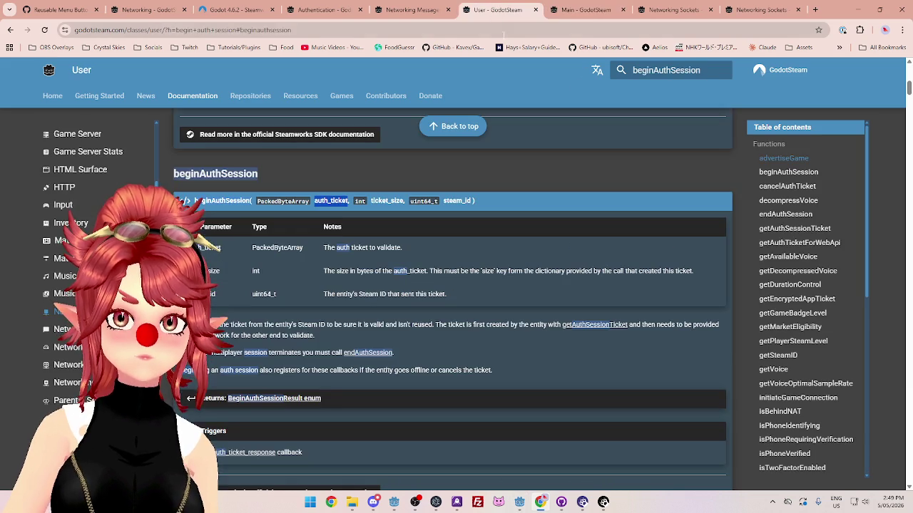
{"action": "left_click", "coordinate": [577, 9]}
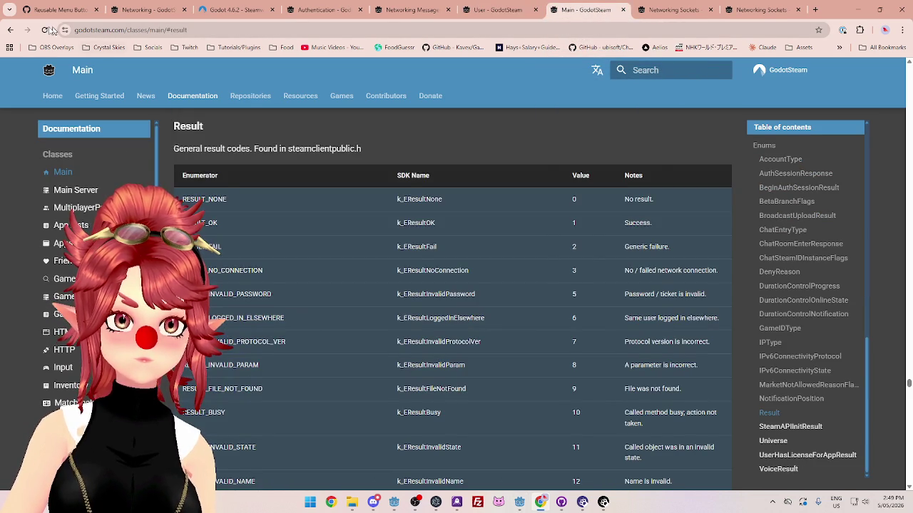
{"action": "left_click", "coordinate": [9, 30]}
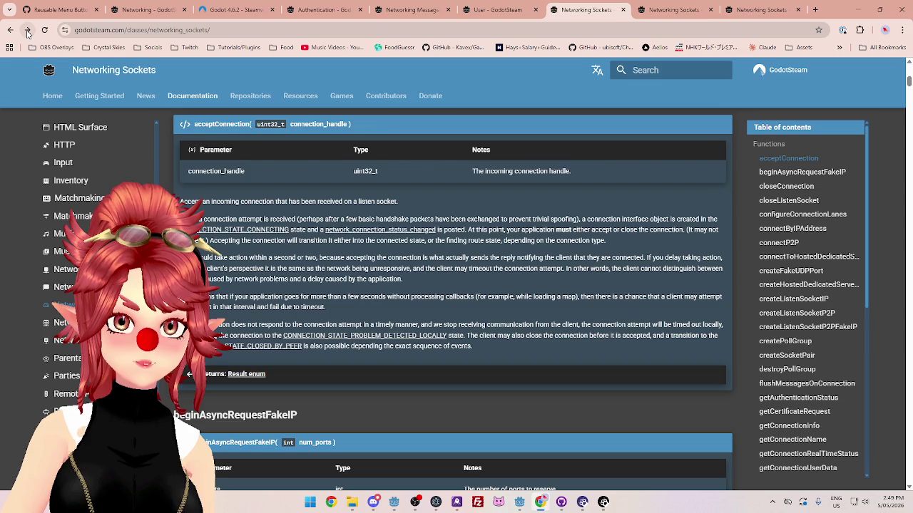
{"action": "left_click", "coordinate": [27, 33]}
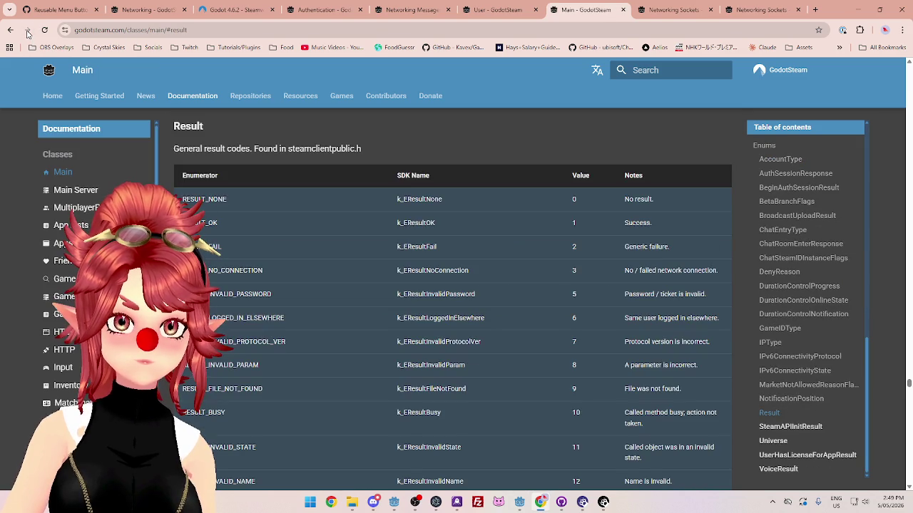
{"action": "mouse_move", "coordinate": [519, 502]}
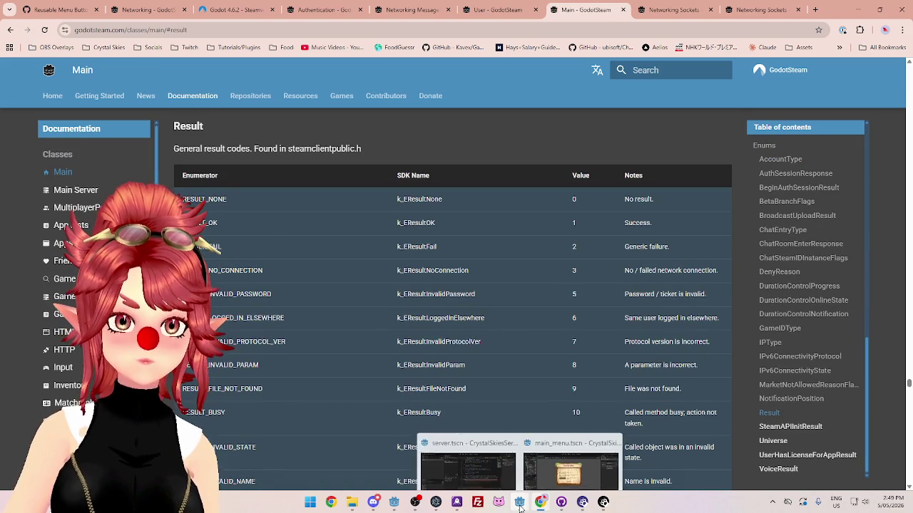
{"action": "left_click", "coordinate": [476, 454]}
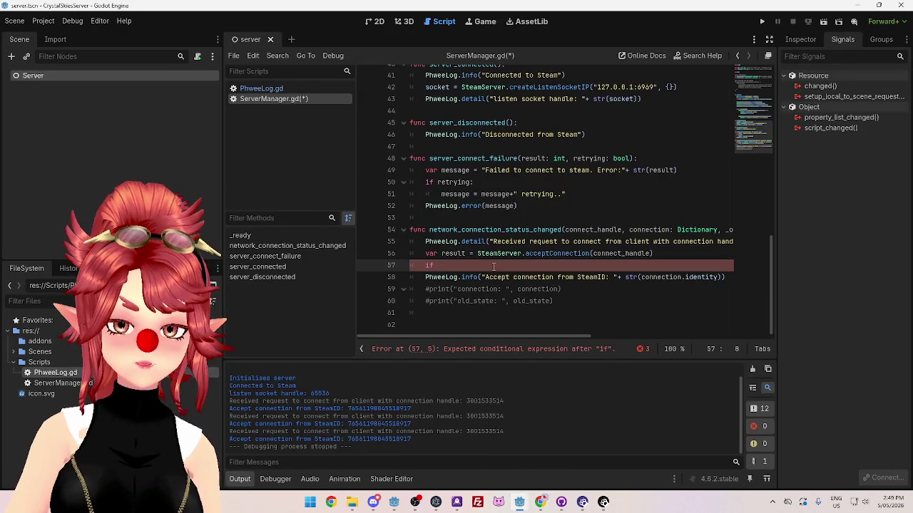
Rewrite the if condition's constant as SteamServer.Result, checking the Result codes docs
{"action": "type", "text": "Steam.RESULT"}
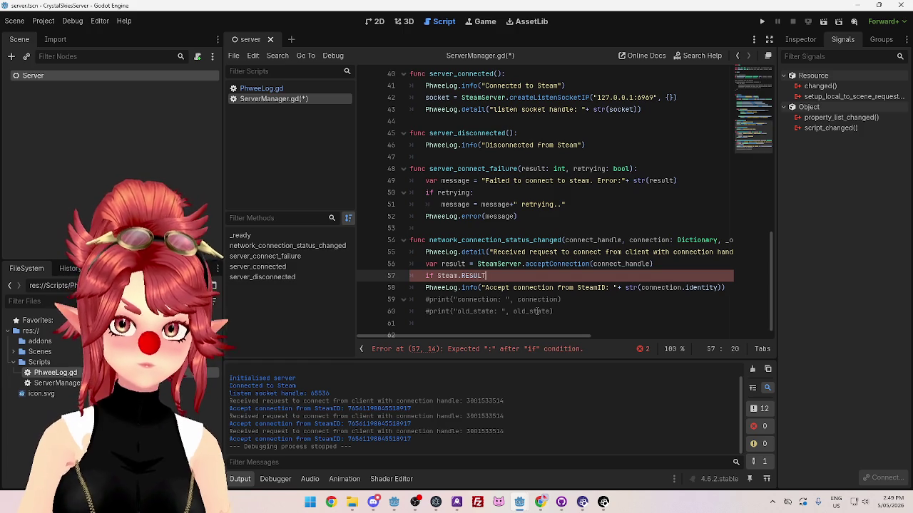
{"action": "left_click", "coordinate": [540, 503]}
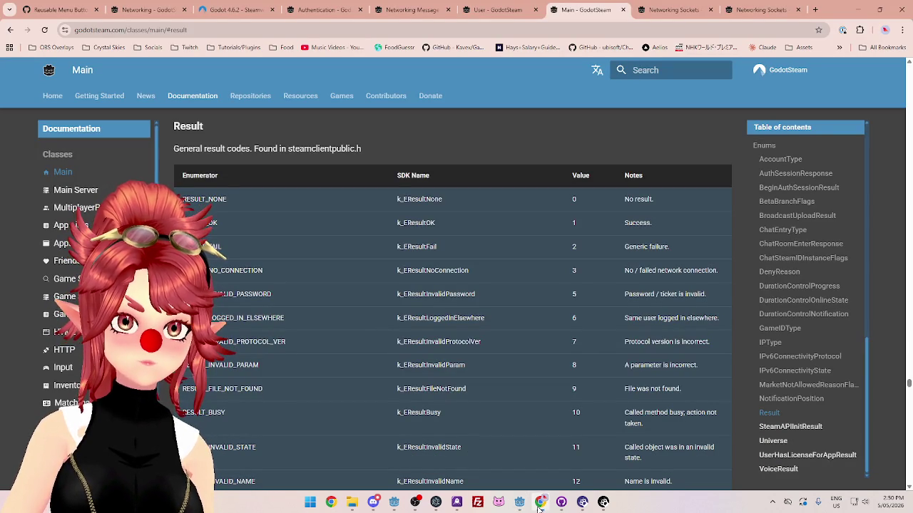
{"action": "scroll", "coordinate": [482, 428], "scroll_direction": "up", "scroll_amount": 1}
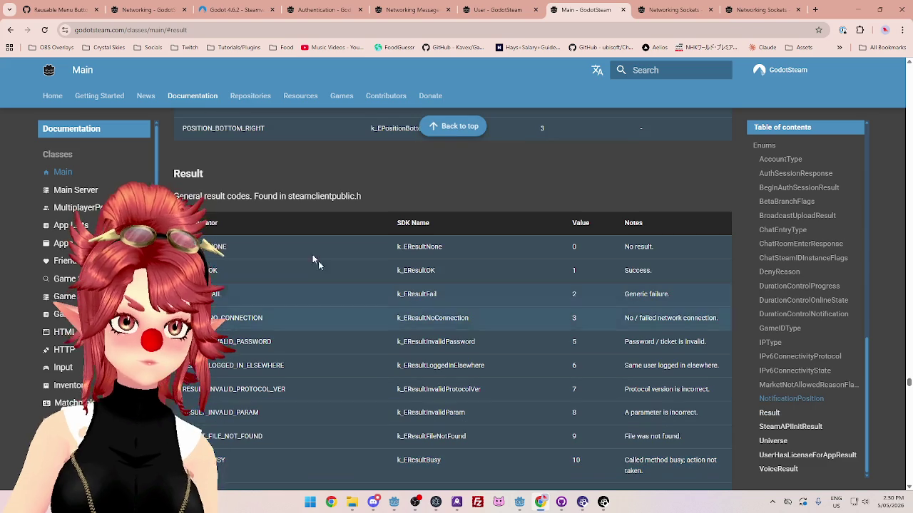
{"action": "mouse_move", "coordinate": [519, 503]}
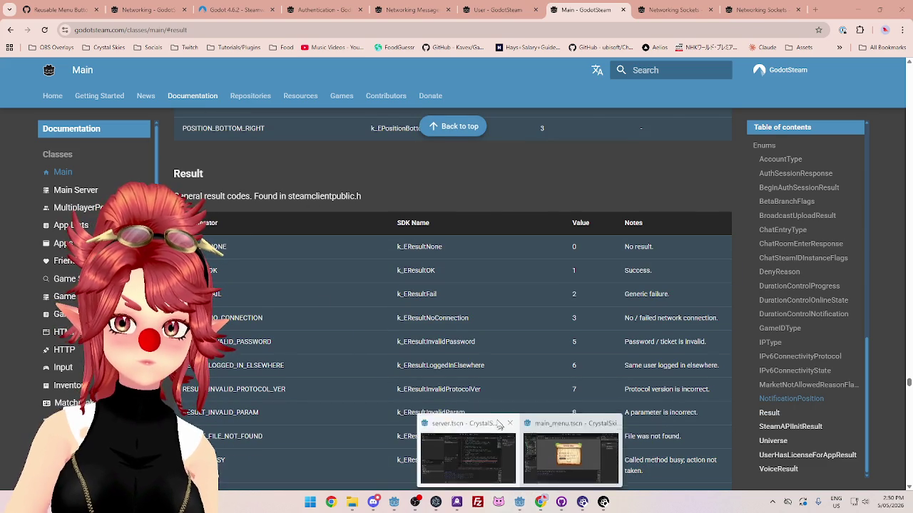
{"action": "left_click", "coordinate": [460, 449]}
{"action": "key", "text": "BackSpace"}
{"action": "key", "text": "BackSpace"}
{"action": "key", "text": "BackSpace"}
{"action": "type", "text": "if Steam"}
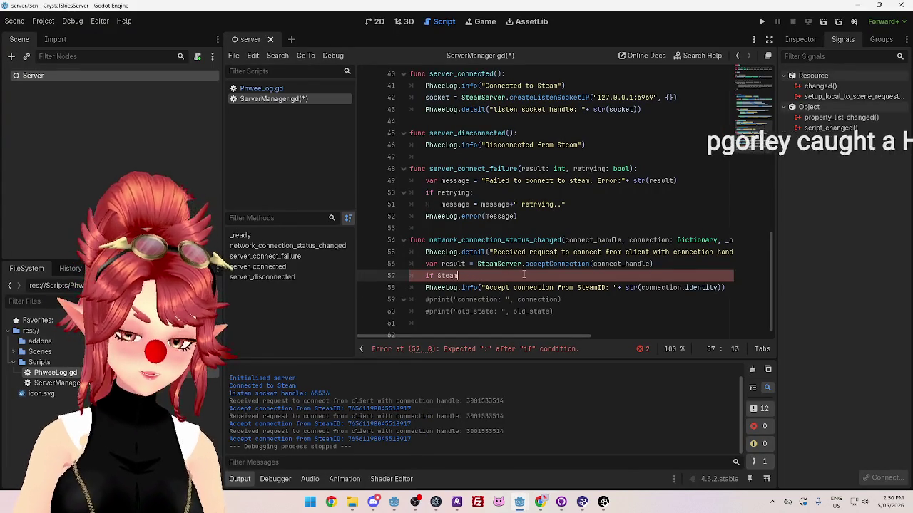
{"action": "type", "text": "Se"}
{"action": "key", "text": "Return"}
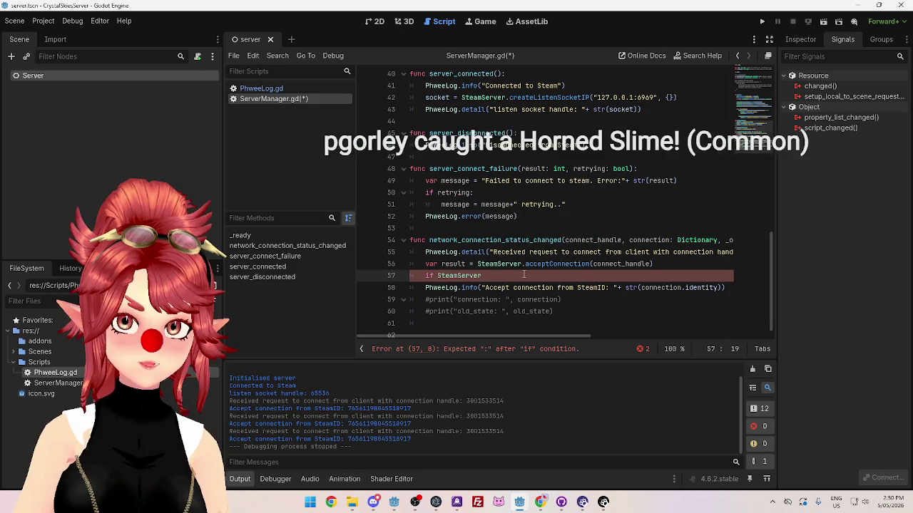
{"action": "type", "text": ".Res"}
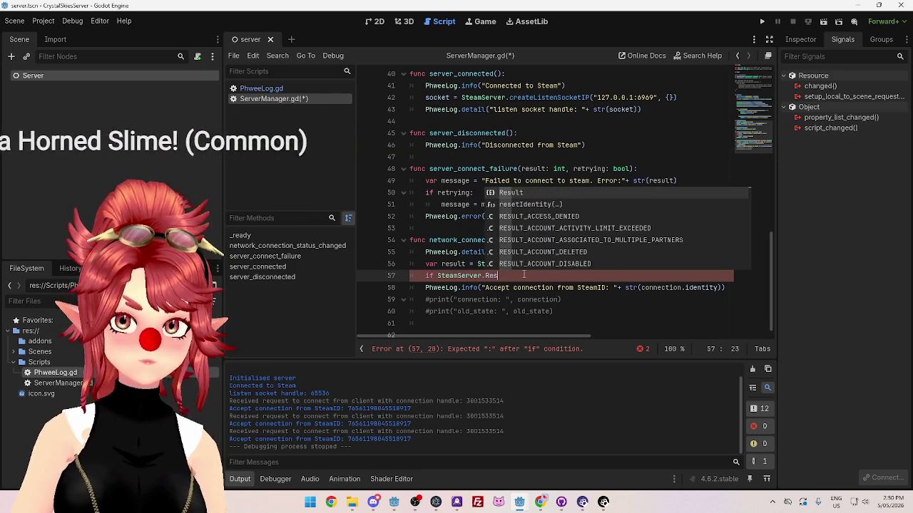
{"action": "key", "text": "Return"}
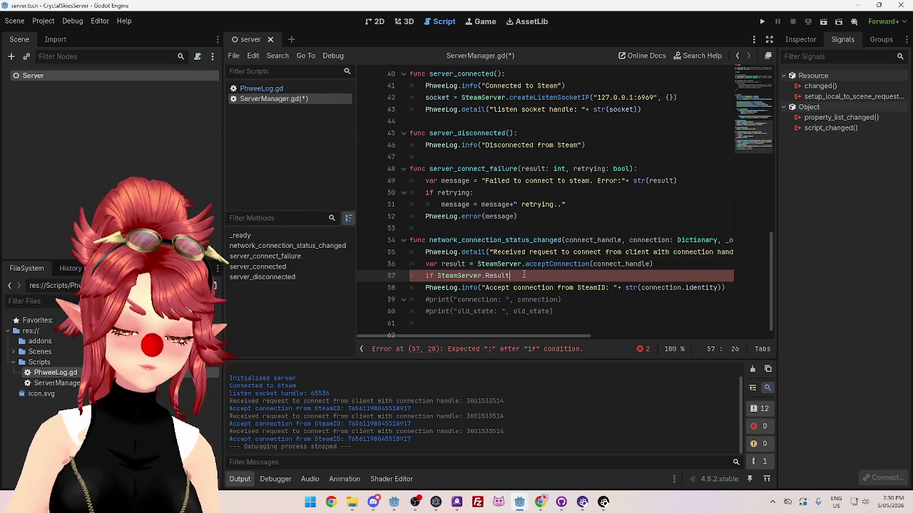
{"action": "type", "text": "."}
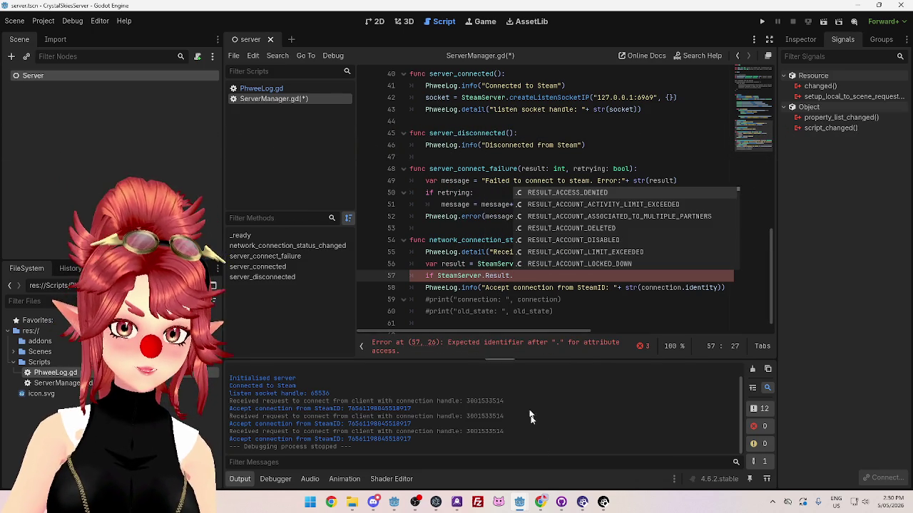
Complete the constant as RESULT_OK after checking the Result codes docs again
{"action": "left_click", "coordinate": [541, 503]}
{"action": "mouse_move", "coordinate": [523, 505]}
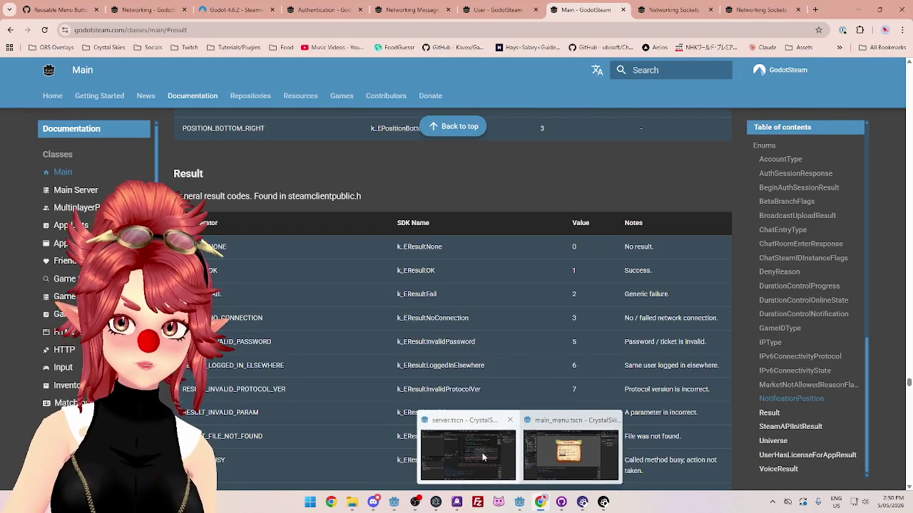
{"action": "left_click", "coordinate": [528, 457]}
{"action": "type", "text": "sult_ok"}
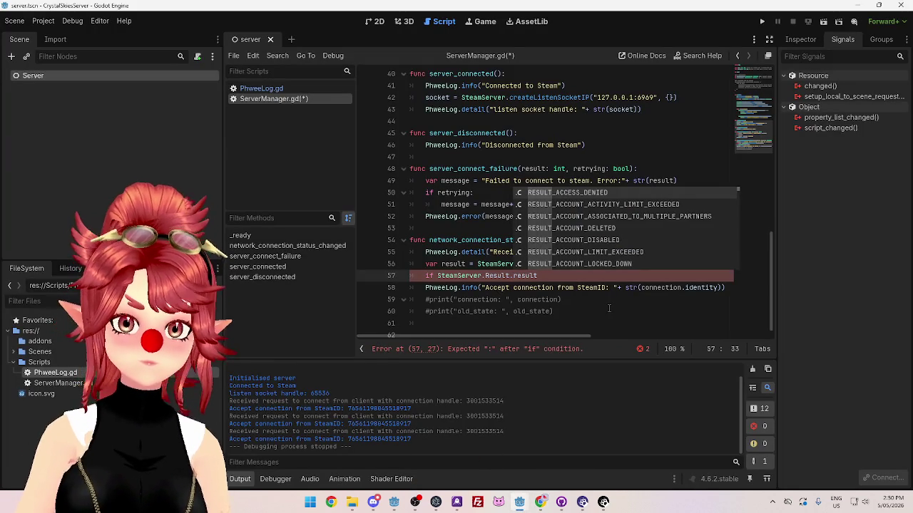
{"action": "key", "text": "Return"}
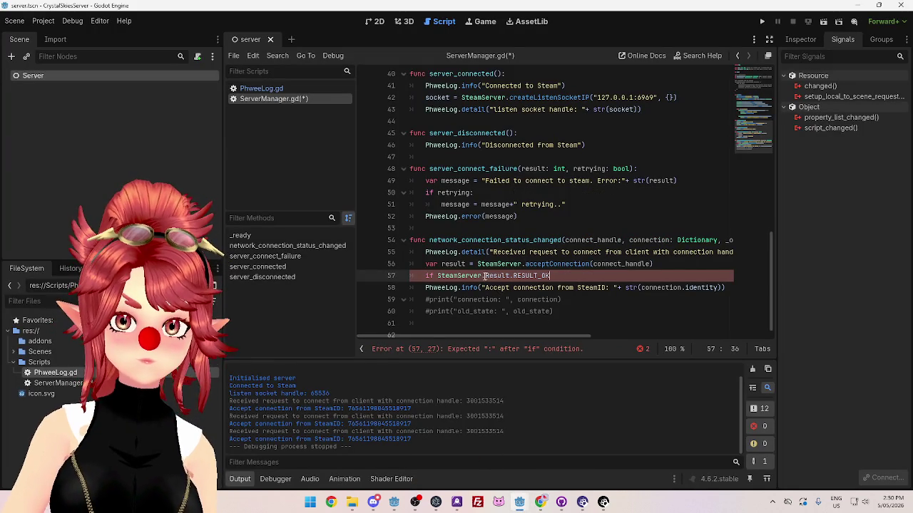
Make line 57 compare result == SteamServer.Result.RESULT_OK
{"action": "double_click", "coordinate": [449, 263]}
{"action": "key", "text": "ctrl+c"}
{"action": "left_click", "coordinate": [437, 276]}
{"action": "key", "text": "ctrl+v"}
{"action": "type", "text": "=="}
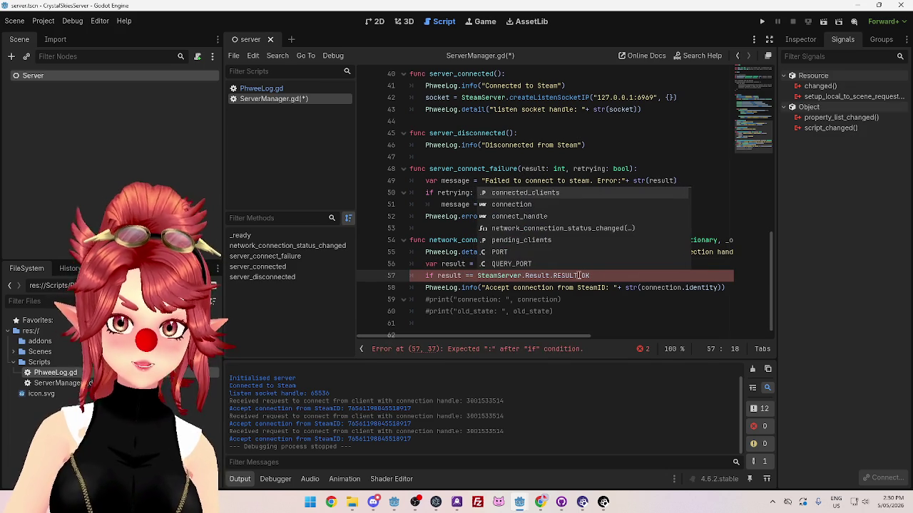
{"action": "left_click", "coordinate": [607, 275]}
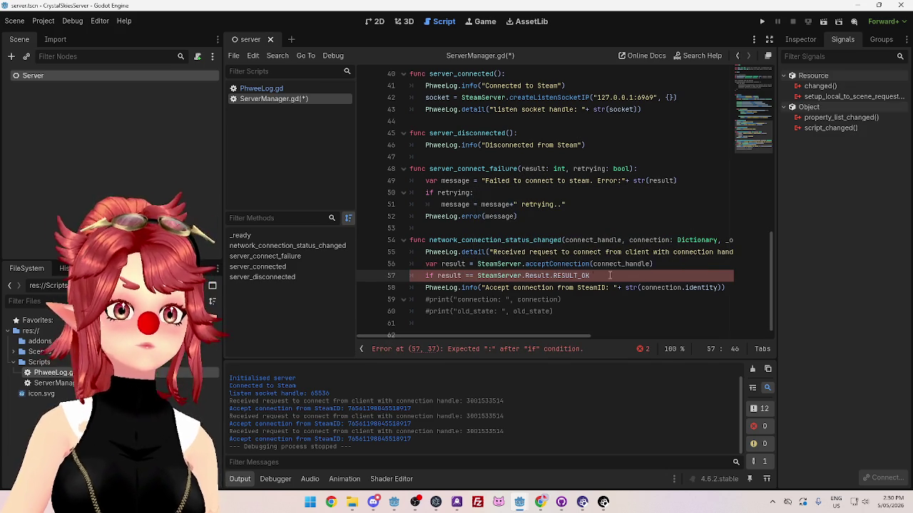
Indent the log line under the if and add an else branch below it
{"action": "key", "text": "Down"}
{"action": "key", "text": "Home"}
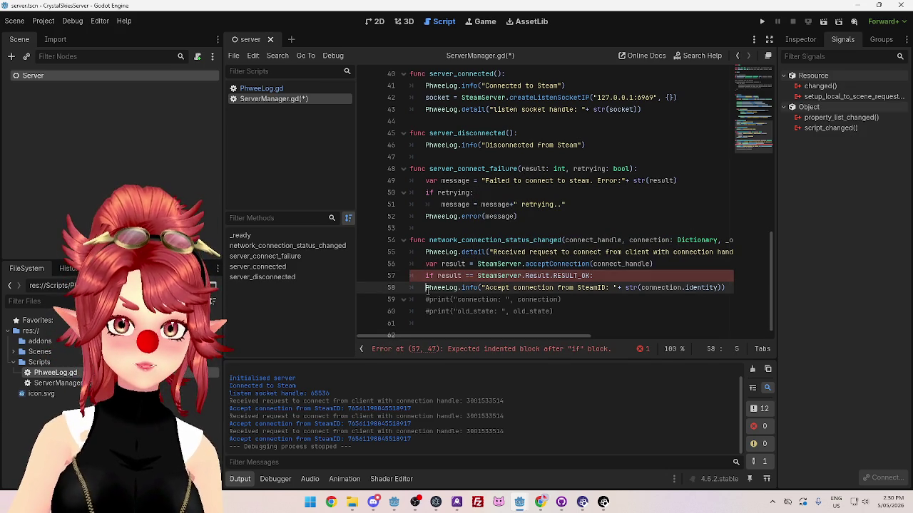
{"action": "key", "text": "Tab"}
{"action": "key", "text": "Down"}
{"action": "key", "text": "Home"}
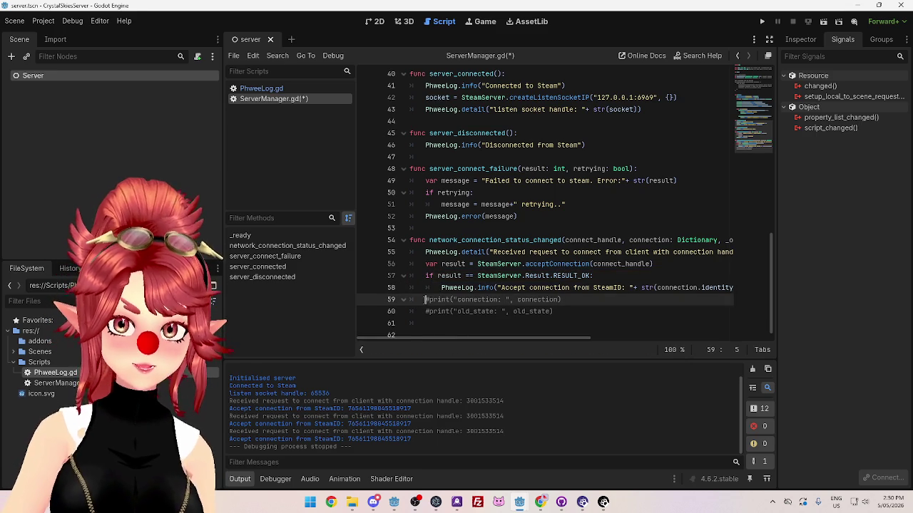
{"action": "key", "text": "Return"}
{"action": "type", "text": "else:"}
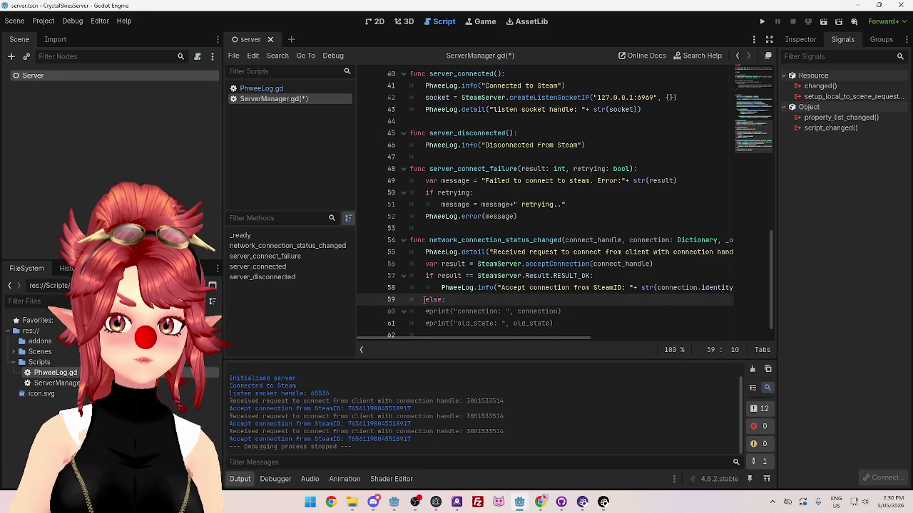
{"action": "key", "text": "Return"}
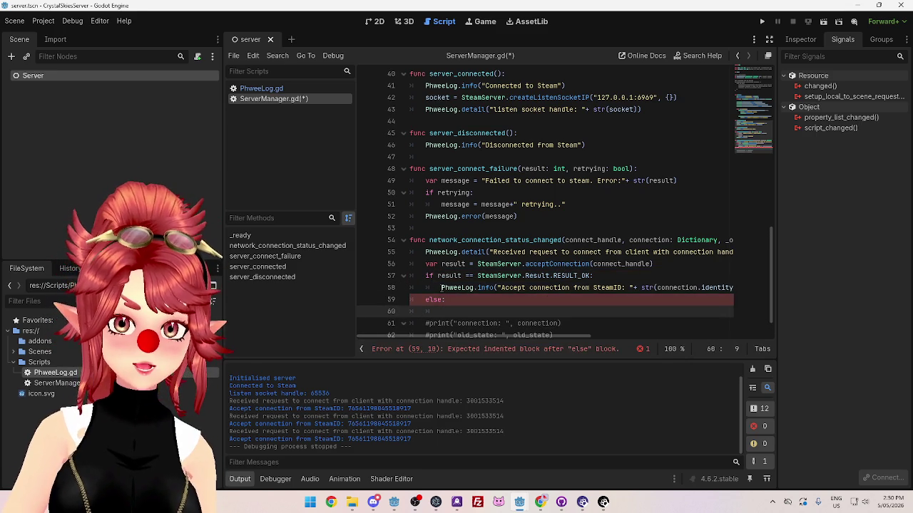
Under else, start a PhweeLog.error call with the message 'Did not accept connection'
{"action": "scroll", "coordinate": [476, 279], "scroll_direction": "down", "scroll_amount": 1}
{"action": "left_click_drag", "start_coordinate": [441, 253], "coordinate": [476, 253]}
{"action": "key", "text": "ctrl+c"}
{"action": "left_click", "coordinate": [454, 276]}
{"action": "key", "text": "ctrl+v"}
{"action": "scroll", "coordinate": [460, 278], "scroll_direction": "up", "scroll_amount": 1}
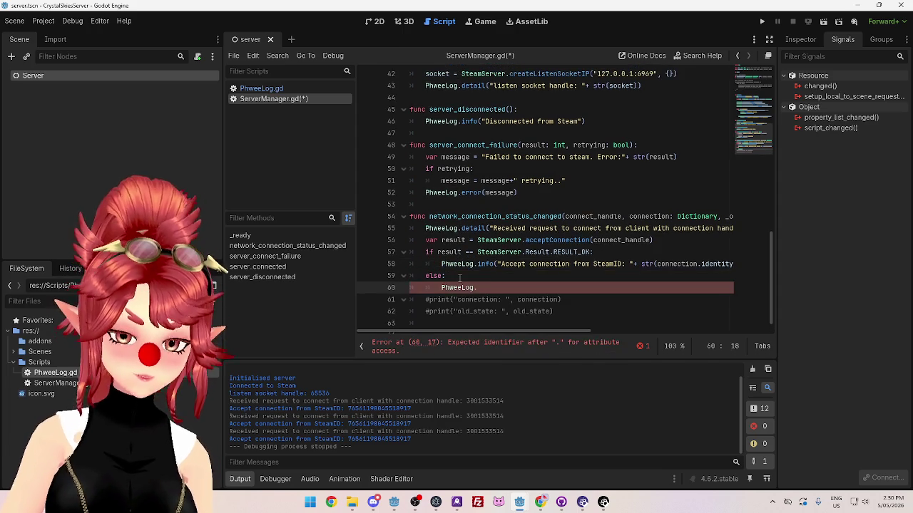
{"action": "key", "text": "Return"}
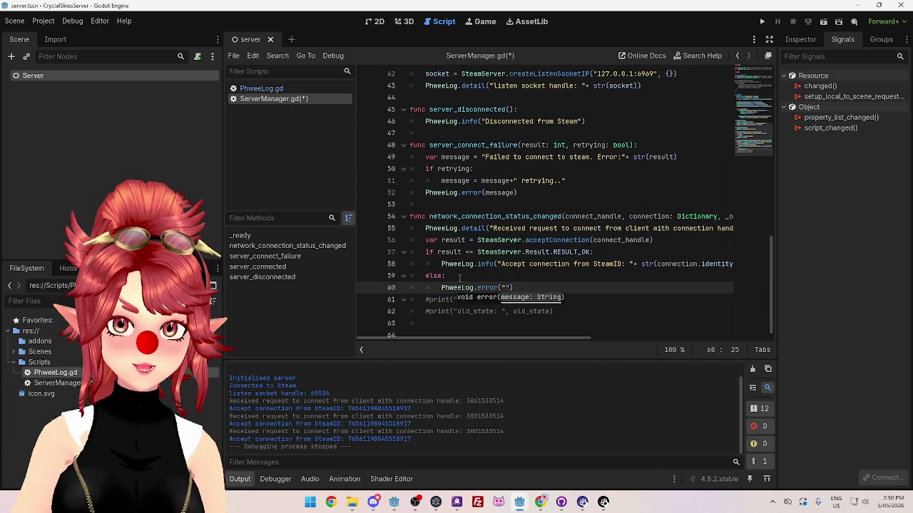
{"action": "type", "text": "id not acce"}
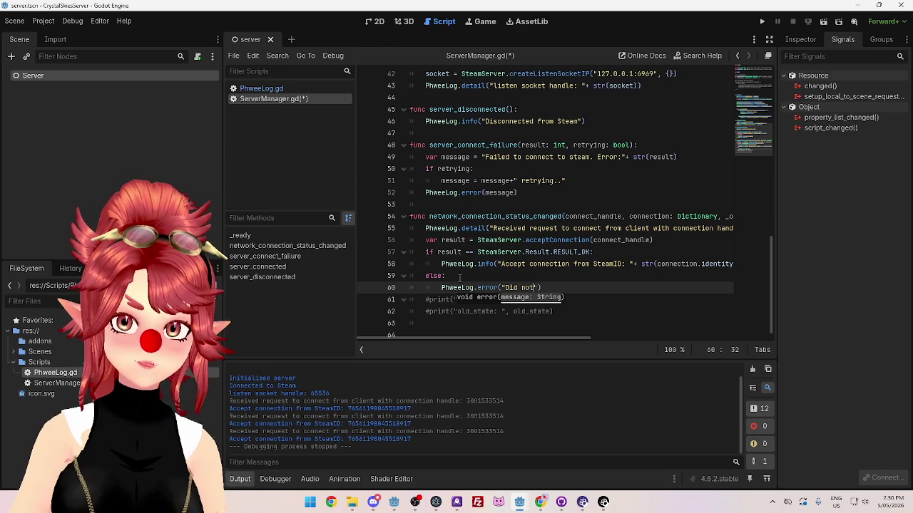
{"action": "type", "text": "pt connection:"}
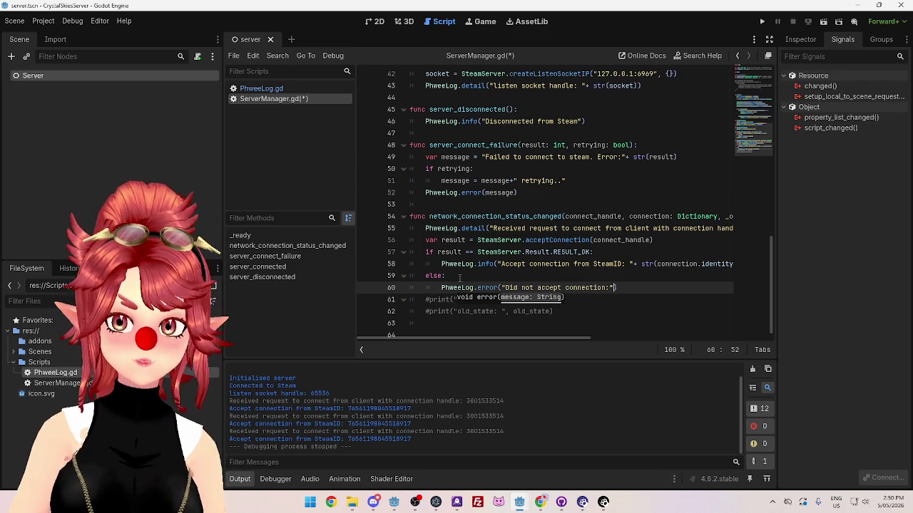
Append + str(result) to the error message, checking the Result enum docs
{"action": "left_click", "coordinate": [540, 502]}
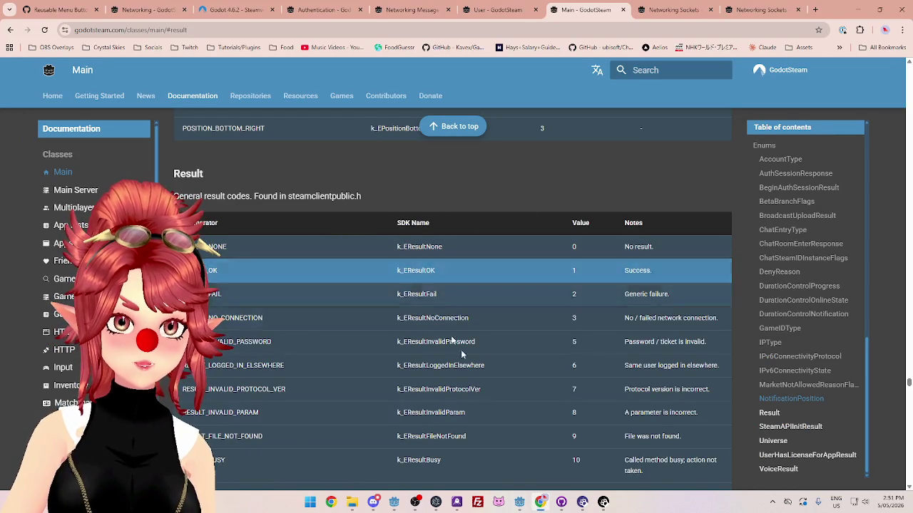
{"action": "mouse_move", "coordinate": [506, 494]}
{"action": "left_click", "coordinate": [492, 454]}
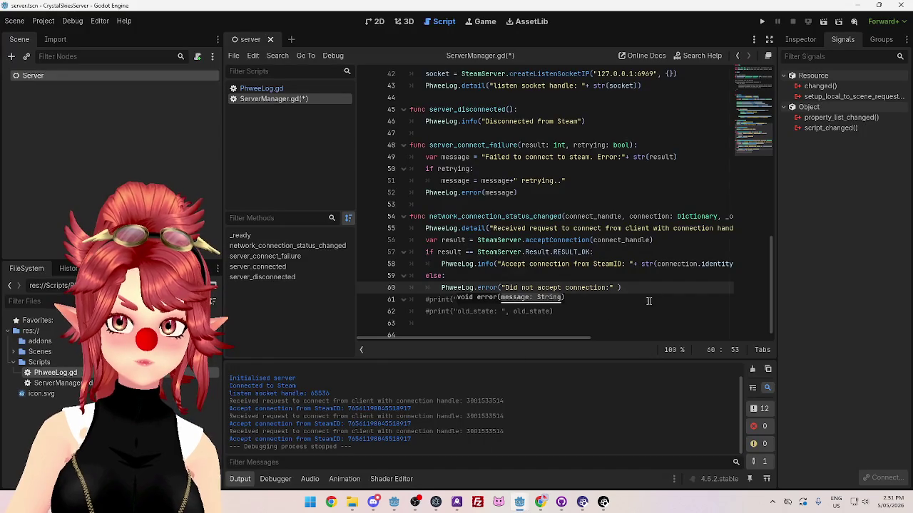
{"action": "type", "text": "resu"}
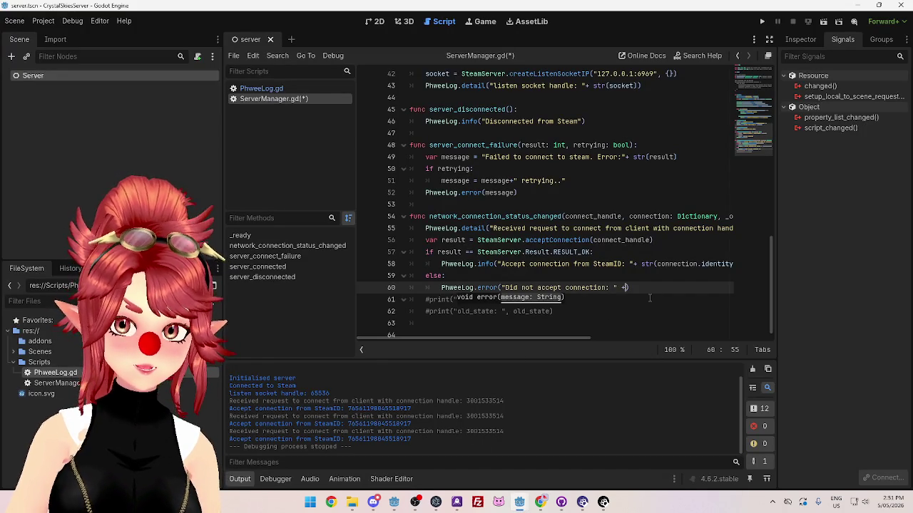
{"action": "type", "text": "lt"}
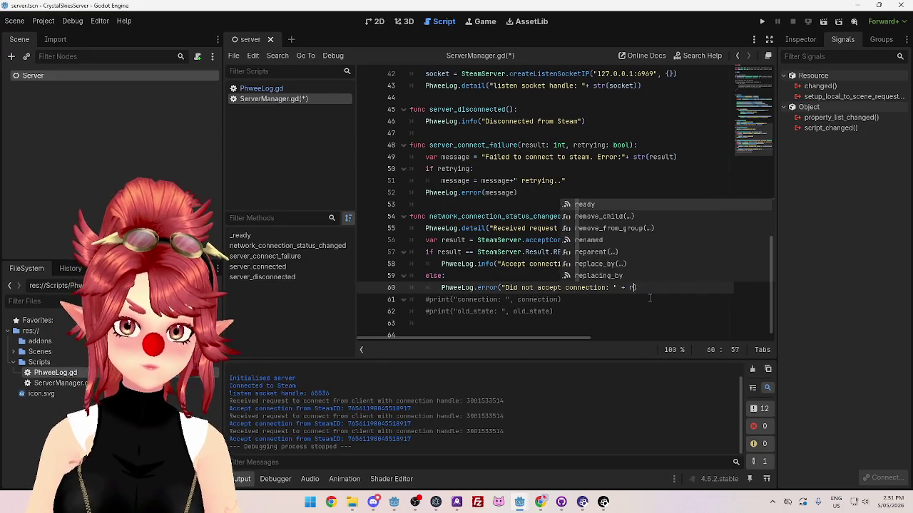
{"action": "key", "text": "BackSpace"}
{"action": "key", "text": "BackSpace"}
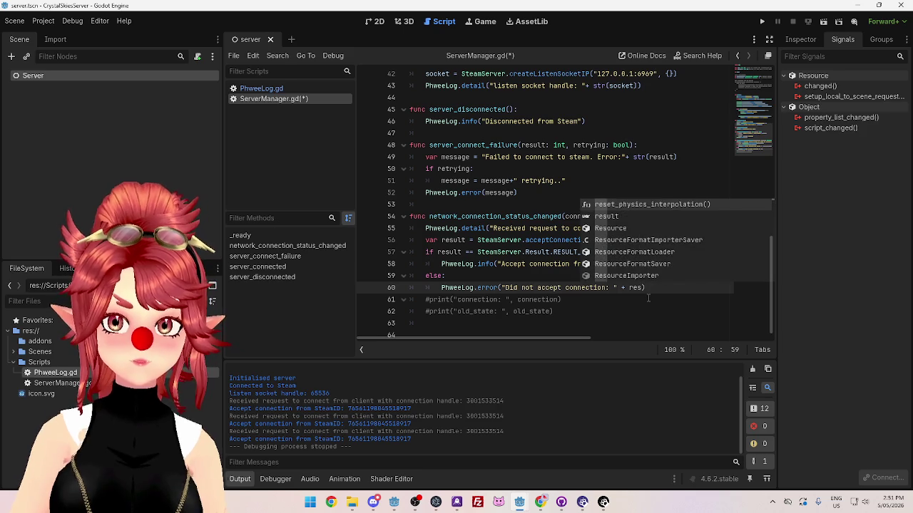
{"action": "type", "text": "lt"}
{"action": "left_click", "coordinate": [629, 287]}
{"action": "type", "text": "str("}
{"action": "left_click", "coordinate": [682, 285]}
{"action": "type", "text": ")"}
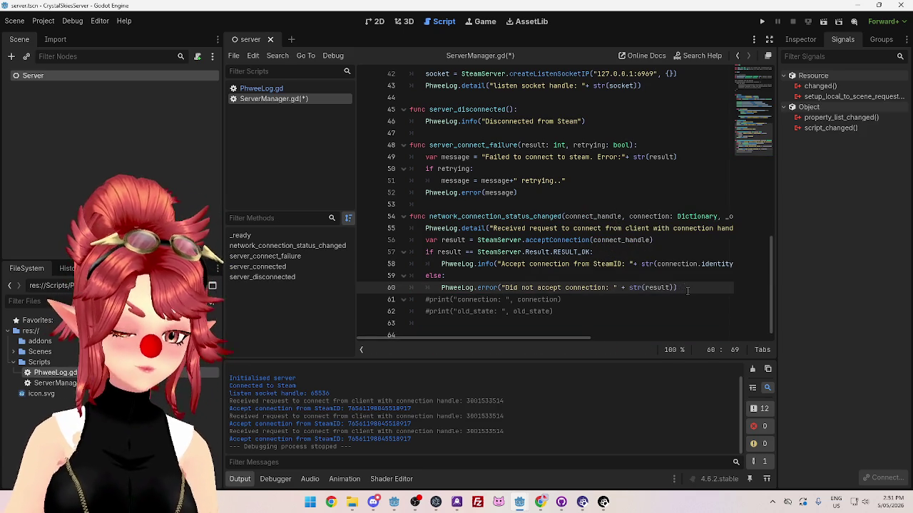
{"action": "left_click", "coordinate": [539, 502]}
{"action": "scroll", "coordinate": [464, 171], "scroll_direction": "up", "scroll_amount": 2}
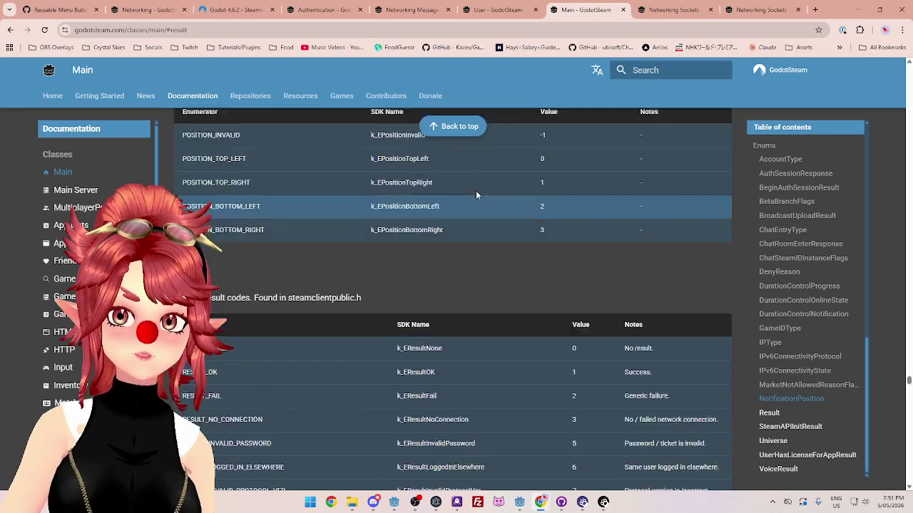
{"action": "scroll", "coordinate": [464, 200], "scroll_direction": "down", "scroll_amount": 2}
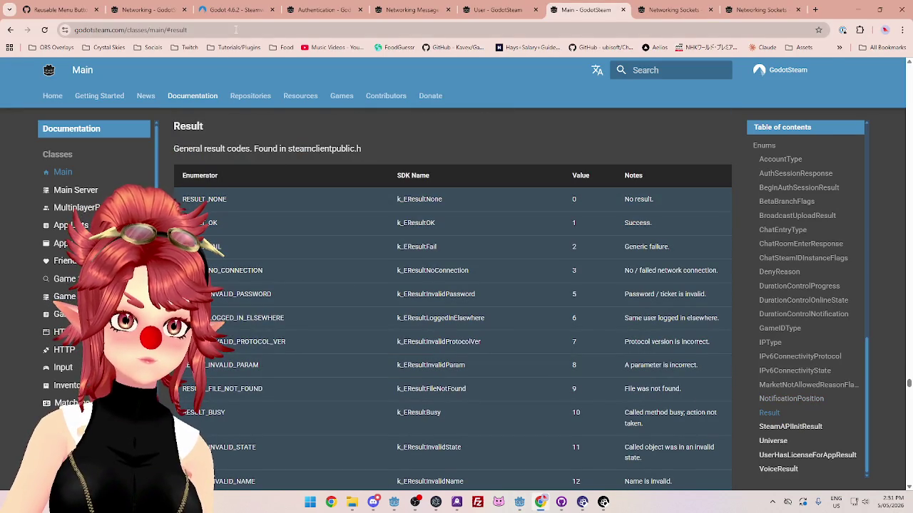
{"action": "left_click", "coordinate": [235, 30]}
{"action": "left_click", "coordinate": [519, 502]}
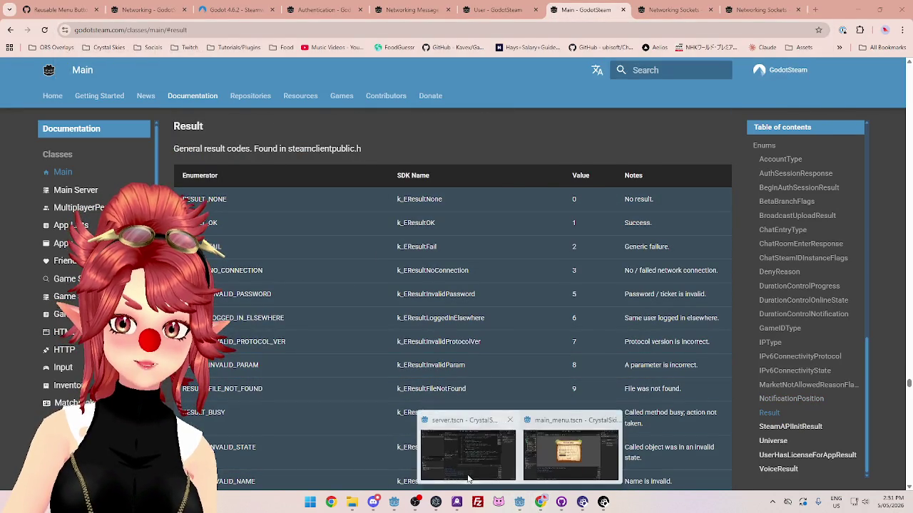
{"action": "left_click", "coordinate": [469, 480]}
{"action": "key", "text": "ctrl+v"}
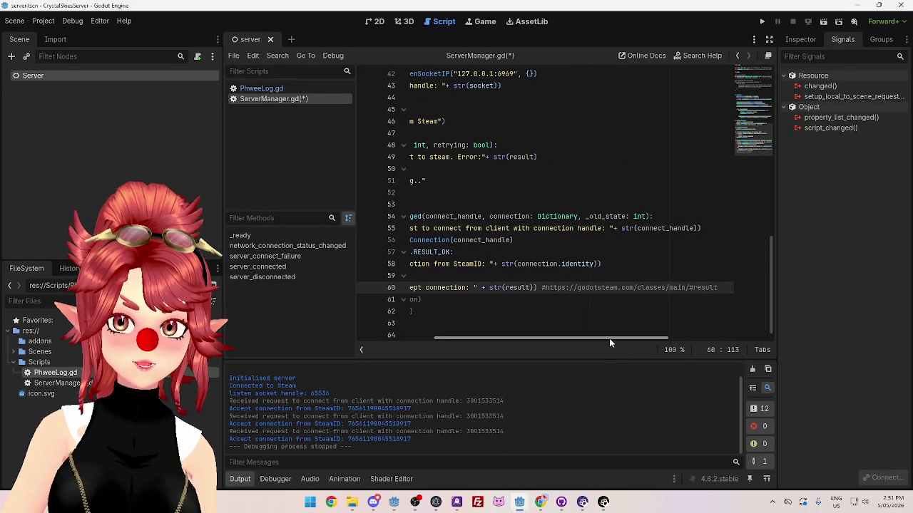
{"action": "left_click_drag", "start_coordinate": [609, 338], "coordinate": [535, 338]}
{"action": "left_click", "coordinate": [570, 311]}
{"action": "scroll", "coordinate": [515, 284], "scroll_direction": "down", "scroll_amount": 1}
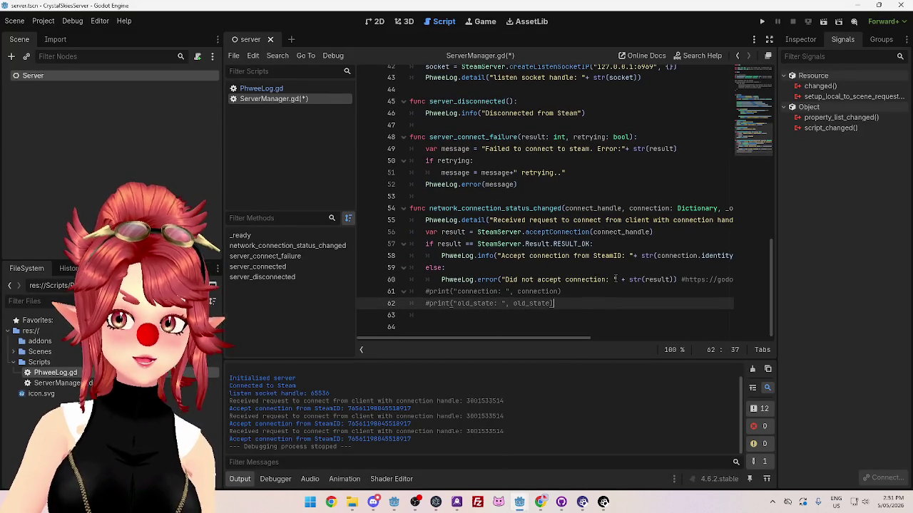
Save ServerManager.gd
{"action": "left_click", "coordinate": [585, 270]}
{"action": "key", "text": "ctrl+s"}
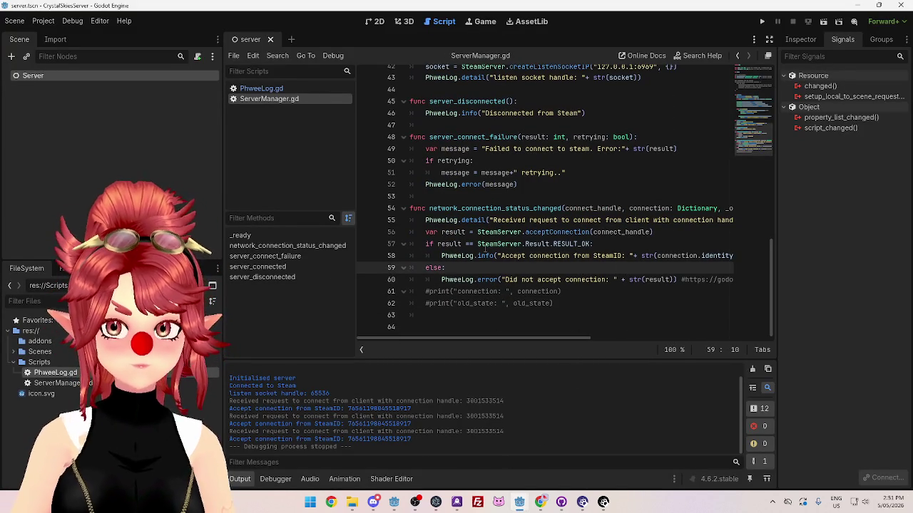
{"action": "mouse_move", "coordinate": [486, 248]}
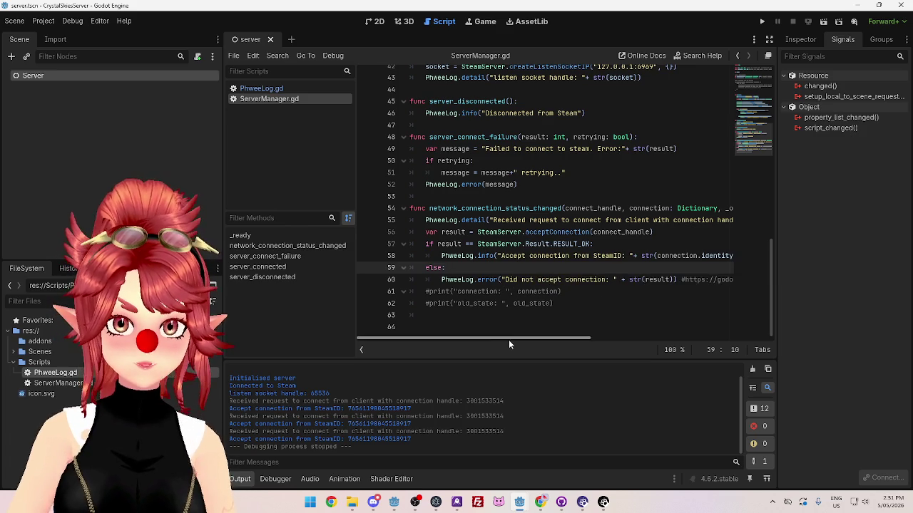
{"action": "mouse_move", "coordinate": [509, 340]}
{"action": "left_mouse_down"}
{"action": "mouse_move", "coordinate": [578, 345]}
{"action": "mouse_move", "coordinate": [509, 334]}
{"action": "left_mouse_up"}
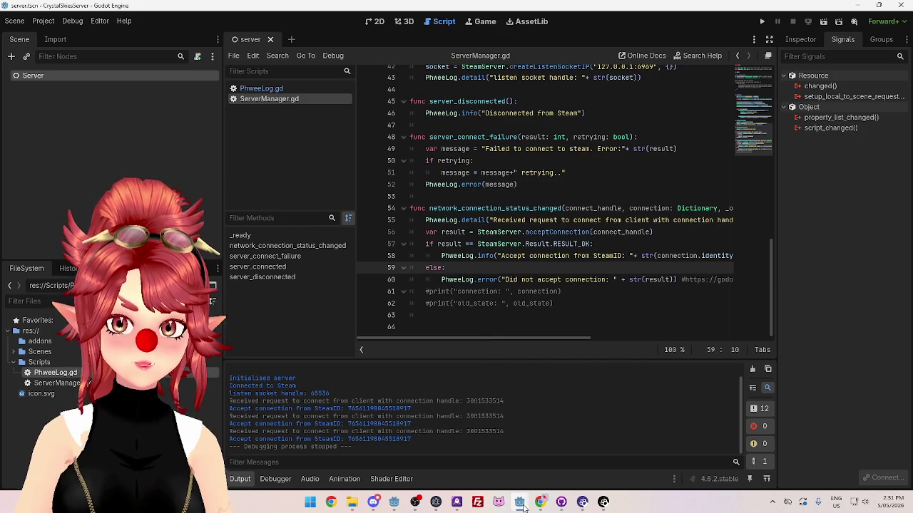
Browse the GodotSteam docs pages for acceptConnection, User and the Authentication tutorial
{"action": "mouse_move", "coordinate": [522, 507]}
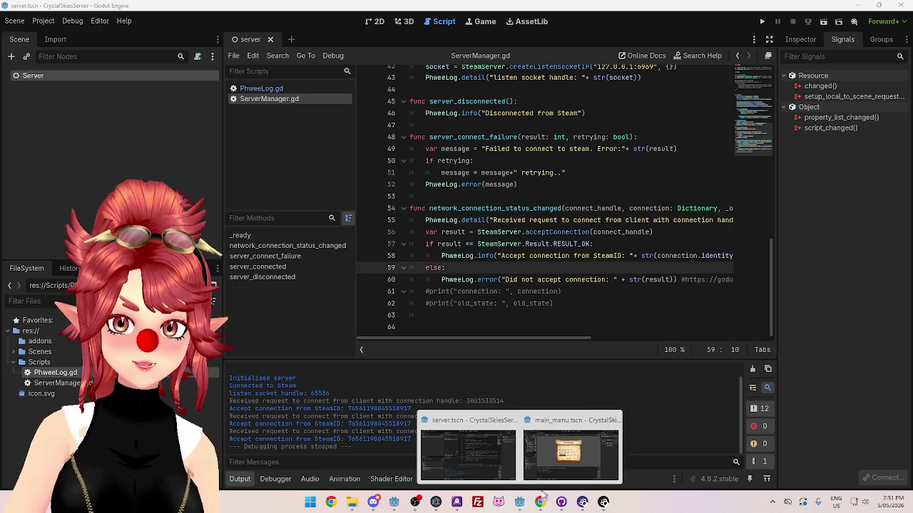
{"action": "left_click", "coordinate": [542, 501]}
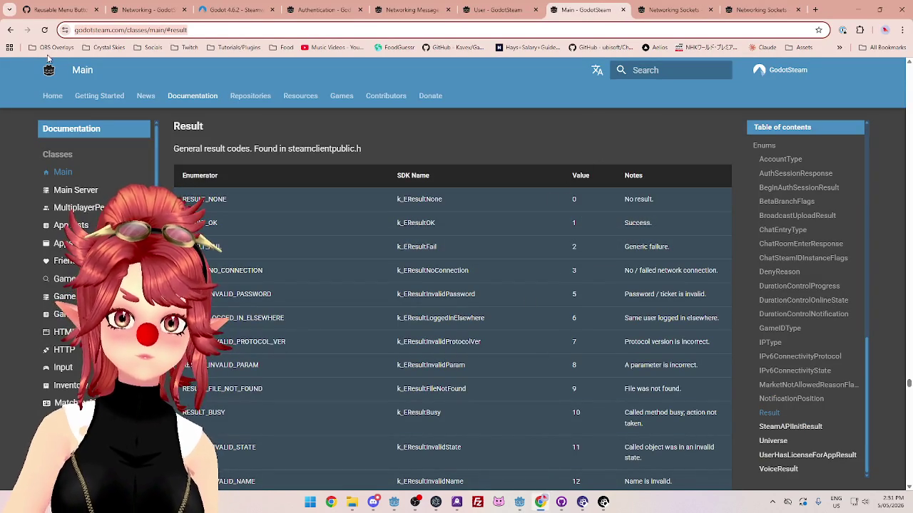
{"action": "left_click", "coordinate": [10, 30]}
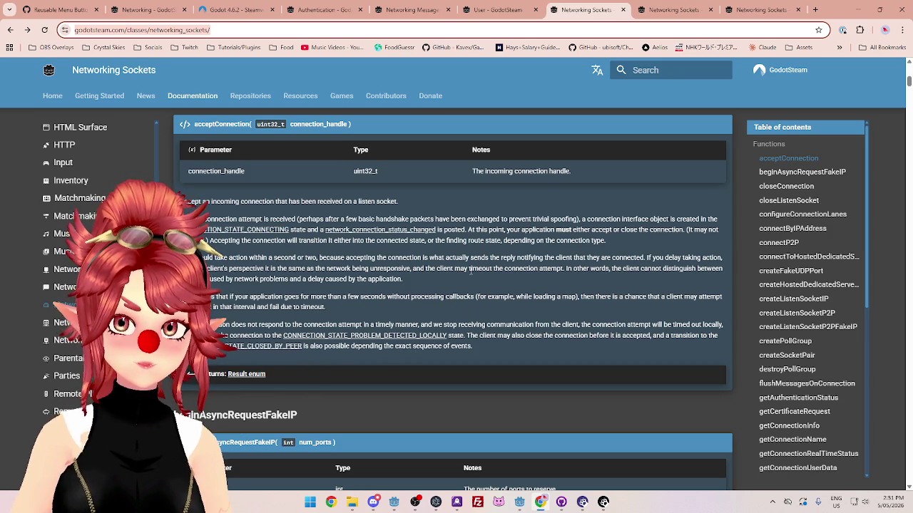
{"action": "scroll", "coordinate": [351, 268], "scroll_direction": "up", "scroll_amount": 1}
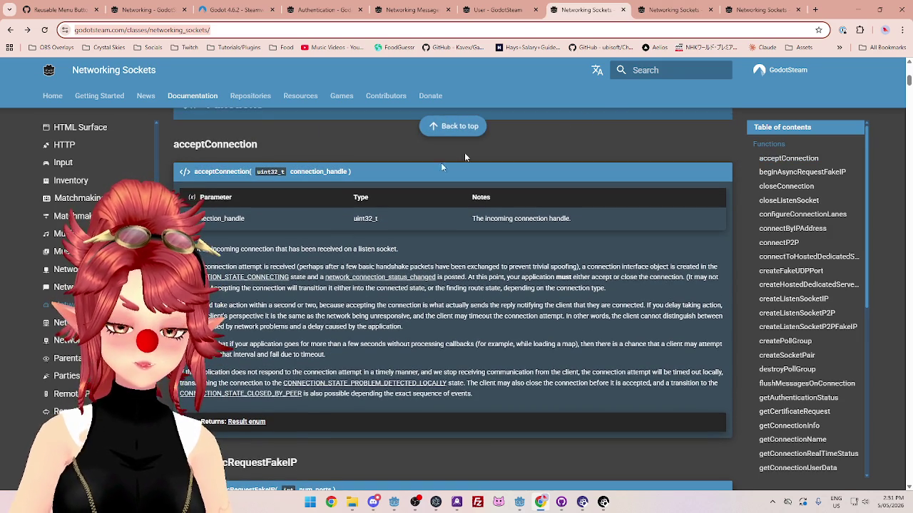
{"action": "left_click", "coordinate": [499, 10]}
{"action": "left_click", "coordinate": [584, 10]}
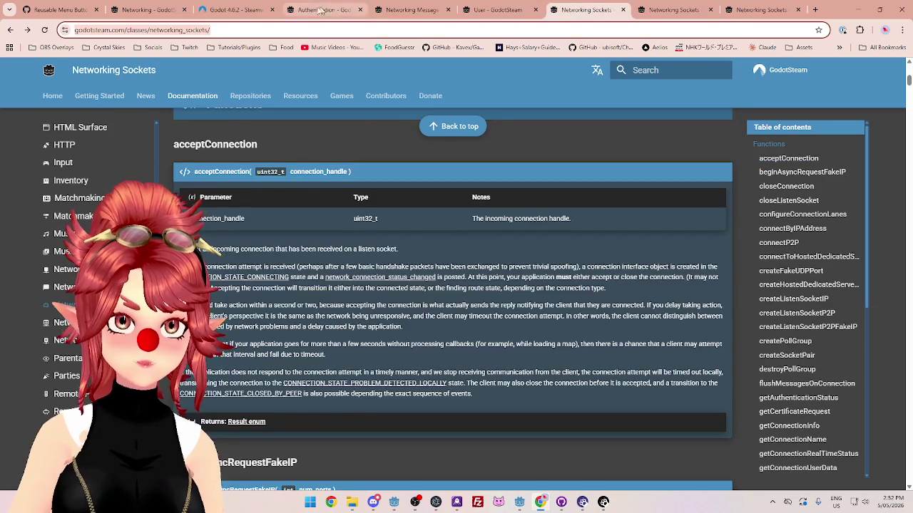
{"action": "left_click", "coordinate": [325, 10]}
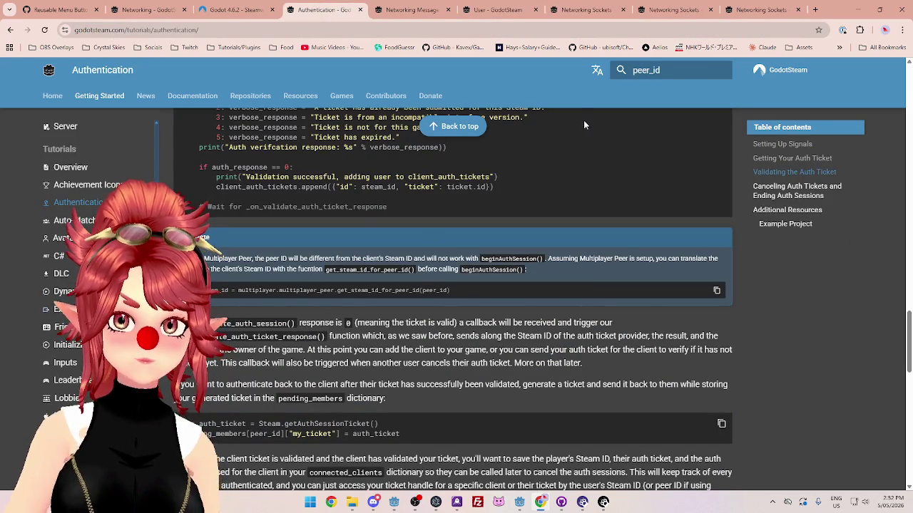
{"action": "left_click", "coordinate": [607, 15]}
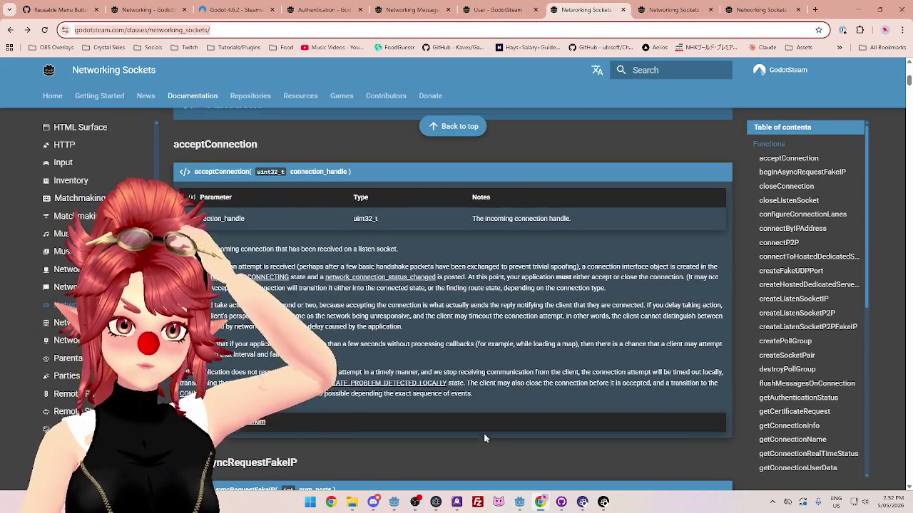
{"action": "scroll", "coordinate": [476, 304], "scroll_direction": "down", "scroll_amount": 1}
{"action": "left_click", "coordinate": [10, 29]}
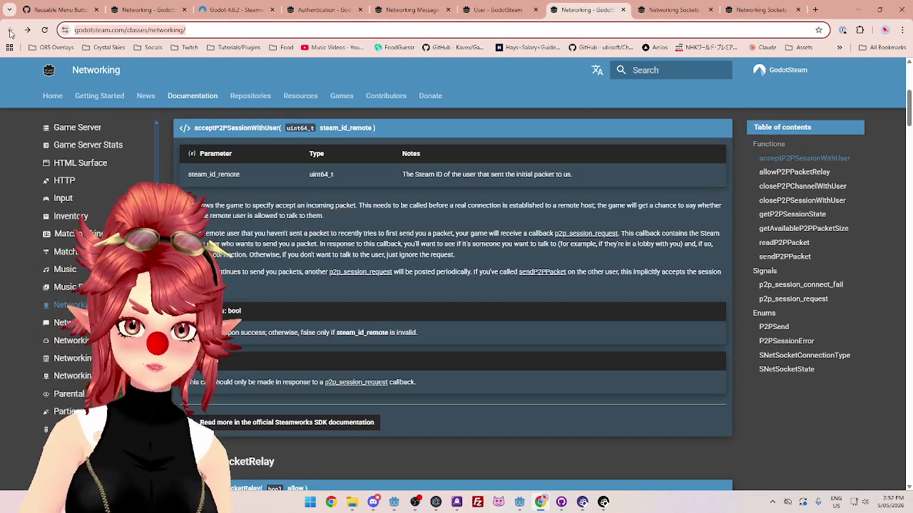
{"action": "scroll", "coordinate": [363, 219], "scroll_direction": "up", "scroll_amount": 2}
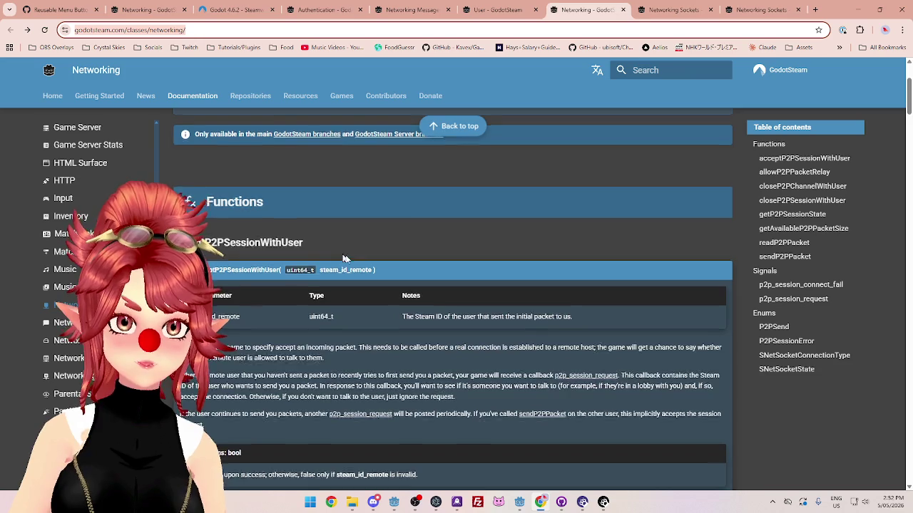
{"action": "scroll", "coordinate": [535, 221], "scroll_direction": "down", "scroll_amount": 2}
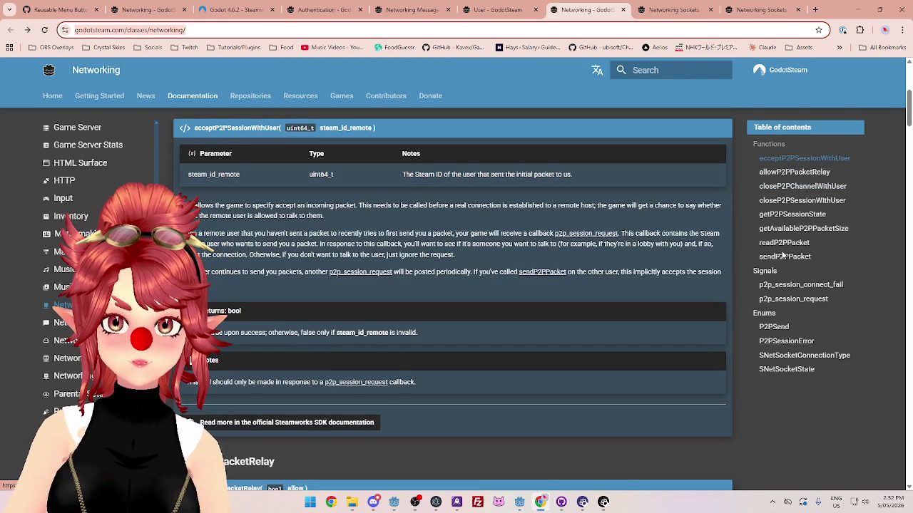
{"action": "scroll", "coordinate": [91, 205], "scroll_direction": "up", "scroll_amount": 2}
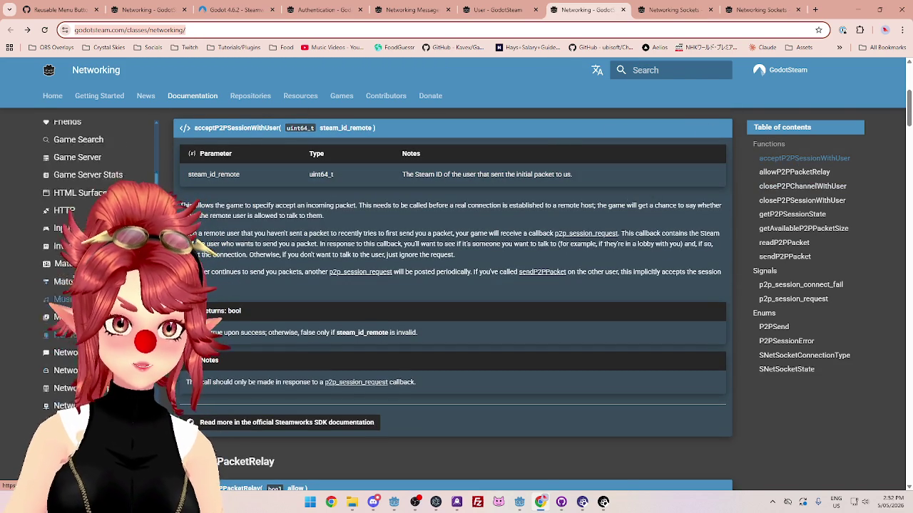
Go through Main Server, Game Server and Networking to the Networking Sockets connectByIPAddress section
{"action": "left_click", "coordinate": [76, 163]}
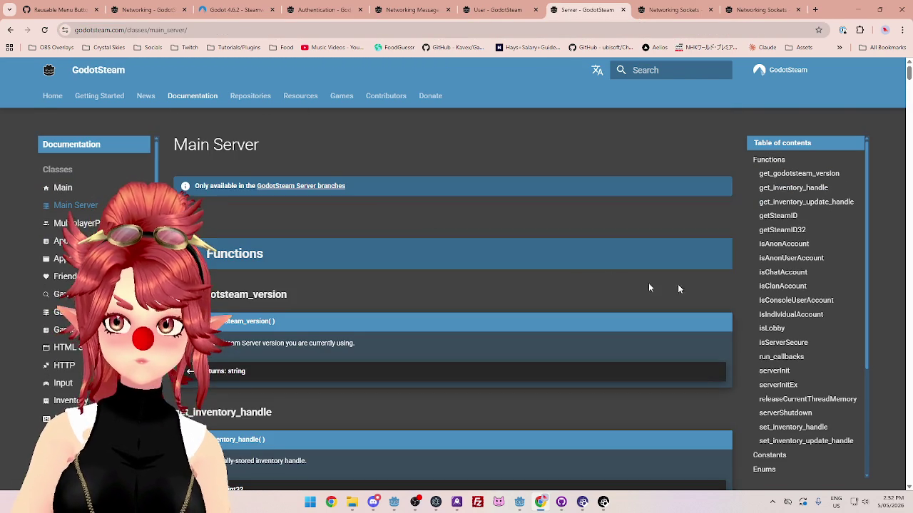
{"action": "left_click", "coordinate": [67, 312]}
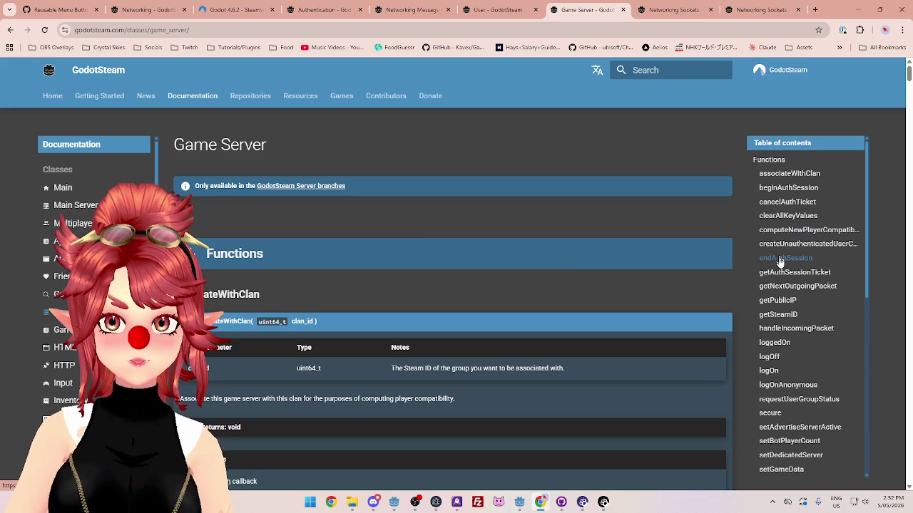
{"action": "scroll", "coordinate": [780, 289], "scroll_direction": "down", "scroll_amount": 1}
{"action": "scroll", "coordinate": [780, 289], "scroll_direction": "down", "scroll_amount": 2}
{"action": "scroll", "coordinate": [781, 296], "scroll_direction": "up", "scroll_amount": 4}
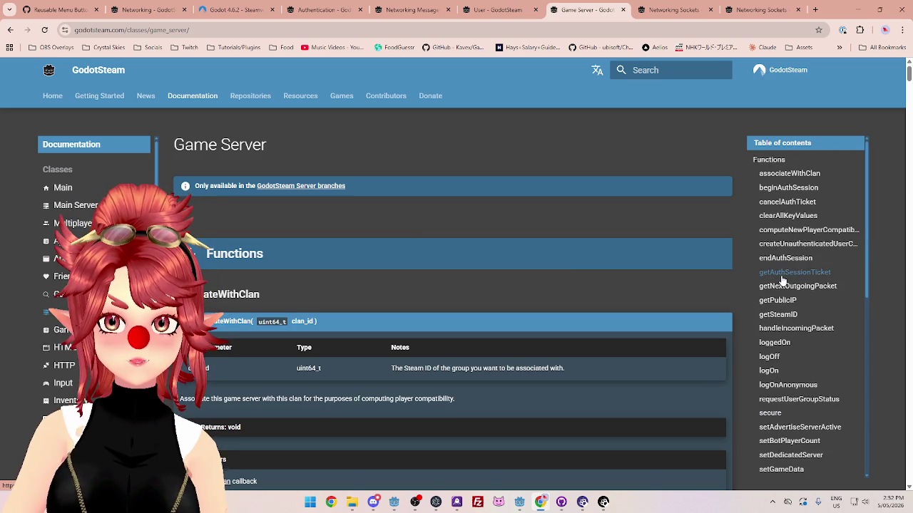
{"action": "scroll", "coordinate": [93, 286], "scroll_direction": "down", "scroll_amount": 5}
{"action": "scroll", "coordinate": [92, 285], "scroll_direction": "up", "scroll_amount": 2}
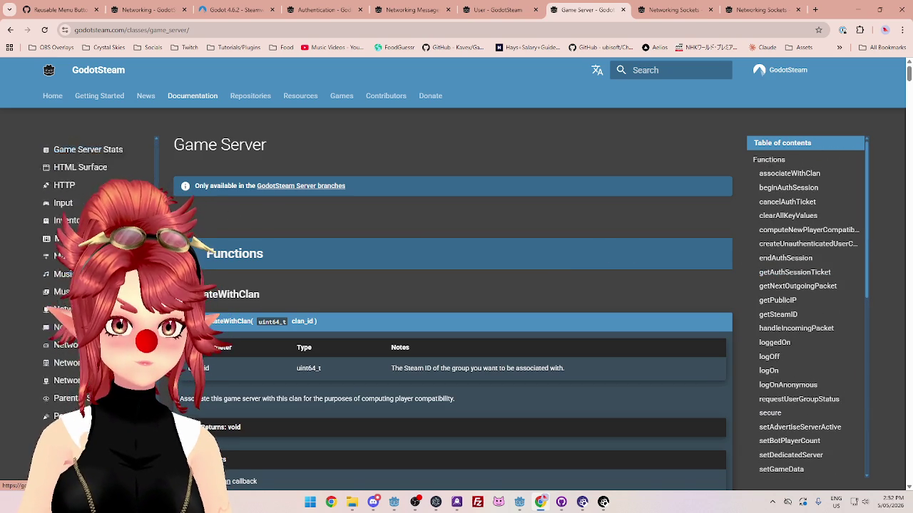
{"action": "left_click", "coordinate": [67, 346]}
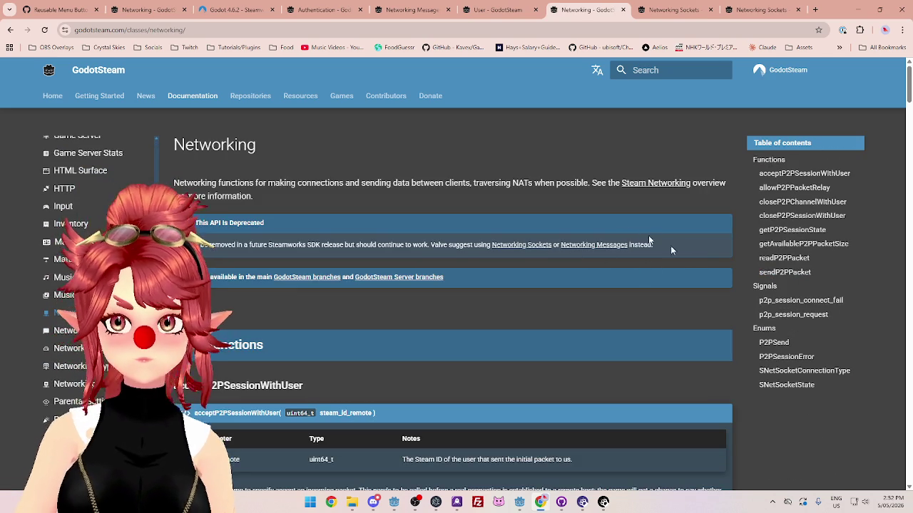
{"action": "left_click", "coordinate": [67, 330]}
{"action": "left_click", "coordinate": [68, 330]}
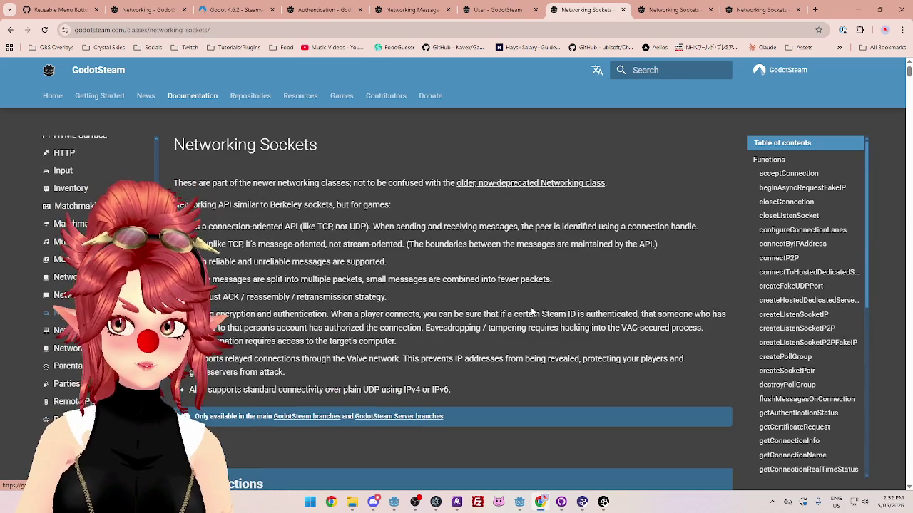
{"action": "left_click", "coordinate": [790, 243]}
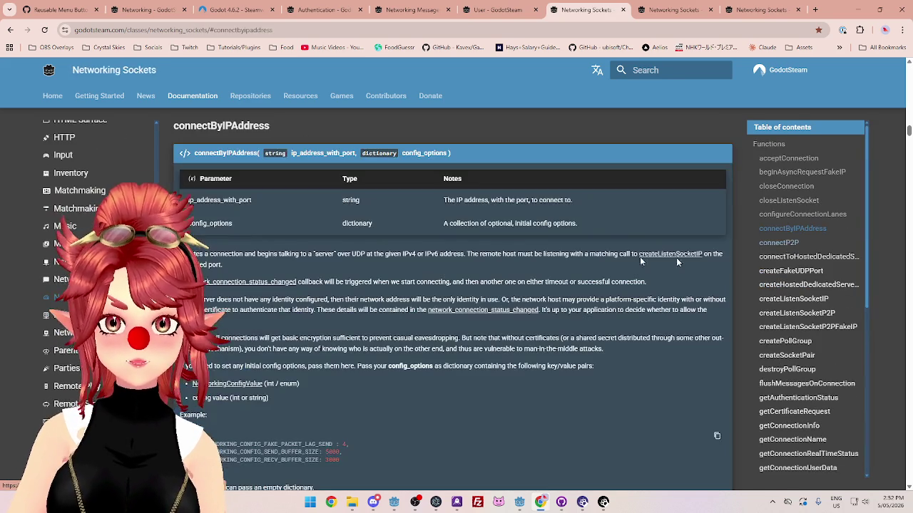
Highlight the note that the callback fires on timeout or successful connection, then return to the Godot server editor
{"action": "scroll", "coordinate": [233, 242], "scroll_direction": "down", "scroll_amount": 2}
{"action": "scroll", "coordinate": [225, 207], "scroll_direction": "up", "scroll_amount": 1}
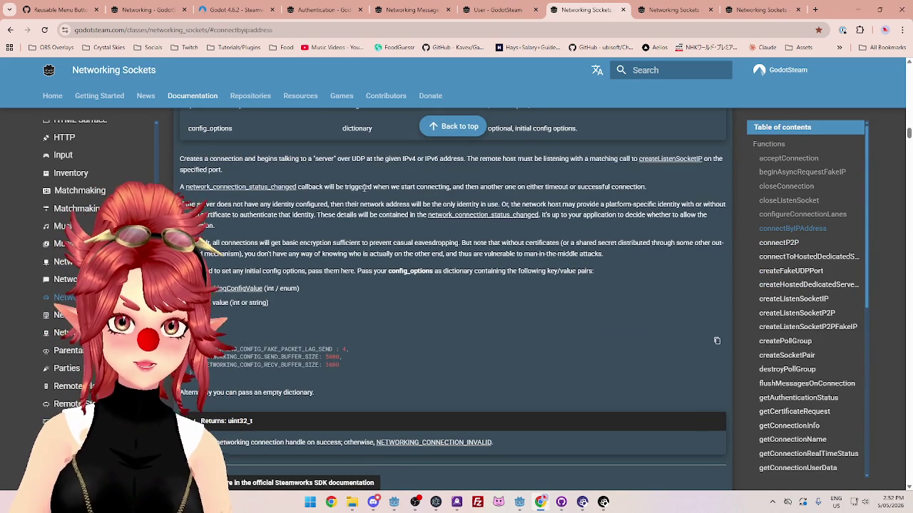
{"action": "left_click_drag", "start_coordinate": [326, 186], "coordinate": [468, 187]}
{"action": "left_click", "coordinate": [460, 186]}
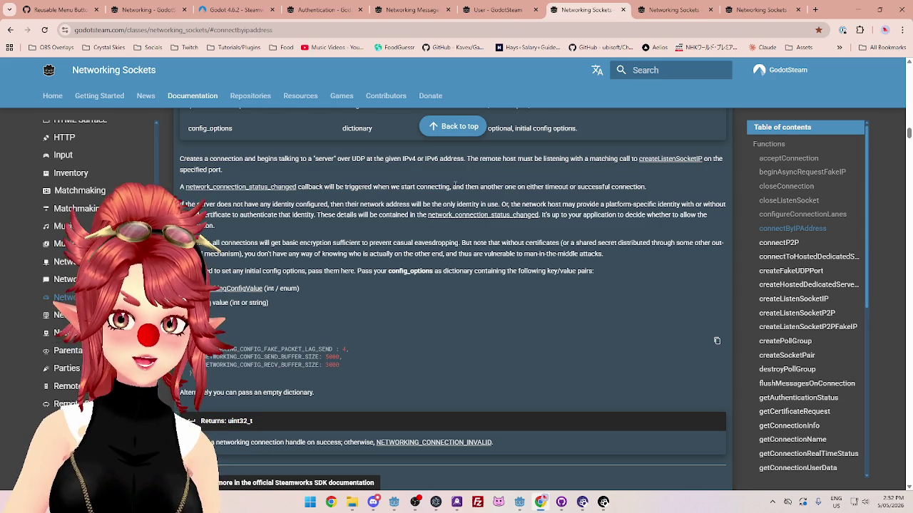
{"action": "left_click_drag", "start_coordinate": [566, 187], "coordinate": [585, 186]}
{"action": "left_click_drag", "start_coordinate": [645, 187], "coordinate": [467, 187]}
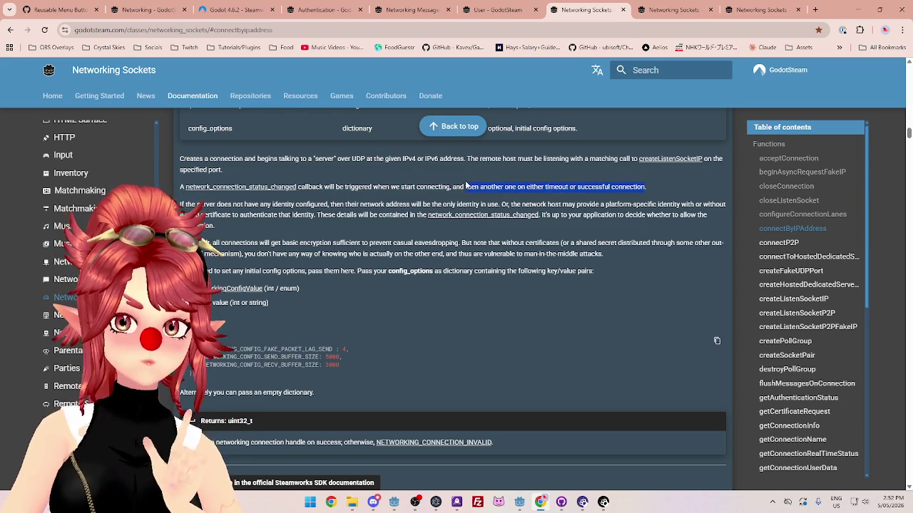
{"action": "left_click", "coordinate": [519, 502]}
{"action": "left_click", "coordinate": [437, 458]}
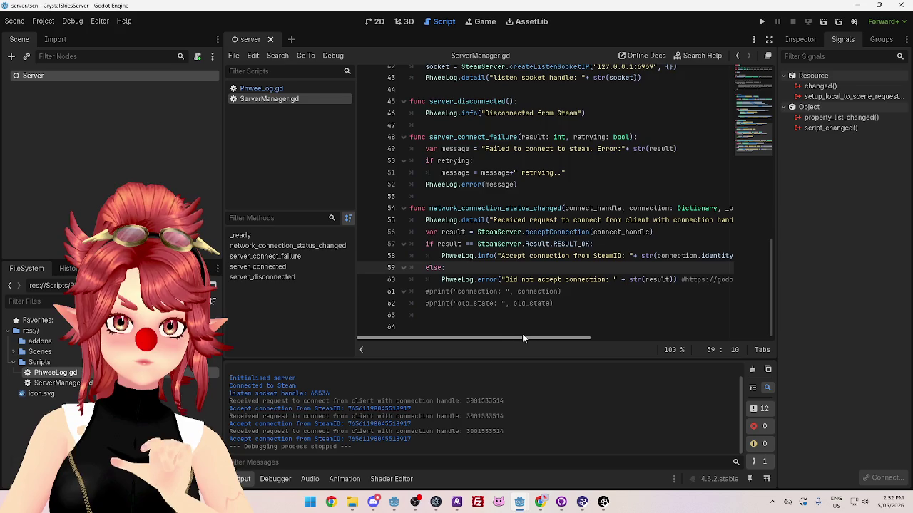
Scroll ServerManager.gd sideways to read its long lines, then bring back the Networking Sockets docs
{"action": "scroll", "coordinate": [522, 336], "scroll_direction": "right", "scroll_amount": 3}
{"action": "scroll", "coordinate": [536, 332], "scroll_direction": "left", "scroll_amount": 3}
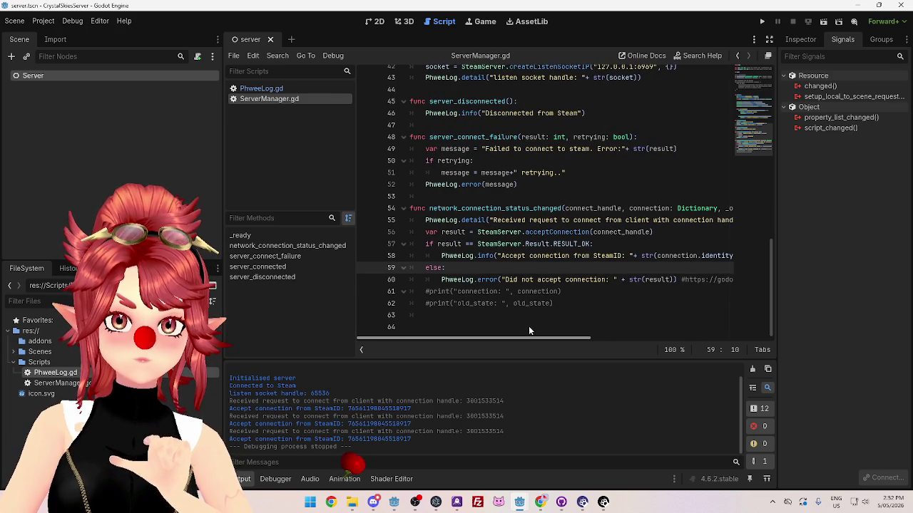
{"action": "scroll", "coordinate": [529, 326], "scroll_direction": "right", "scroll_amount": 3}
{"action": "scroll", "coordinate": [567, 322], "scroll_direction": "left", "scroll_amount": 3}
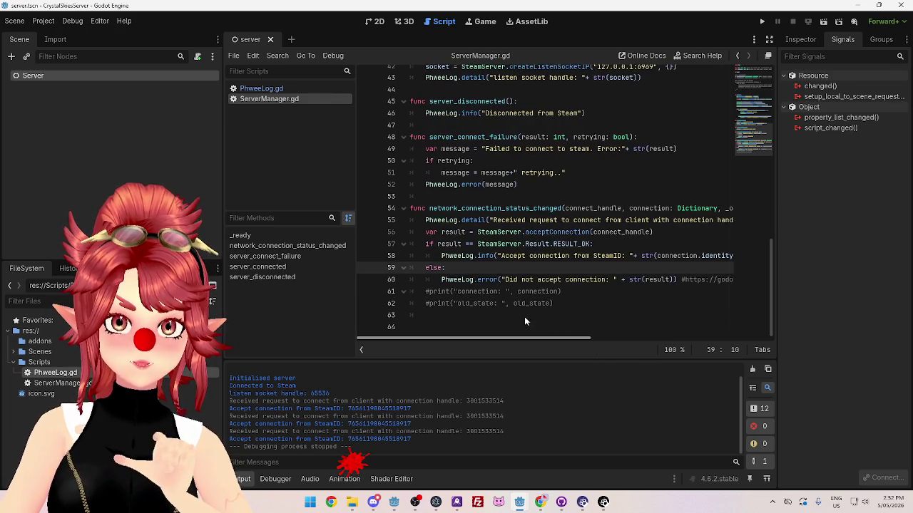
{"action": "scroll", "coordinate": [521, 318], "scroll_direction": "right", "scroll_amount": 3}
{"action": "scroll", "coordinate": [537, 318], "scroll_direction": "left", "scroll_amount": 3}
{"action": "scroll", "coordinate": [564, 321], "scroll_direction": "right", "scroll_amount": 3}
{"action": "scroll", "coordinate": [597, 320], "scroll_direction": "right", "scroll_amount": 3}
{"action": "scroll", "coordinate": [597, 320], "scroll_direction": "left", "scroll_amount": 5}
{"action": "scroll", "coordinate": [558, 321], "scroll_direction": "right", "scroll_amount": 3}
{"action": "scroll", "coordinate": [515, 309], "scroll_direction": "left", "scroll_amount": 4}
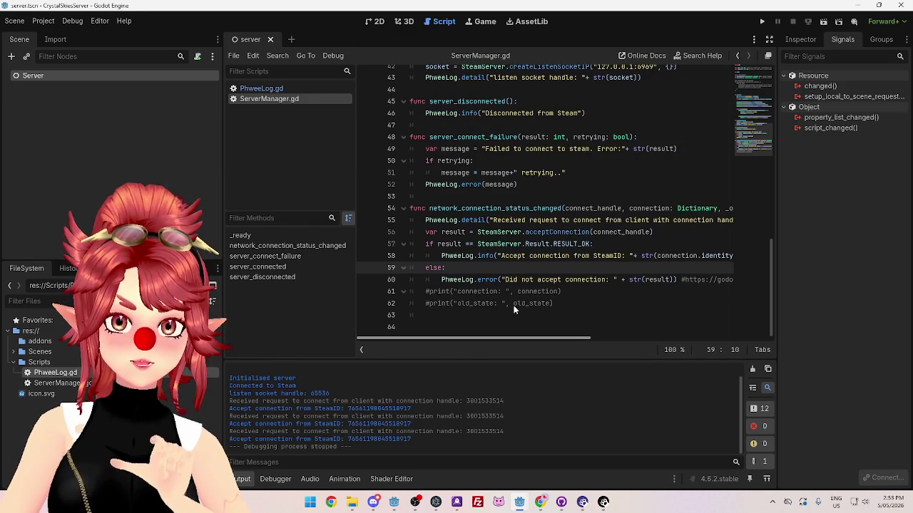
{"action": "scroll", "coordinate": [542, 314], "scroll_direction": "right", "scroll_amount": 3}
{"action": "scroll", "coordinate": [522, 311], "scroll_direction": "left", "scroll_amount": 3}
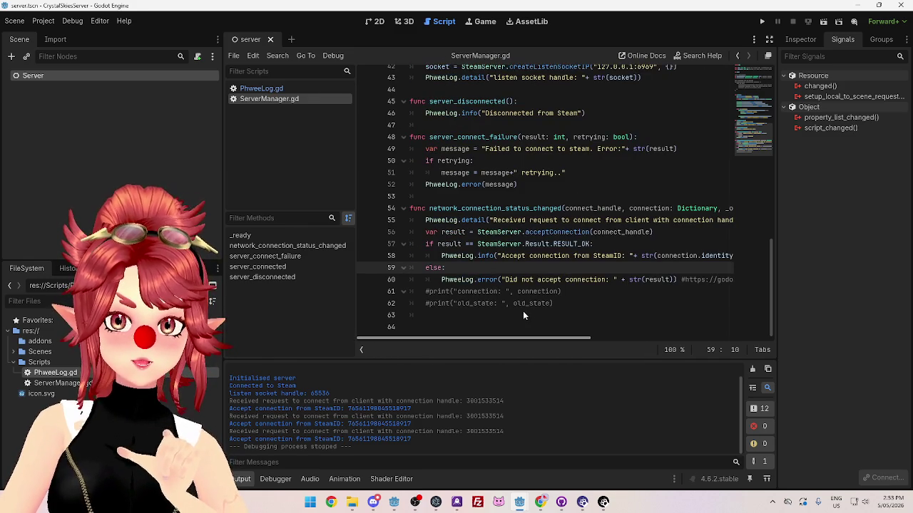
{"action": "left_click", "coordinate": [540, 503]}
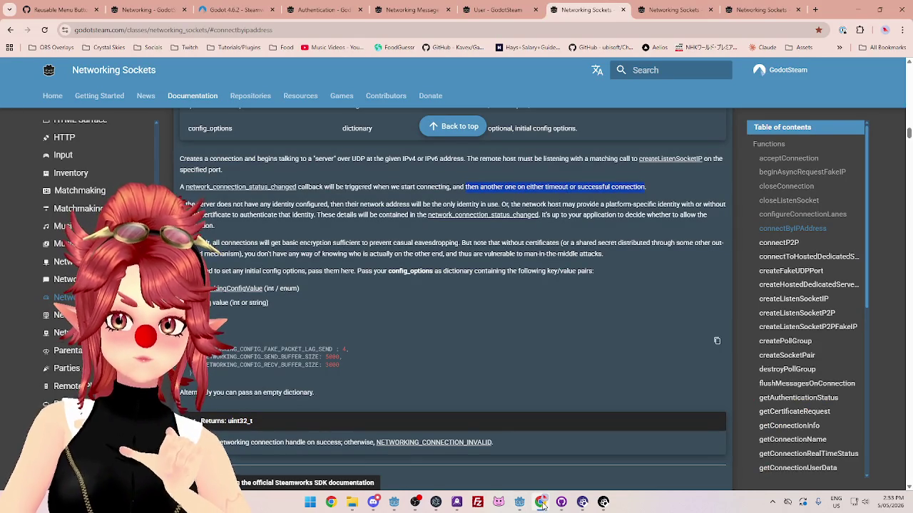
Toggle the docs window several times to compare it with the code, leaving the server script in front
{"action": "left_click", "coordinate": [542, 504]}
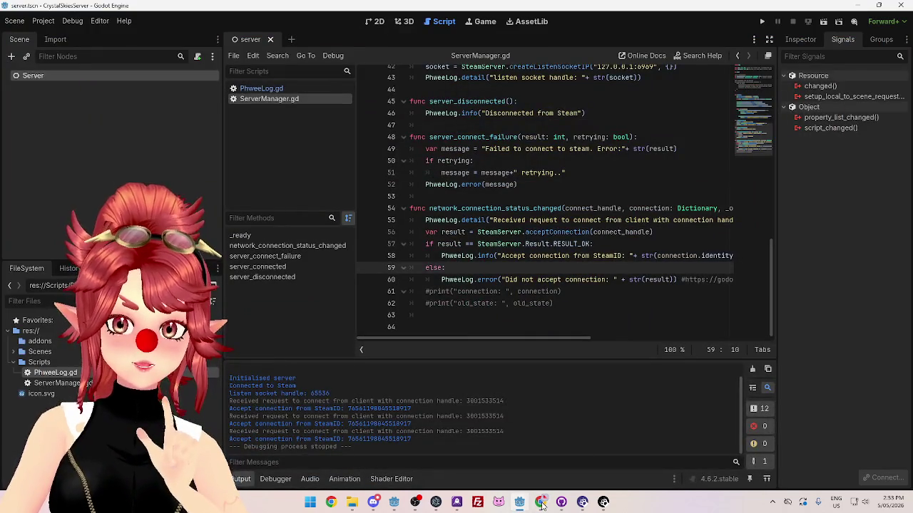
{"action": "left_click", "coordinate": [542, 504]}
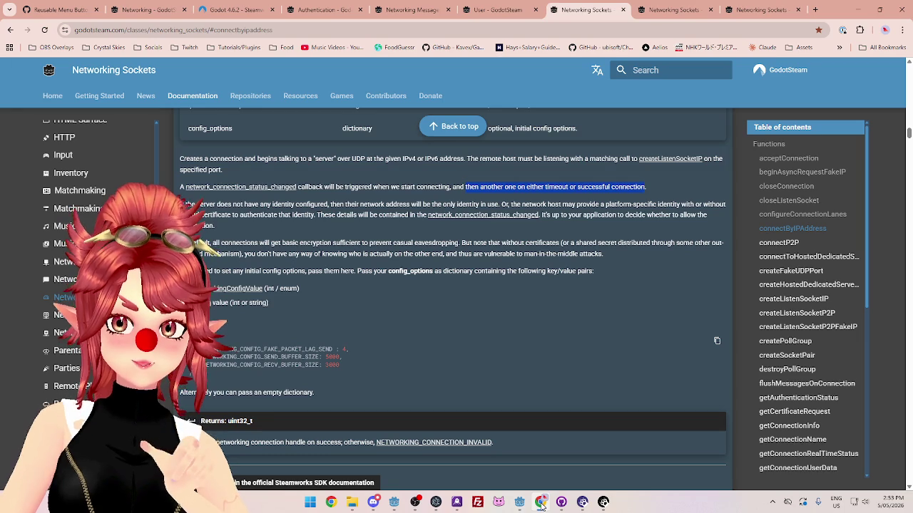
{"action": "left_click", "coordinate": [542, 504]}
{"action": "left_click", "coordinate": [542, 505]}
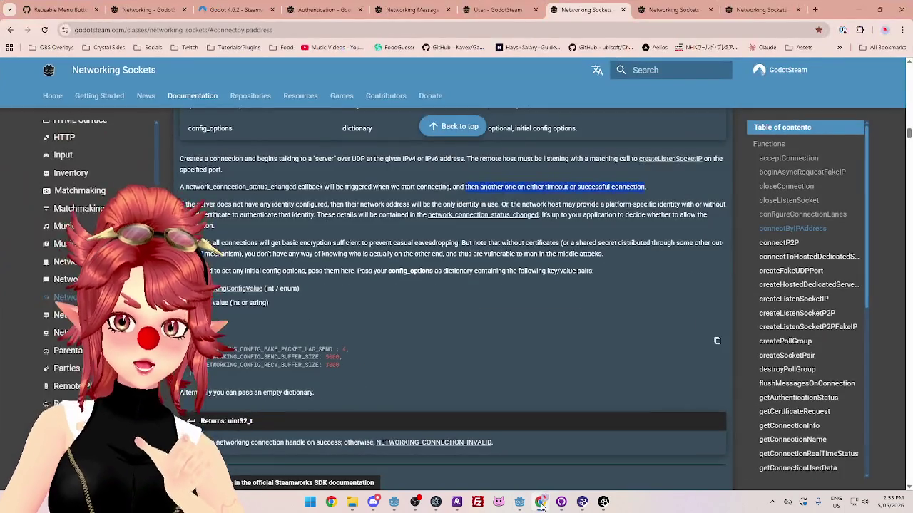
{"action": "left_click", "coordinate": [542, 506]}
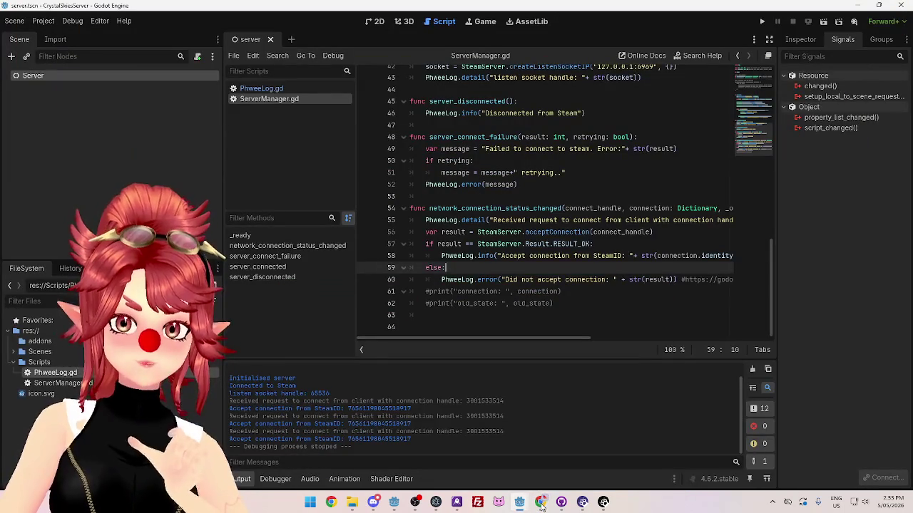
{"action": "left_click", "coordinate": [540, 506]}
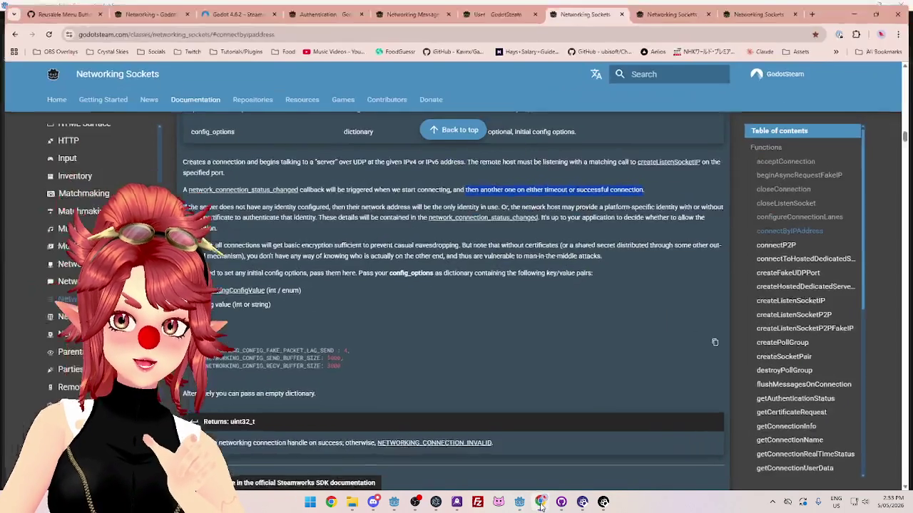
{"action": "left_click", "coordinate": [540, 505]}
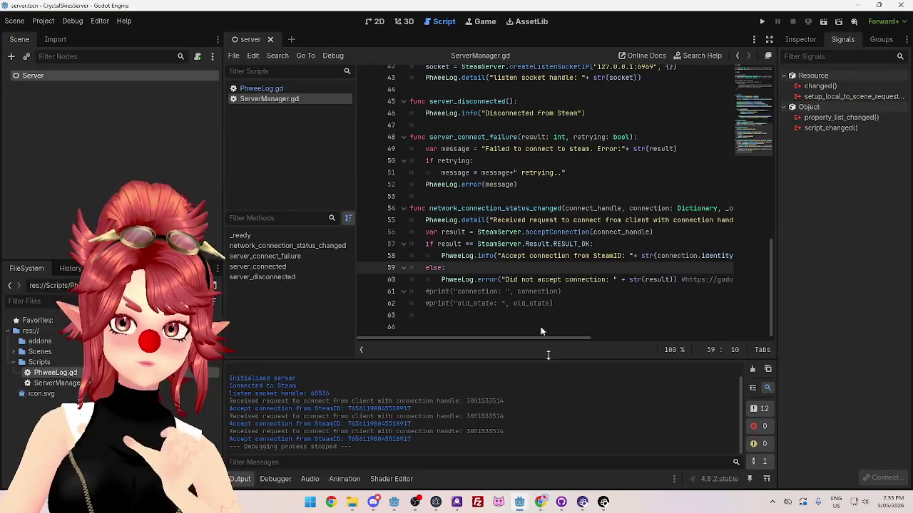
{"action": "mouse_move", "coordinate": [556, 338]}
{"action": "left_mouse_down"}
{"action": "mouse_move", "coordinate": [583, 341]}
{"action": "mouse_move", "coordinate": [532, 337]}
{"action": "mouse_move", "coordinate": [644, 332]}
{"action": "mouse_move", "coordinate": [571, 334]}
{"action": "mouse_move", "coordinate": [561, 318]}
{"action": "mouse_move", "coordinate": [454, 303]}
{"action": "left_mouse_up"}
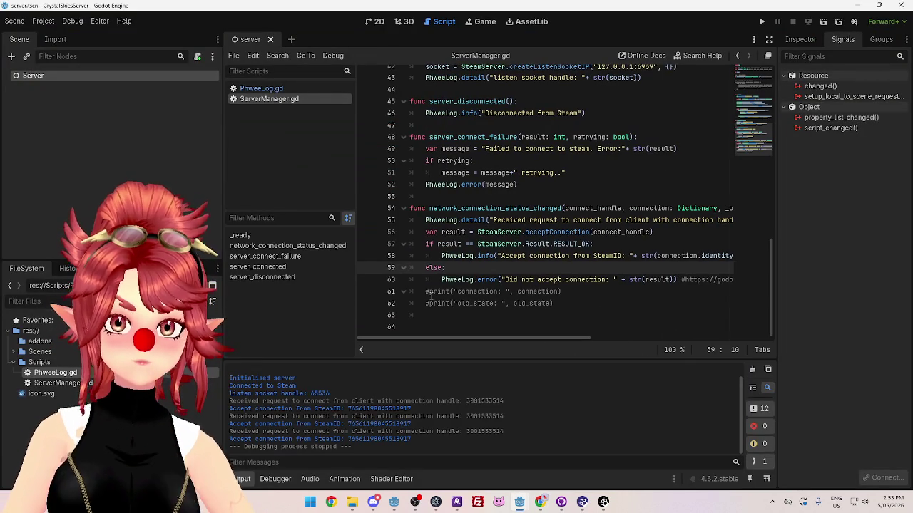
Uncomment the connection print on line 61, save the script, and run the server project
{"action": "left_click", "coordinate": [430, 292]}
{"action": "key", "text": "BackSpace"}
{"action": "left_click", "coordinate": [553, 303]}
{"action": "key", "text": "ctrl+s"}
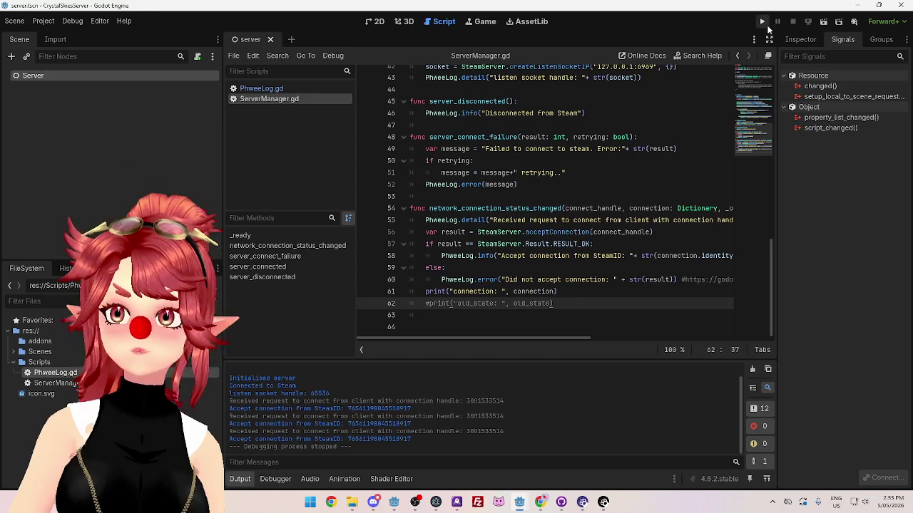
{"action": "left_click", "coordinate": [762, 22]}
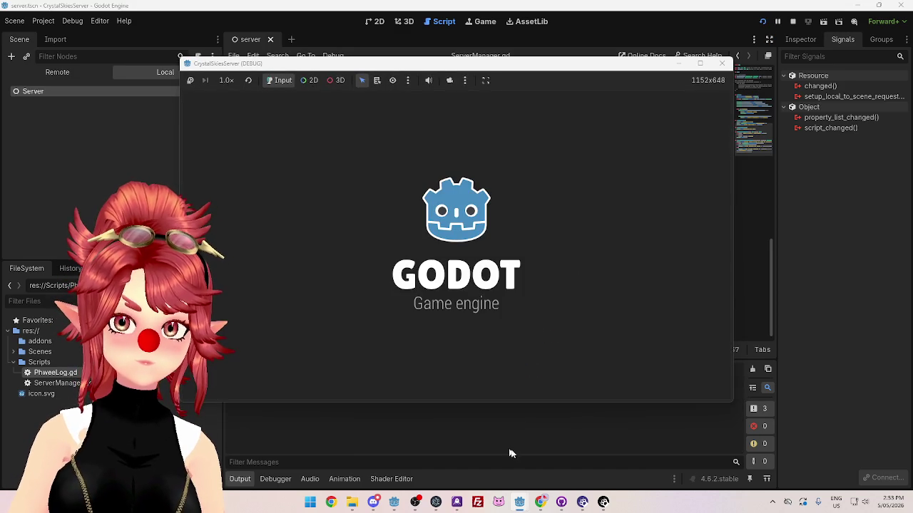
Stop the client project's running game and return to the server editor
{"action": "mouse_move", "coordinate": [519, 502]}
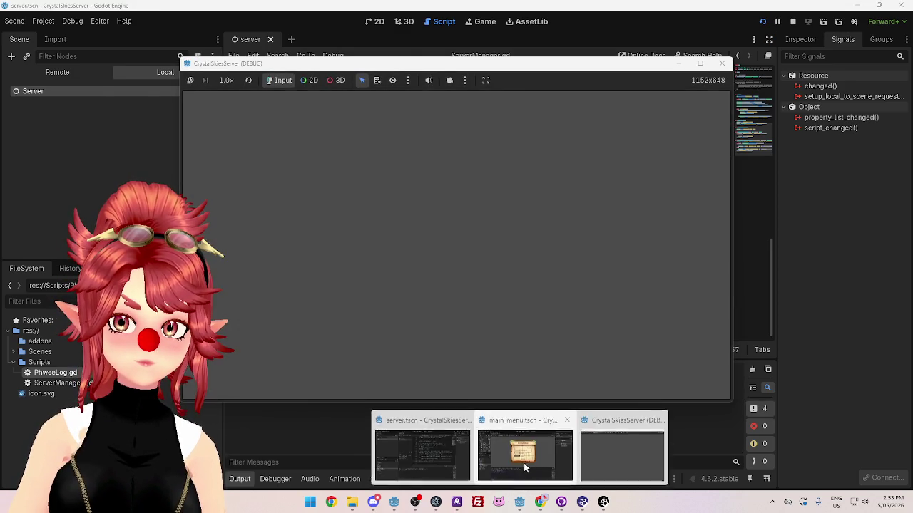
{"action": "left_click", "coordinate": [524, 460]}
{"action": "left_click", "coordinate": [793, 22]}
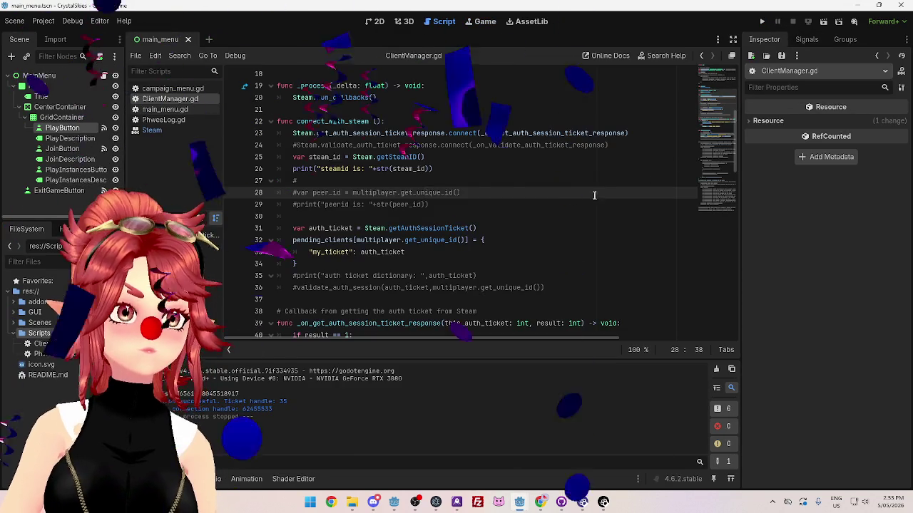
{"action": "mouse_move", "coordinate": [519, 502]}
{"action": "left_click", "coordinate": [457, 470]}
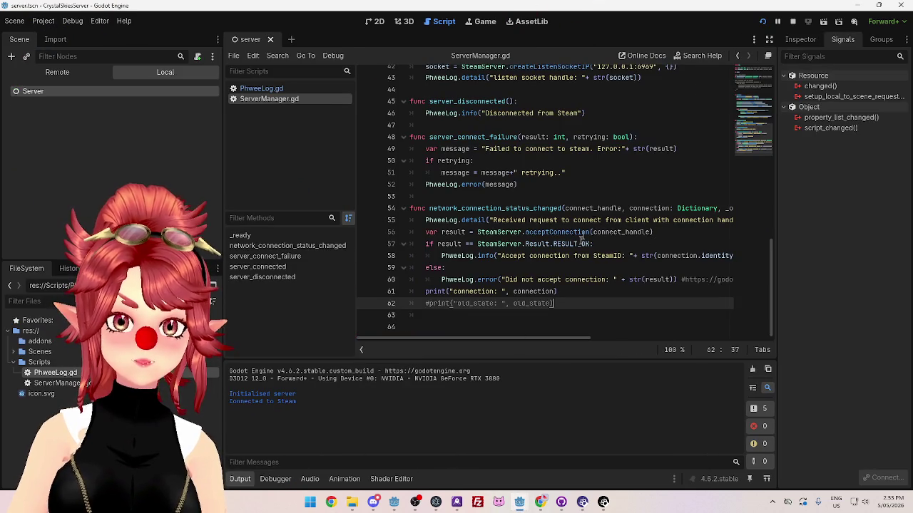
Run the client to connect, stop it, and check the server's bad-certificate rejection output
{"action": "left_click", "coordinate": [524, 460]}
{"action": "left_click", "coordinate": [762, 21]}
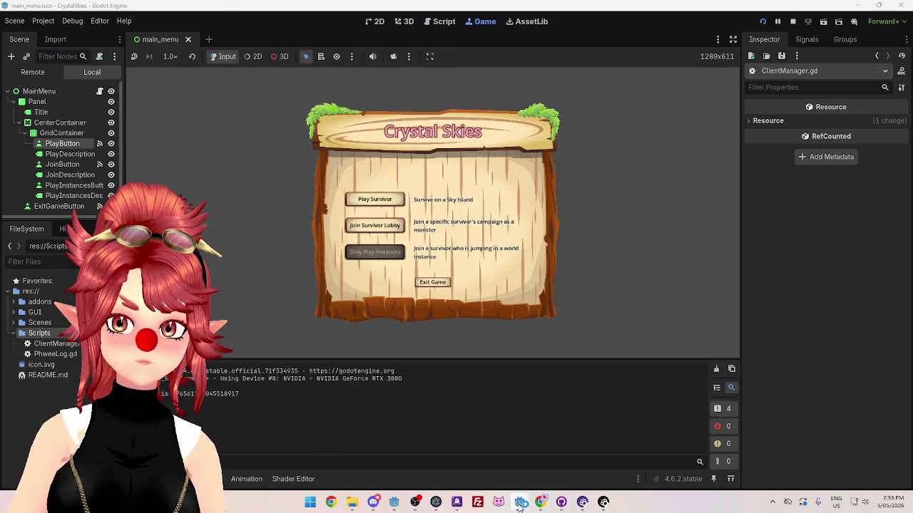
{"action": "mouse_move", "coordinate": [519, 502]}
{"action": "left_click", "coordinate": [465, 471]}
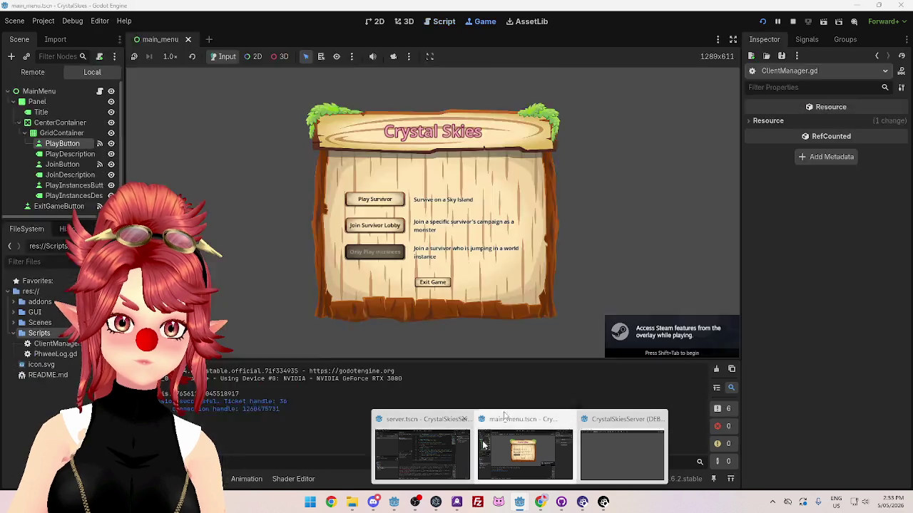
{"action": "left_click", "coordinate": [524, 457]}
{"action": "left_click", "coordinate": [792, 21]}
{"action": "mouse_move", "coordinate": [519, 502]}
{"action": "left_click", "coordinate": [421, 456]}
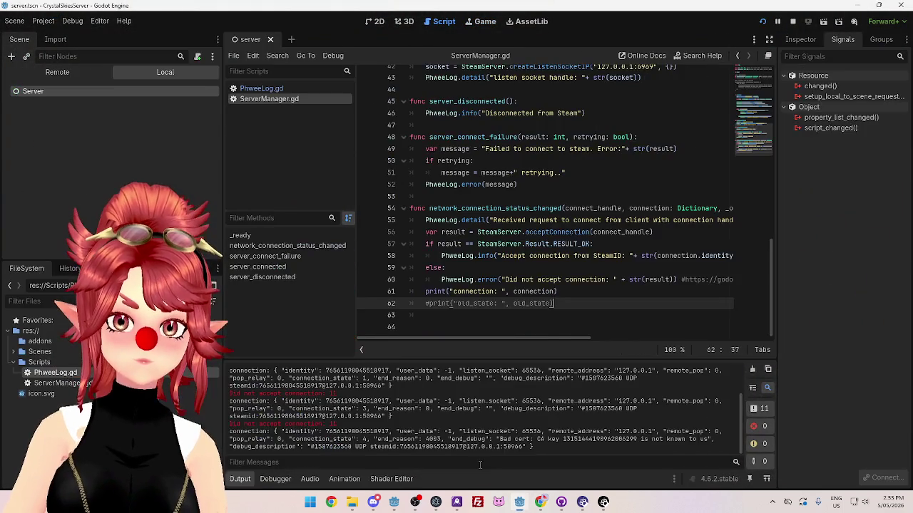
Highlight the failed connection message in the server log output
{"action": "scroll", "coordinate": [285, 401], "scroll_direction": "down", "scroll_amount": 1}
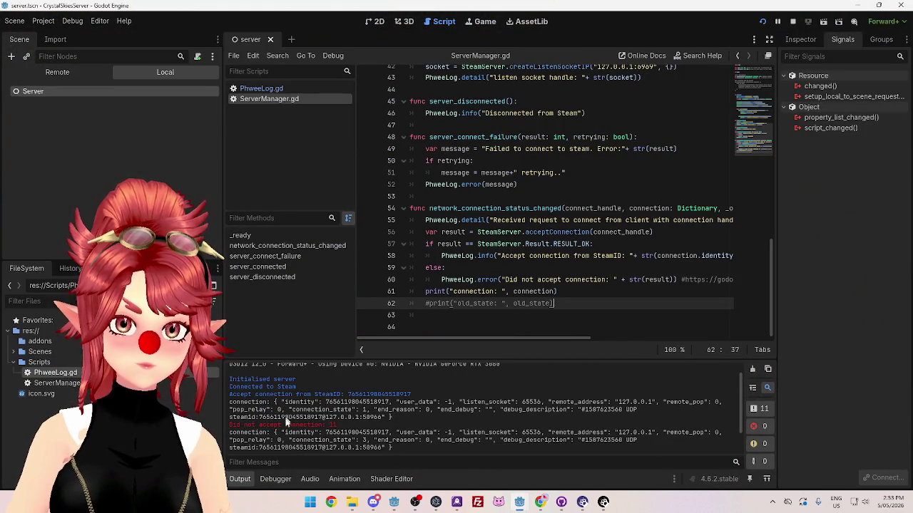
{"action": "mouse_move", "coordinate": [251, 428]}
{"action": "left_mouse_down"}
{"action": "mouse_move", "coordinate": [385, 424]}
{"action": "mouse_move", "coordinate": [341, 424]}
{"action": "left_mouse_up"}
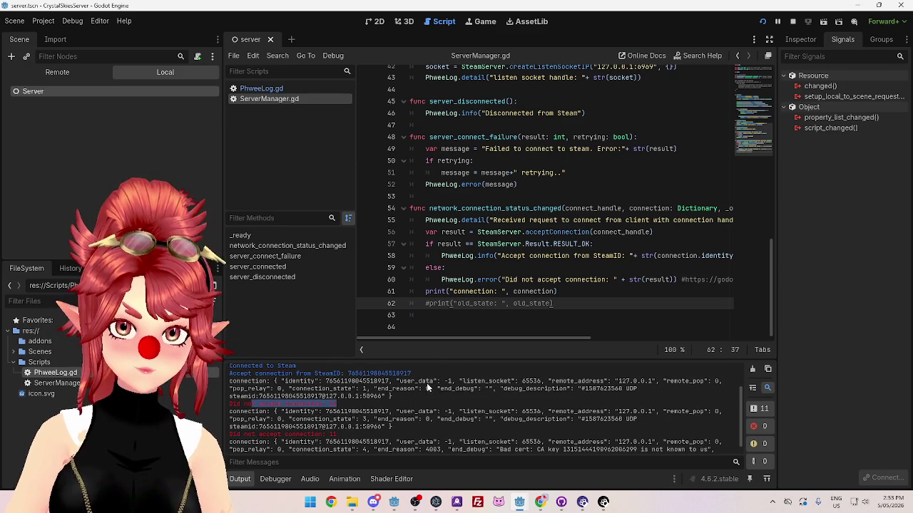
{"action": "left_click_drag", "start_coordinate": [456, 385], "coordinate": [389, 381]}
{"action": "left_click", "coordinate": [348, 397]}
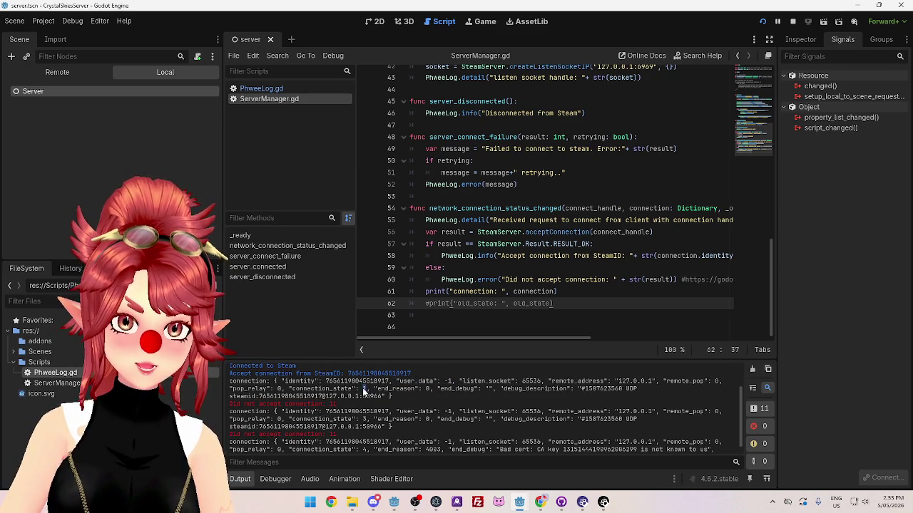
Pick out connection_state values 3, 4 and 1 in the log, then bring up the GodotSteam docs
{"action": "double_click", "coordinate": [364, 419]}
{"action": "double_click", "coordinate": [364, 449]}
{"action": "scroll", "coordinate": [403, 440], "scroll_direction": "down", "scroll_amount": 1}
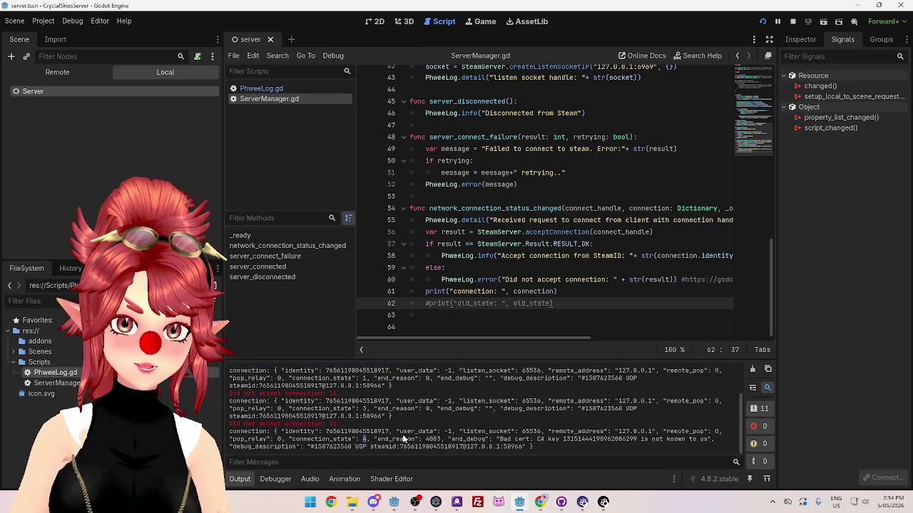
{"action": "scroll", "coordinate": [363, 438], "scroll_direction": "up", "scroll_amount": 2}
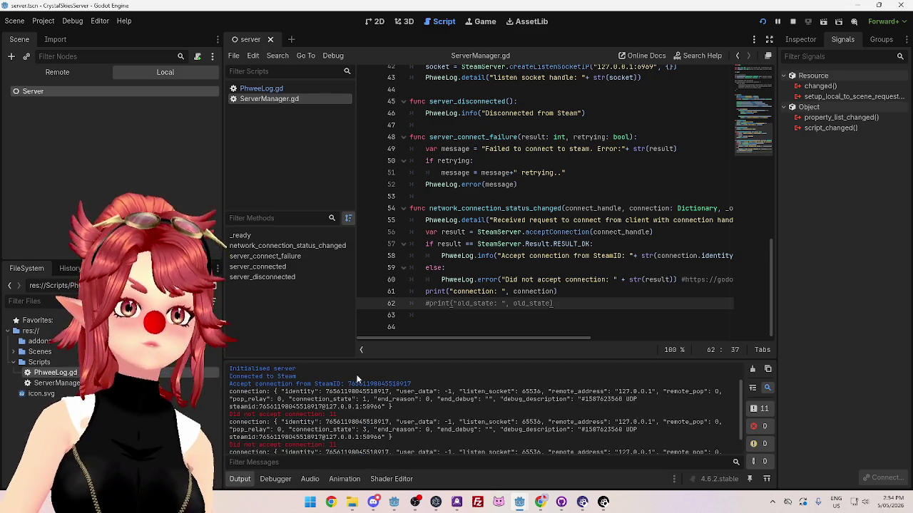
{"action": "scroll", "coordinate": [360, 382], "scroll_direction": "down", "scroll_amount": 2}
{"action": "scroll", "coordinate": [380, 406], "scroll_direction": "up", "scroll_amount": 2}
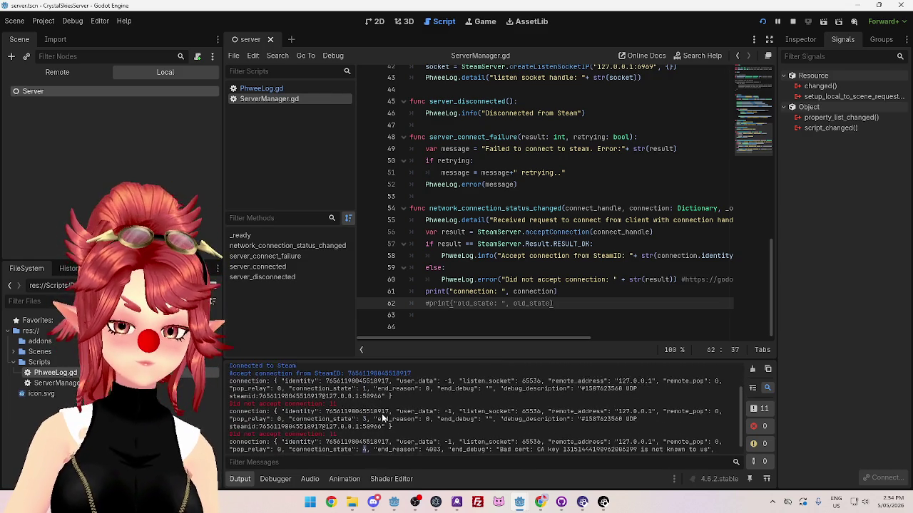
{"action": "double_click", "coordinate": [324, 399]}
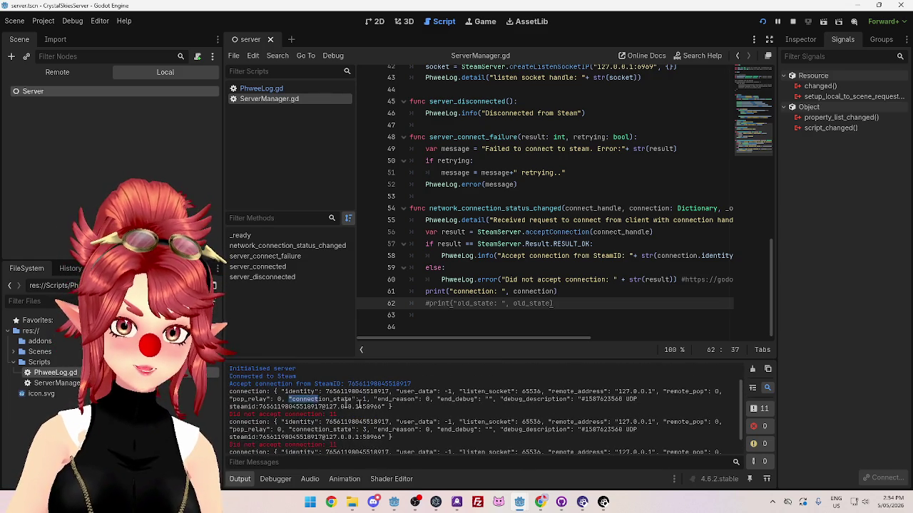
{"action": "double_click", "coordinate": [364, 399]}
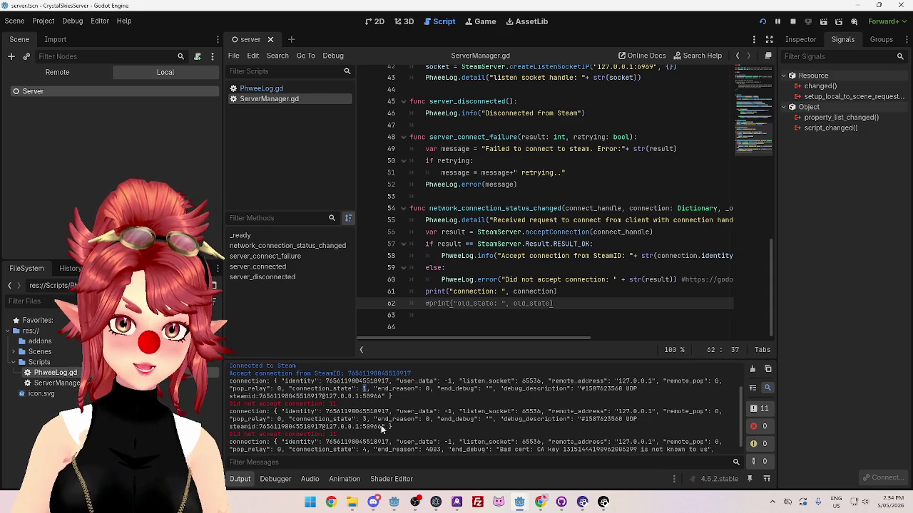
{"action": "left_click", "coordinate": [541, 503]}
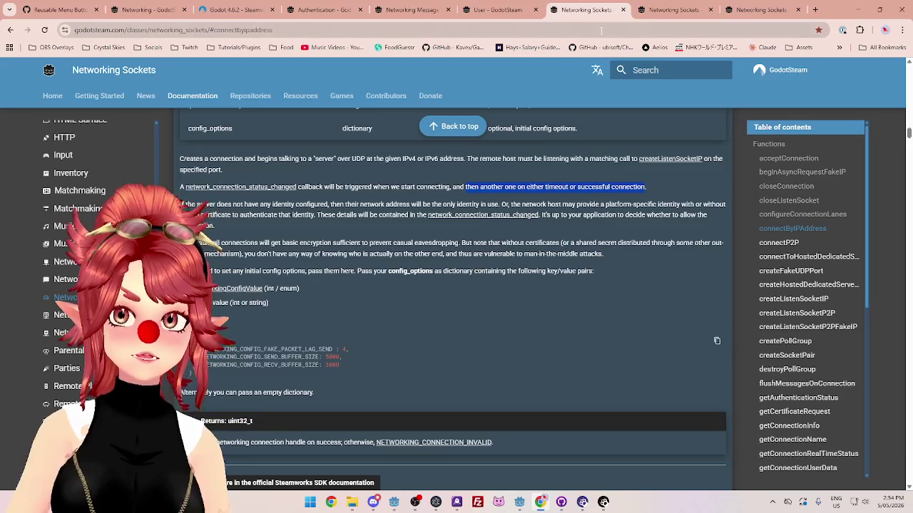
Scroll the docs to network_connection_status_changed and highlight the connection_state description
{"action": "scroll", "coordinate": [462, 216], "scroll_direction": "down", "scroll_amount": 4}
{"action": "scroll", "coordinate": [333, 216], "scroll_direction": "down", "scroll_amount": 3}
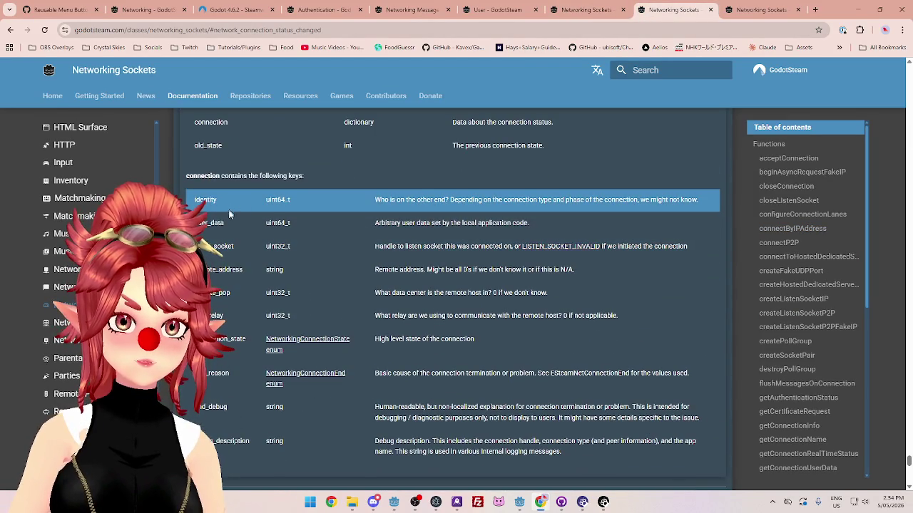
{"action": "scroll", "coordinate": [235, 228], "scroll_direction": "down", "scroll_amount": 1}
{"action": "left_click_drag", "start_coordinate": [375, 292], "coordinate": [474, 292]}
Review the NetworkingConnectionState enum values, then return to the server scene's Godot editor
{"action": "left_click", "coordinate": [311, 295]}
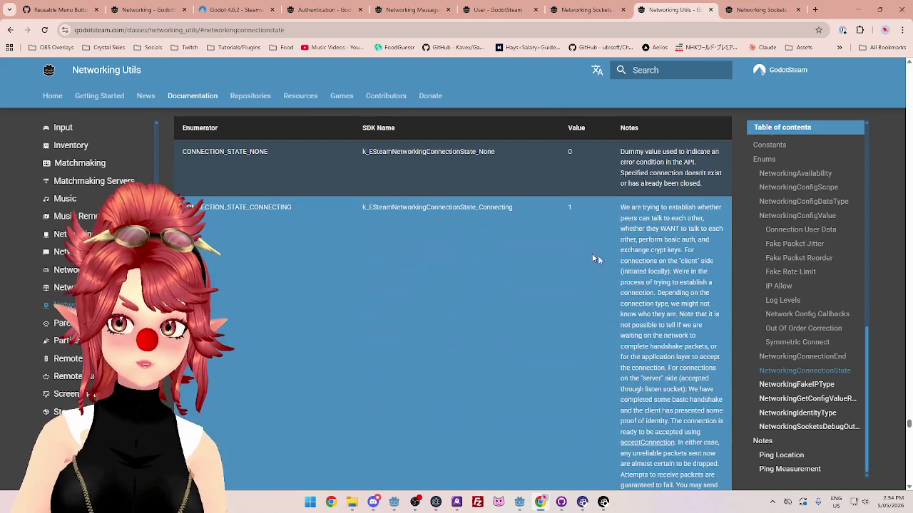
{"action": "scroll", "coordinate": [579, 250], "scroll_direction": "down", "scroll_amount": 3}
{"action": "scroll", "coordinate": [578, 250], "scroll_direction": "down", "scroll_amount": 5}
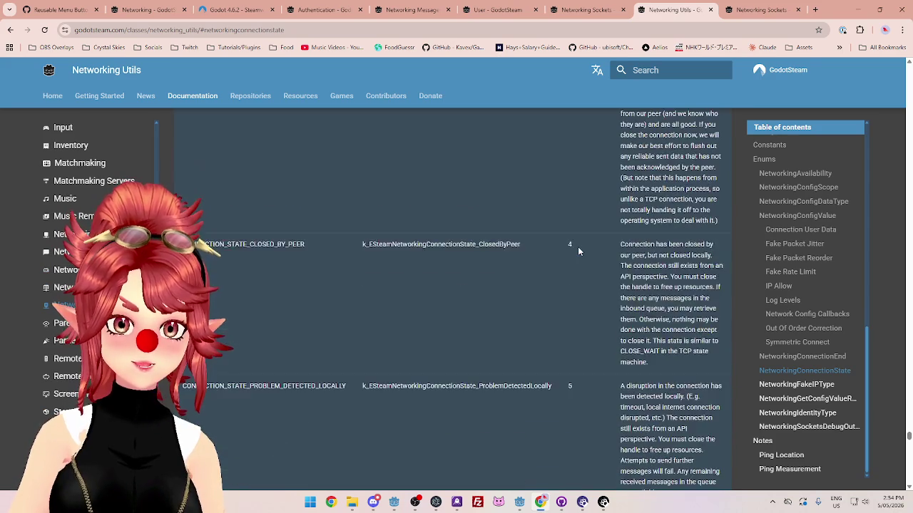
{"action": "scroll", "coordinate": [580, 261], "scroll_direction": "up", "scroll_amount": 6}
{"action": "scroll", "coordinate": [586, 269], "scroll_direction": "up", "scroll_amount": 4}
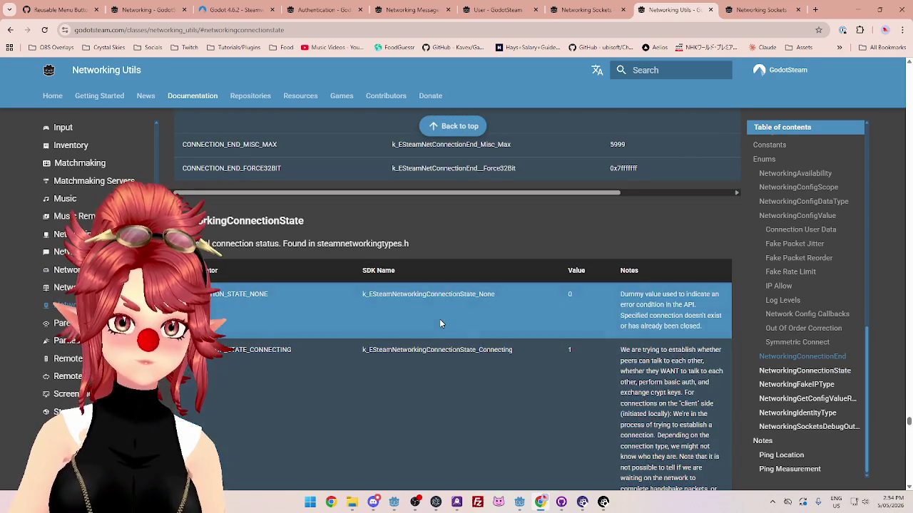
{"action": "mouse_move", "coordinate": [521, 506]}
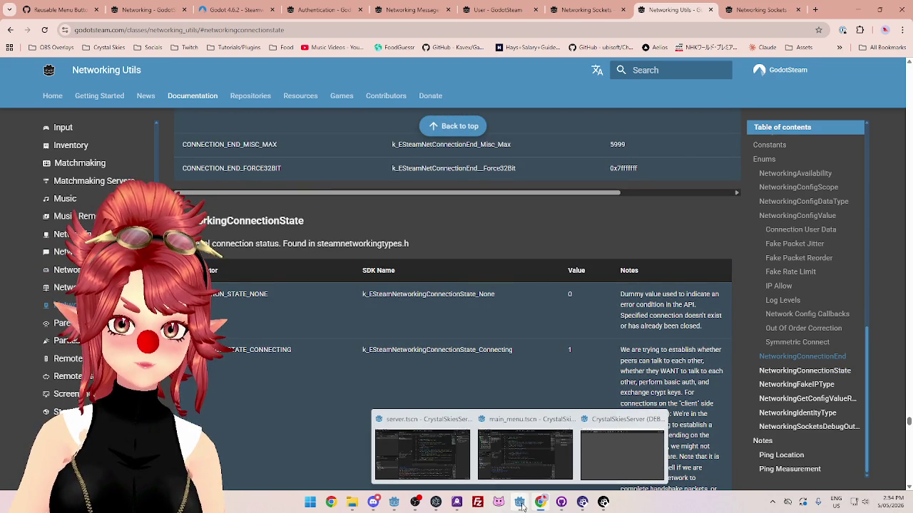
{"action": "left_click", "coordinate": [432, 453]}
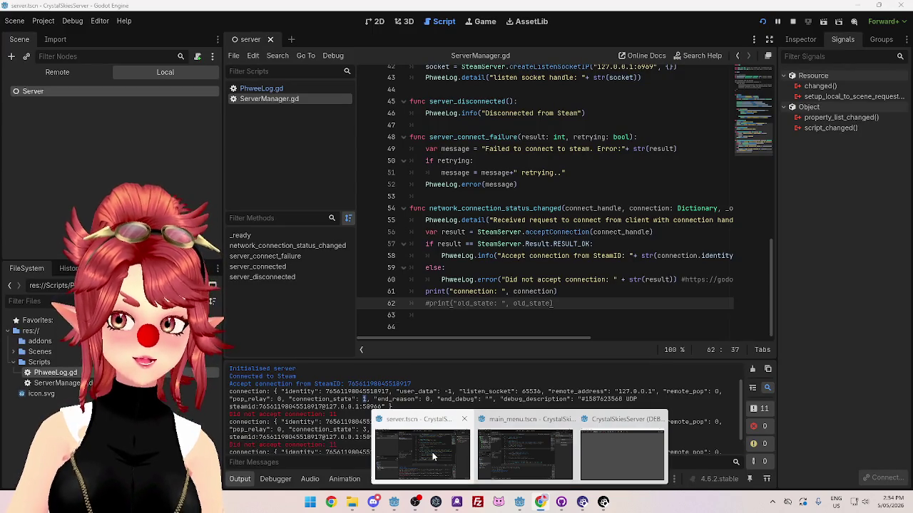
Open the status handler with 'match connection.connection_state:' and a new indented line, consulting the docs
{"action": "left_click", "coordinate": [432, 452]}
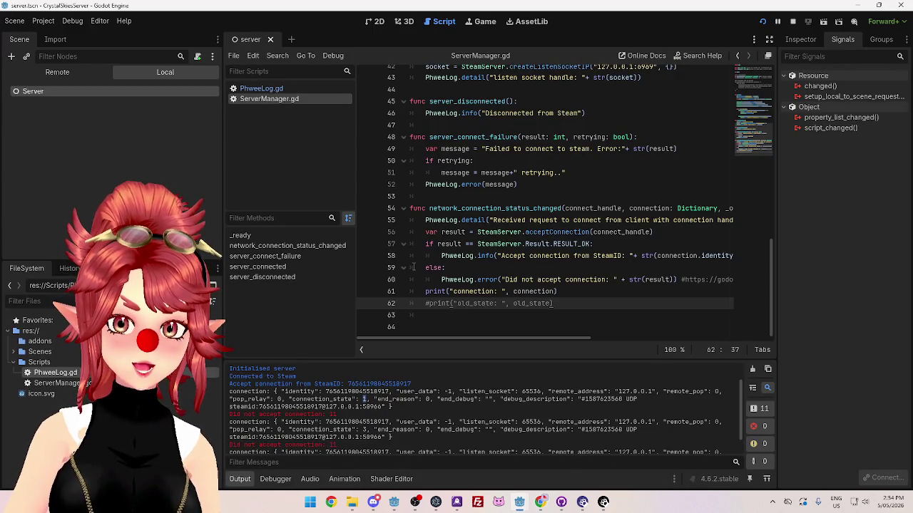
{"action": "left_click", "coordinate": [425, 220]}
{"action": "key", "text": "Return"}
{"action": "key", "text": "Up"}
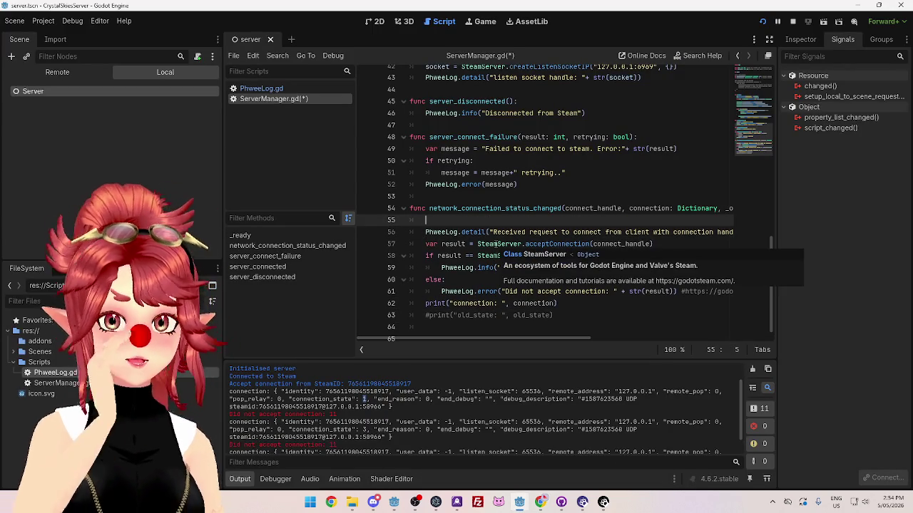
{"action": "type", "text": "match "}
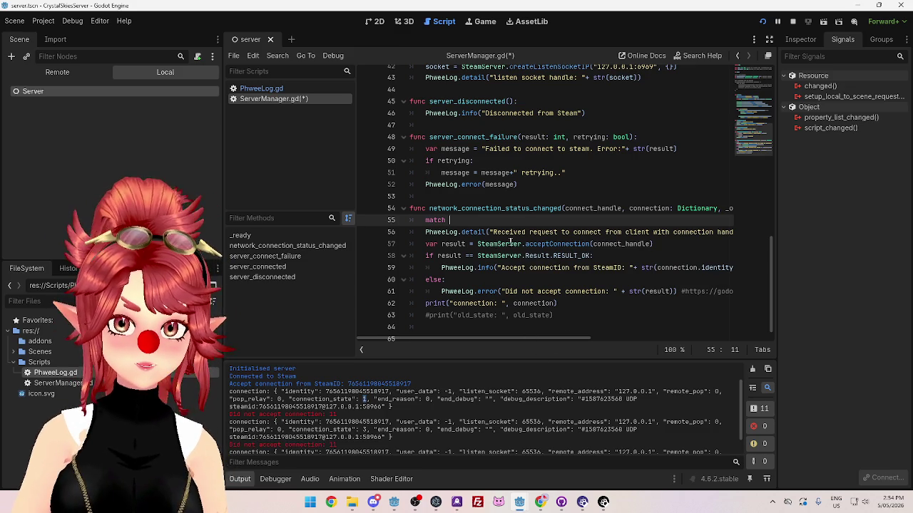
{"action": "type", "text": "connection"}
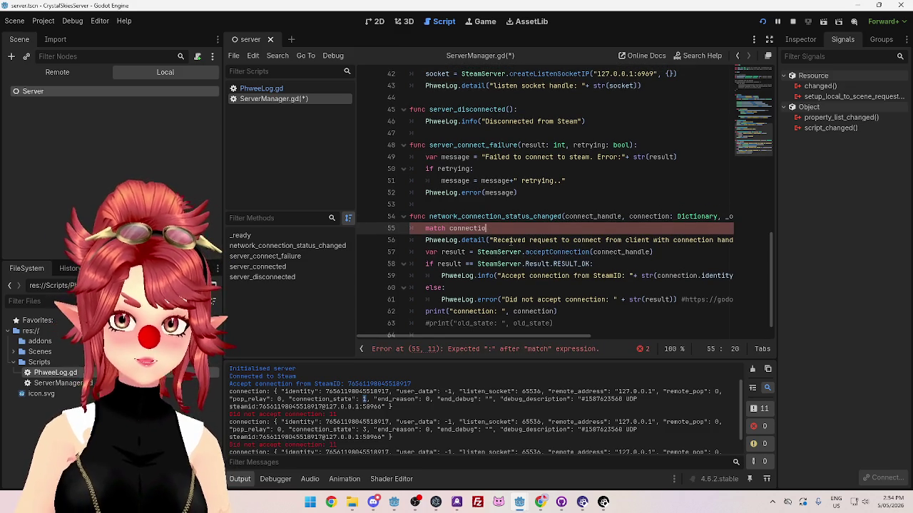
{"action": "type", "text": "."}
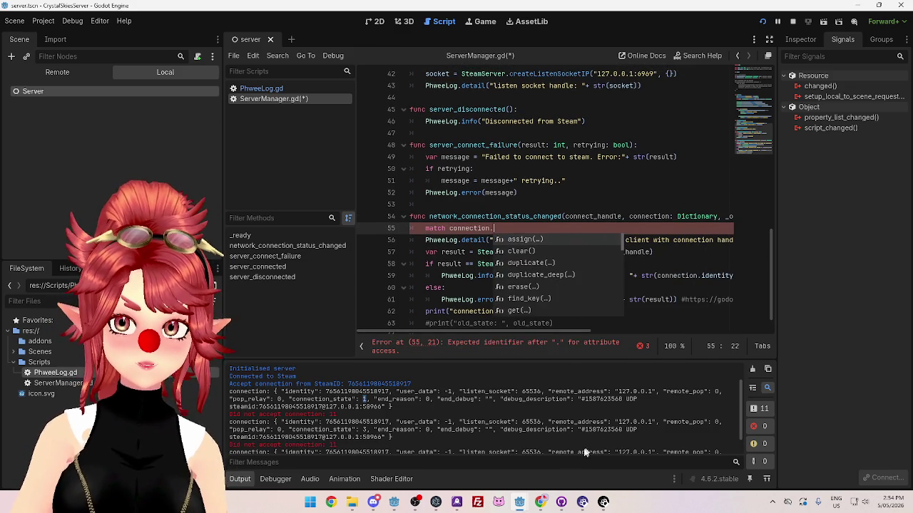
{"action": "left_click", "coordinate": [539, 504]}
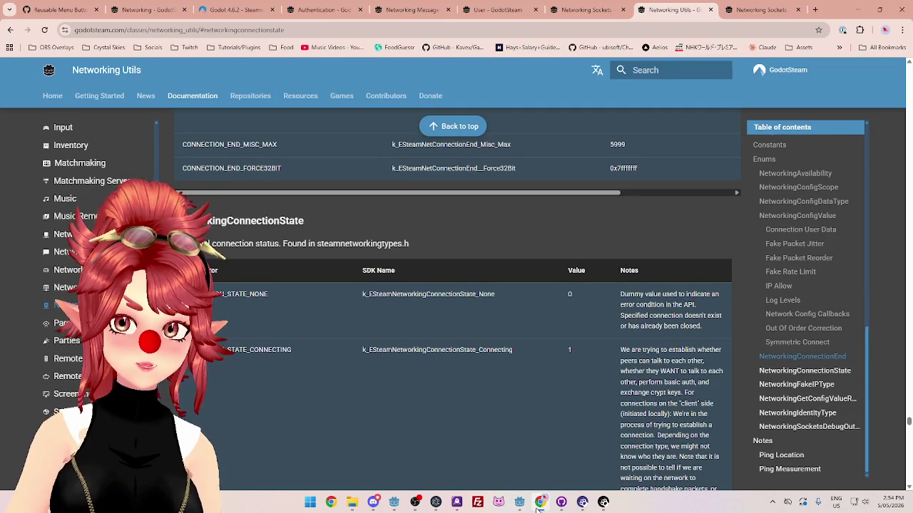
{"action": "left_click", "coordinate": [540, 503]}
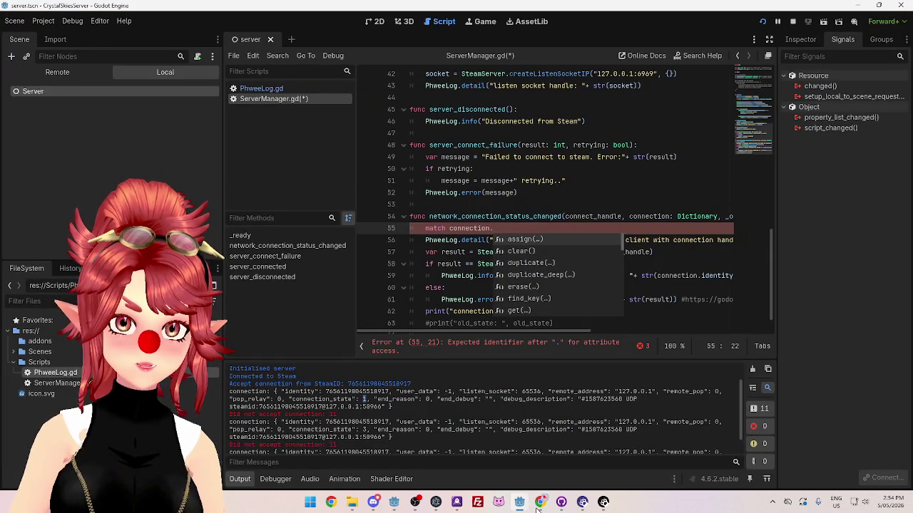
{"action": "type", "text": "connec"}
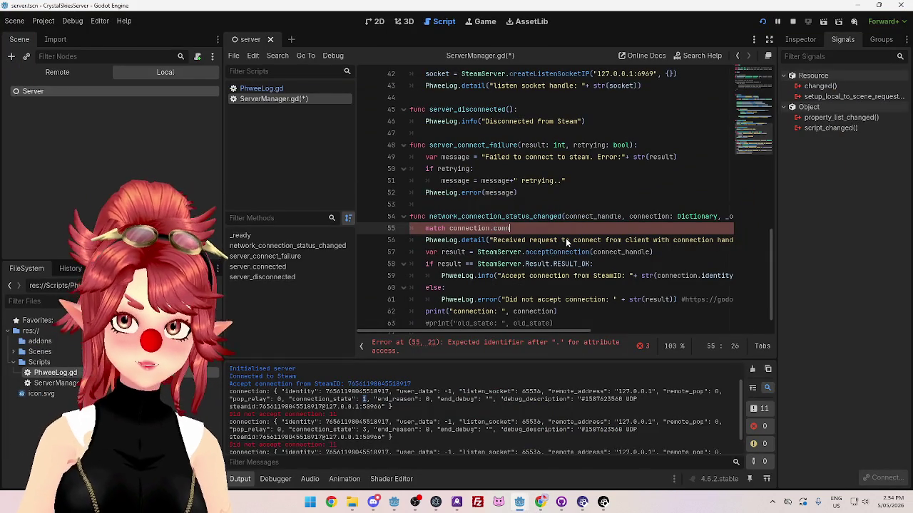
{"action": "type", "text": "tion_state"}
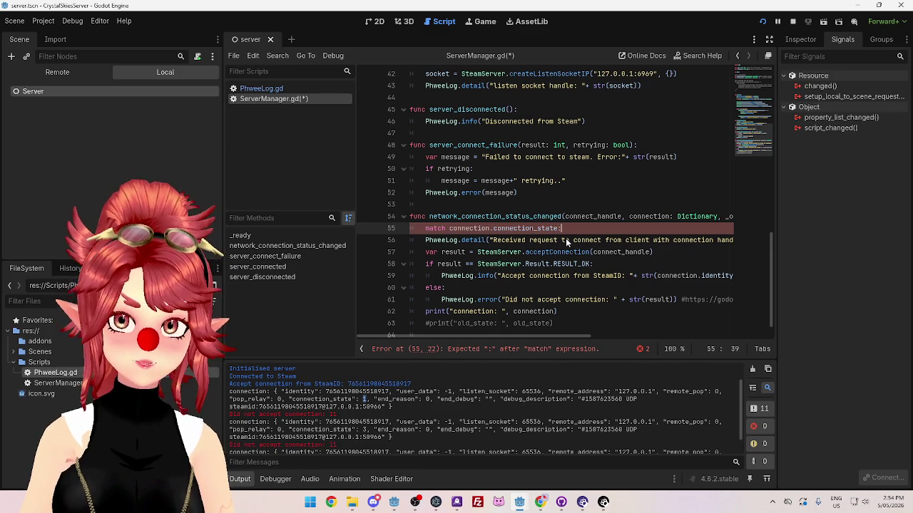
{"action": "type", "text": ":"}
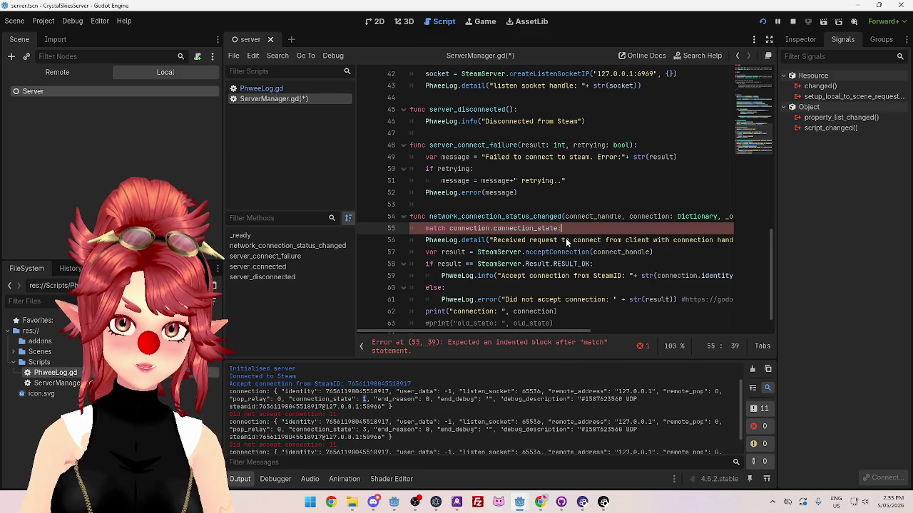
{"action": "key", "text": "Return"}
{"action": "scroll", "coordinate": [565, 238], "scroll_direction": "down", "scroll_amount": 1}
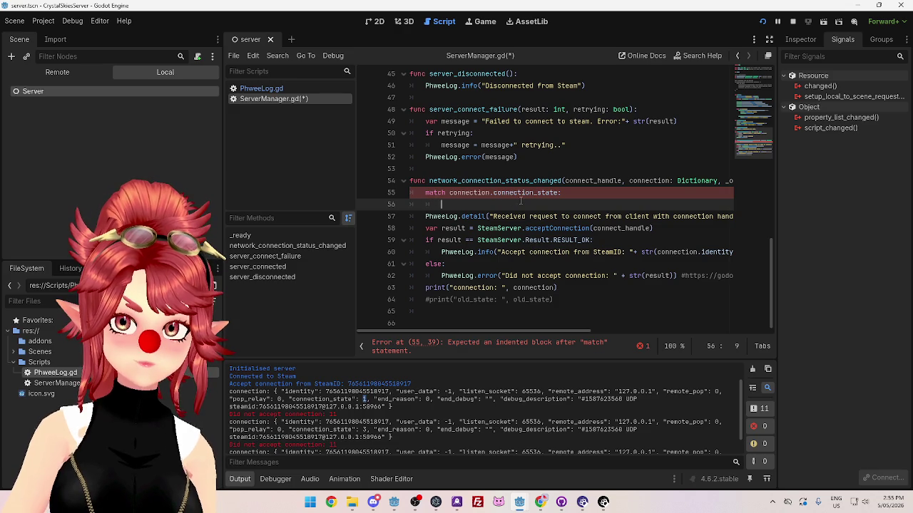
{"action": "left_click", "coordinate": [540, 502]}
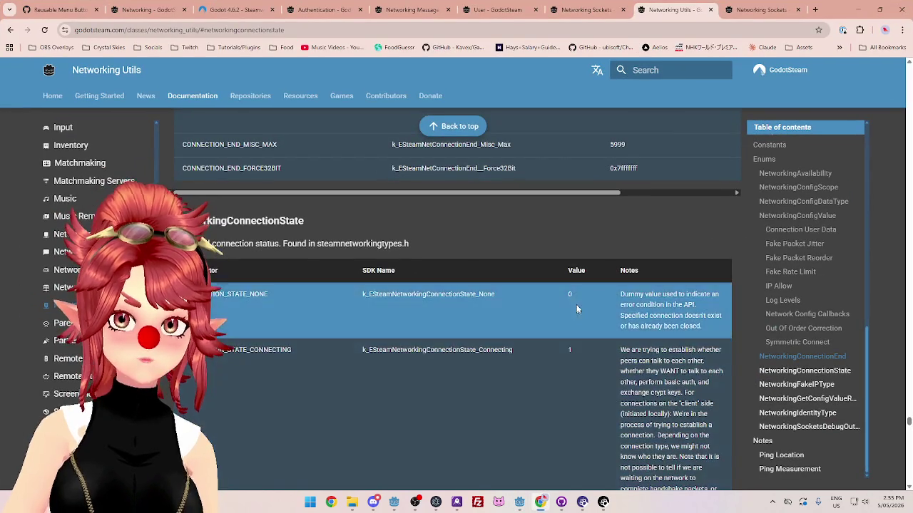
Read the CONNECTION_STATE_NONE and CONNECTING rows of the NetworkingConnectionState table, then return to Godot
{"action": "scroll", "coordinate": [574, 311], "scroll_direction": "down", "scroll_amount": 2}
{"action": "scroll", "coordinate": [572, 318], "scroll_direction": "down", "scroll_amount": 10}
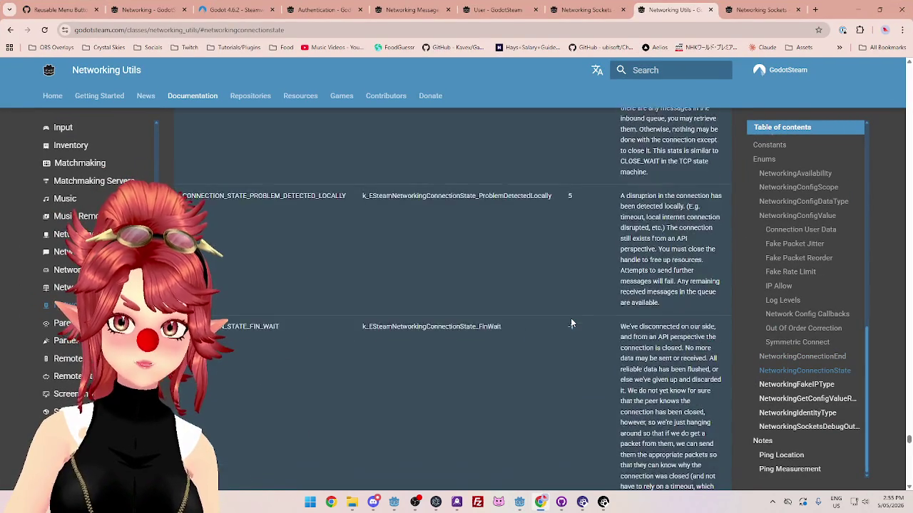
{"action": "scroll", "coordinate": [570, 319], "scroll_direction": "up", "scroll_amount": 3}
{"action": "scroll", "coordinate": [567, 361], "scroll_direction": "down", "scroll_amount": 3}
{"action": "scroll", "coordinate": [567, 365], "scroll_direction": "up", "scroll_amount": 10}
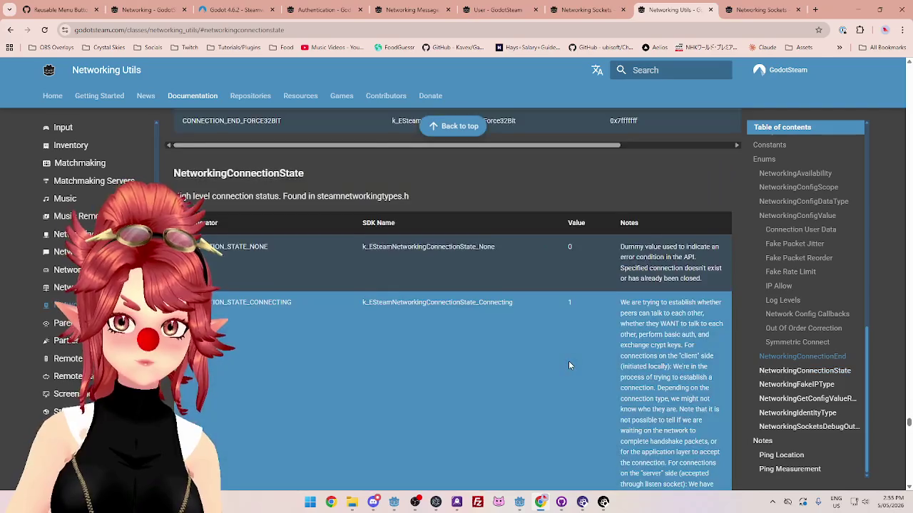
{"action": "scroll", "coordinate": [569, 365], "scroll_direction": "up", "scroll_amount": 2}
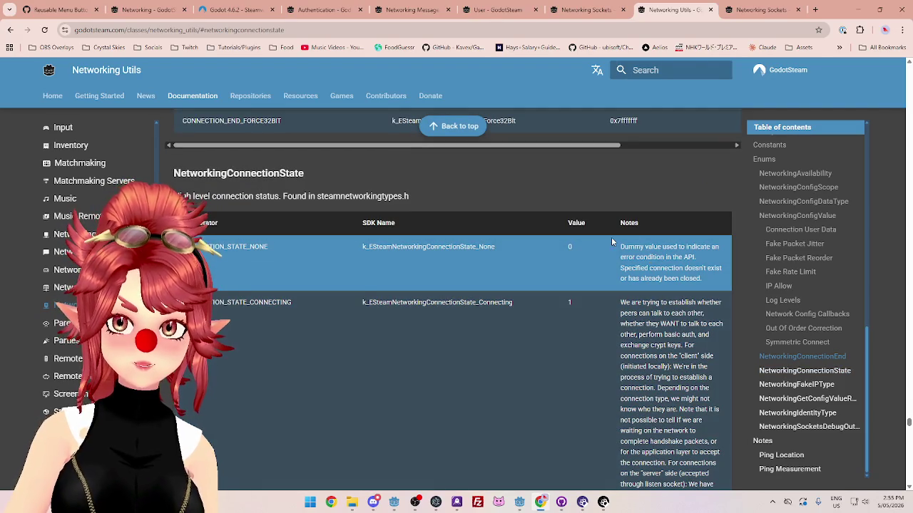
{"action": "scroll", "coordinate": [601, 358], "scroll_direction": "down", "scroll_amount": 1}
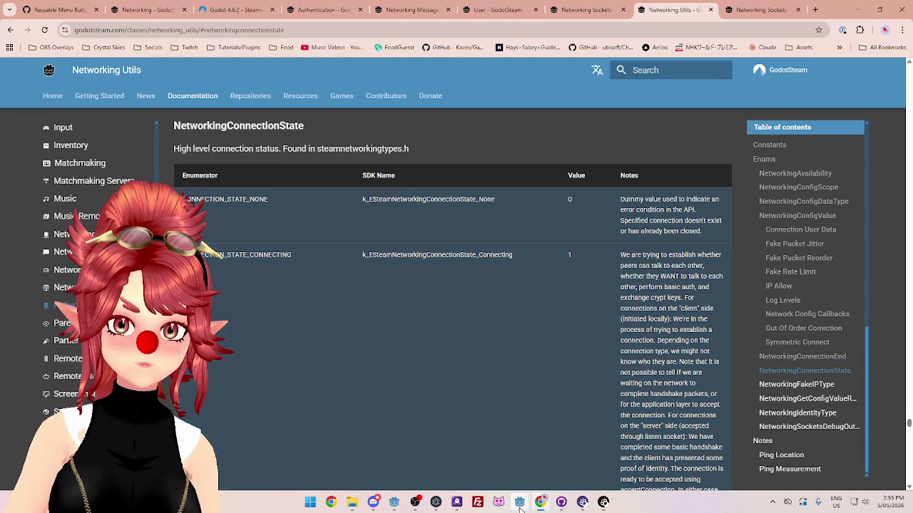
{"action": "mouse_move", "coordinate": [520, 508]}
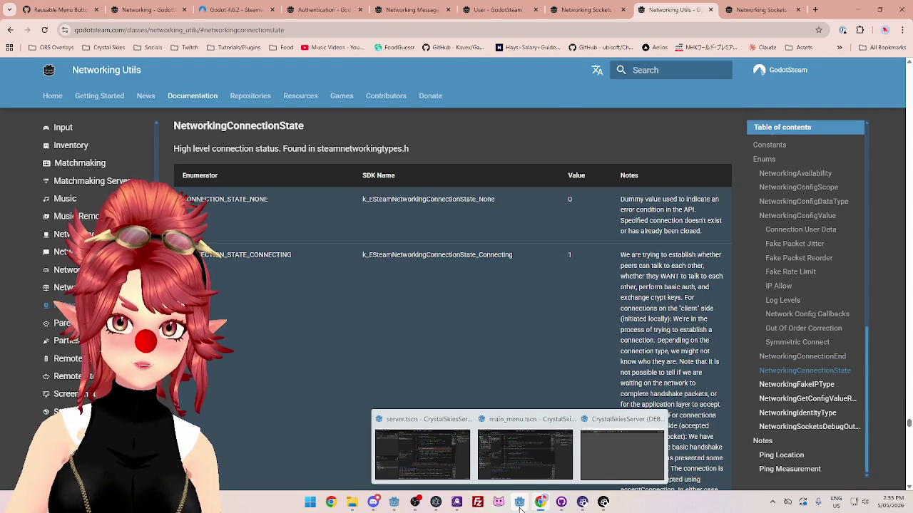
{"action": "left_click", "coordinate": [422, 454]}
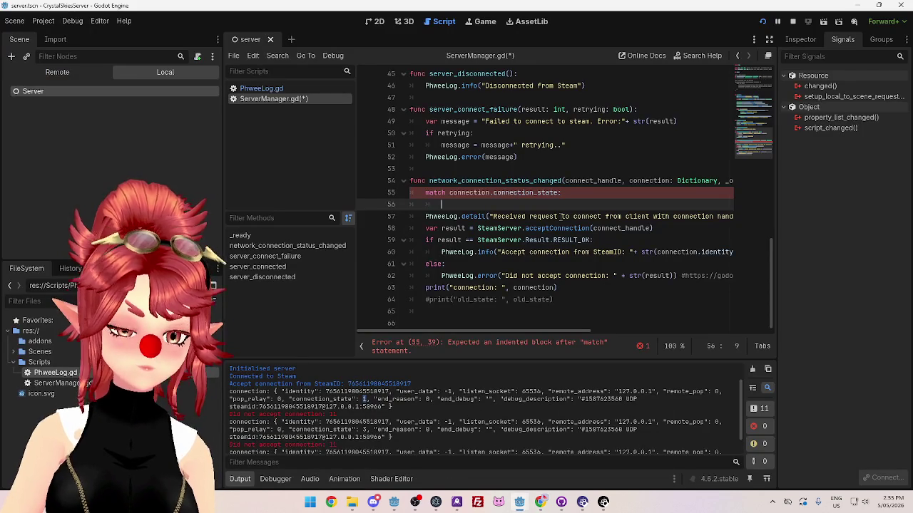
Add a '1:' case under the match statement, checking the connection-state docs
{"action": "type", "text": "1:"}
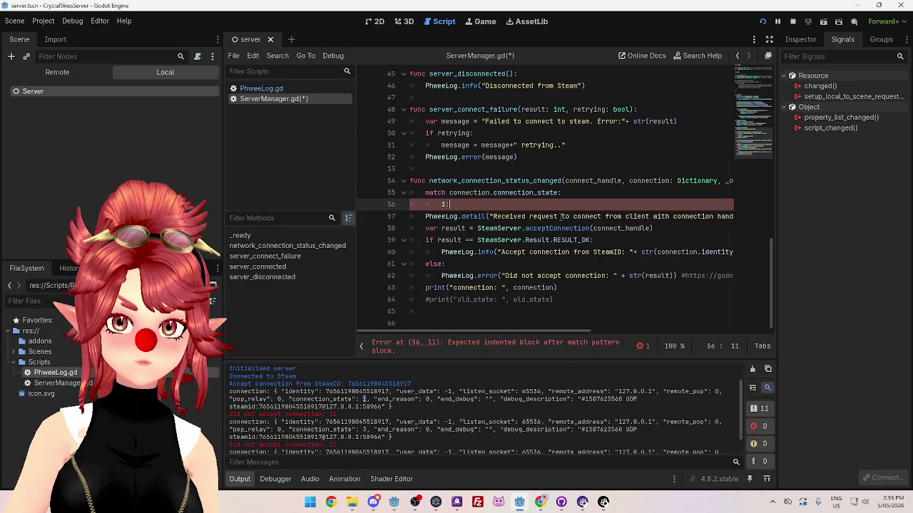
{"action": "key", "text": "Return"}
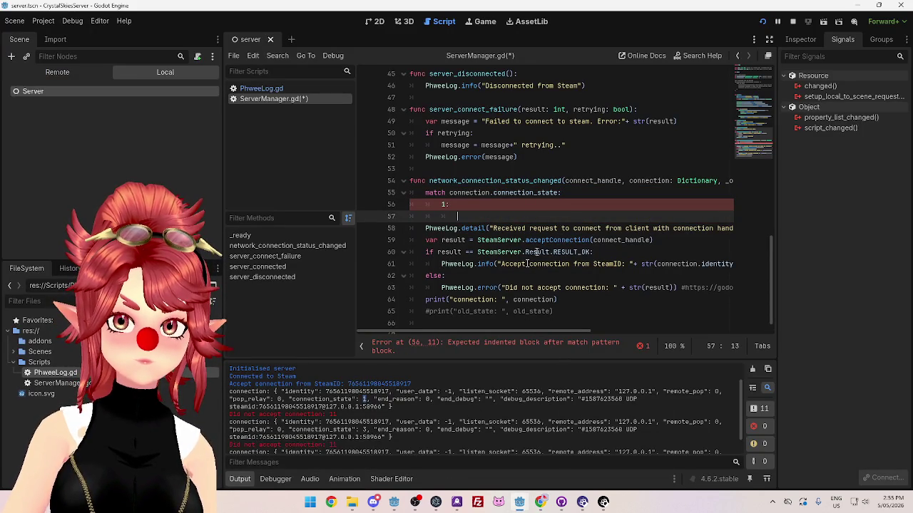
{"action": "left_click", "coordinate": [539, 503]}
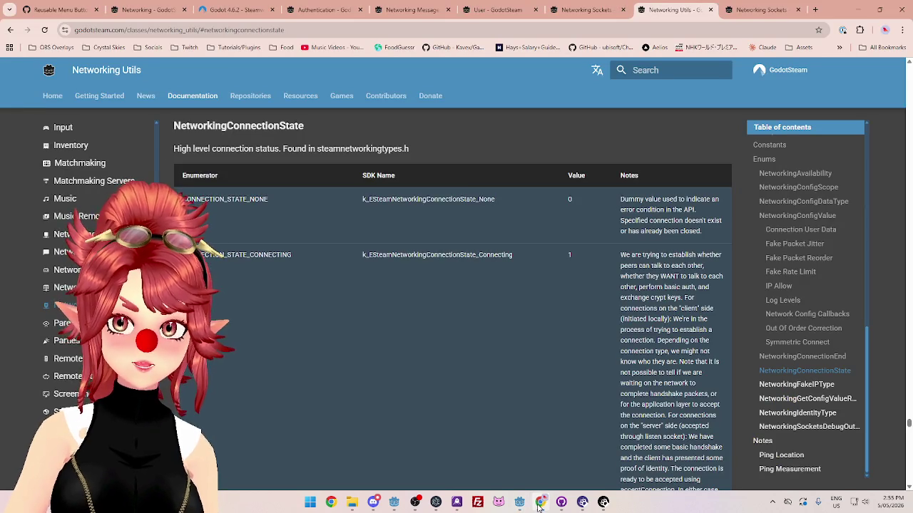
{"action": "left_click", "coordinate": [538, 507]}
Move and indent the PhweeLog.detail call and acceptConnection line into the 1: case
{"action": "left_click", "coordinate": [425, 229]}
{"action": "key", "text": "alt+Up"}
{"action": "key", "text": "Tab"}
{"action": "key", "text": "Tab"}
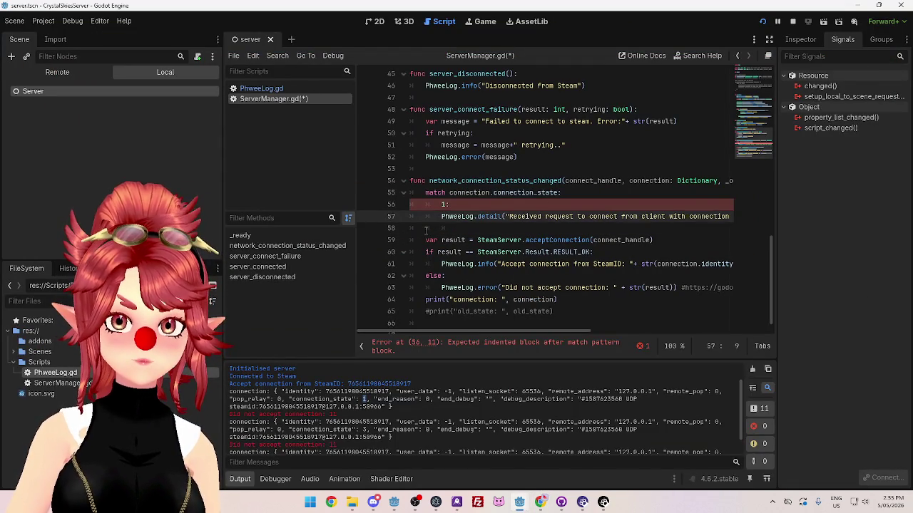
{"action": "mouse_move", "coordinate": [545, 338]}
{"action": "left_mouse_down"}
{"action": "mouse_move", "coordinate": [563, 338]}
{"action": "mouse_move", "coordinate": [516, 341]}
{"action": "left_mouse_up"}
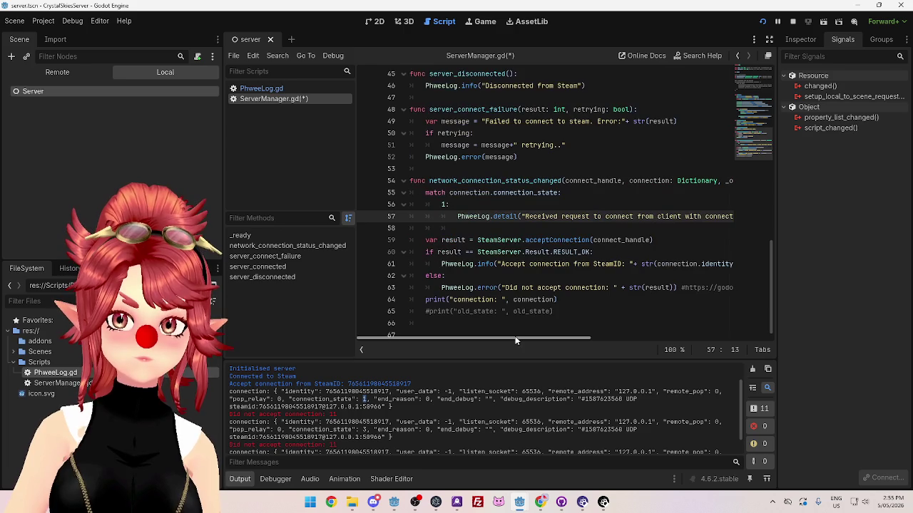
{"action": "left_click", "coordinate": [466, 228]}
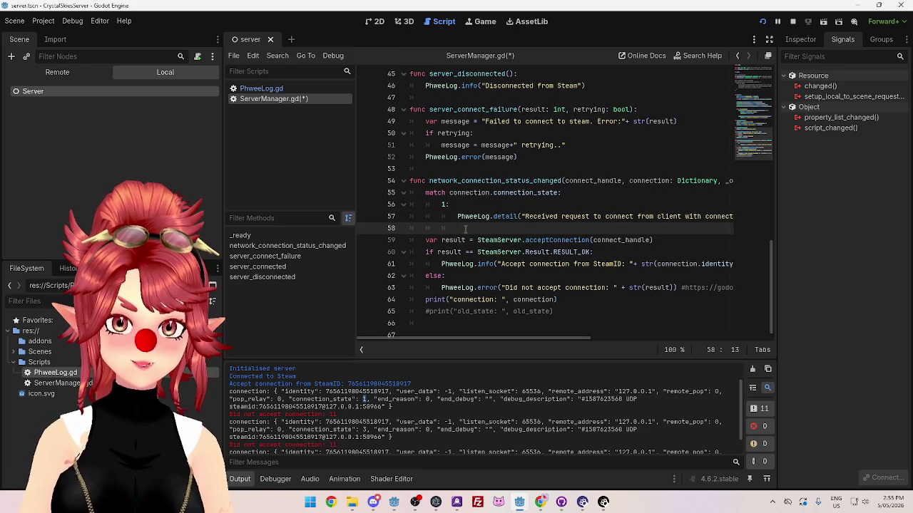
{"action": "key", "text": "Delete"}
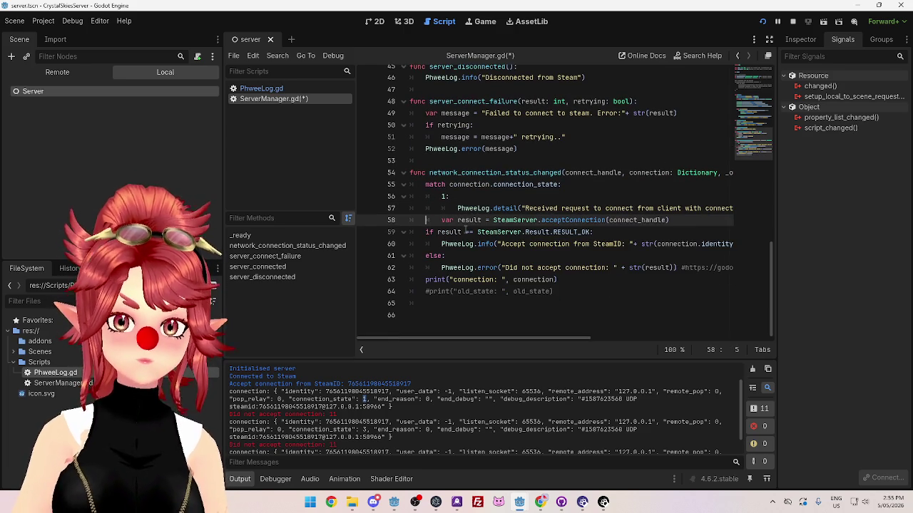
{"action": "key", "text": "Tab"}
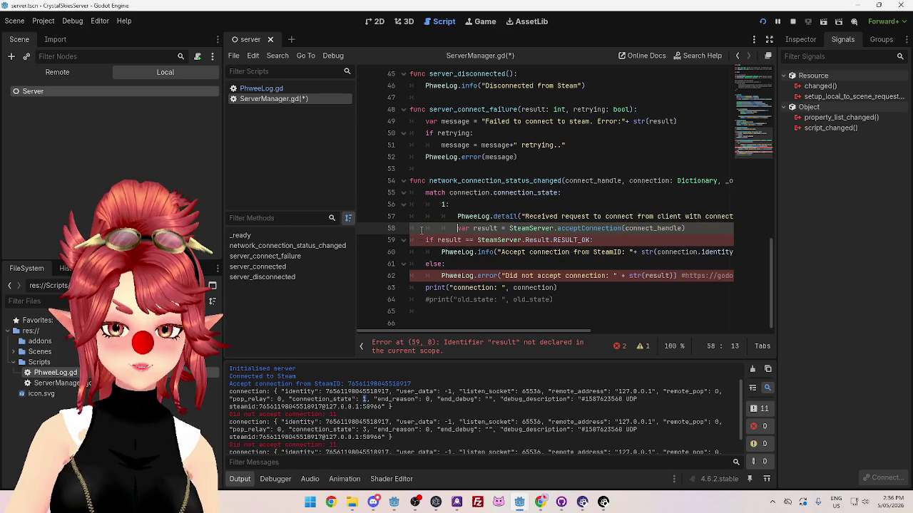
Scroll the docs table down to the CONNECTED (3) and CLOSED_BY_PEER (4) rows
{"action": "left_click", "coordinate": [540, 502]}
{"action": "scroll", "coordinate": [550, 331], "scroll_direction": "down", "scroll_amount": 5}
{"action": "scroll", "coordinate": [550, 333], "scroll_direction": "down", "scroll_amount": 1}
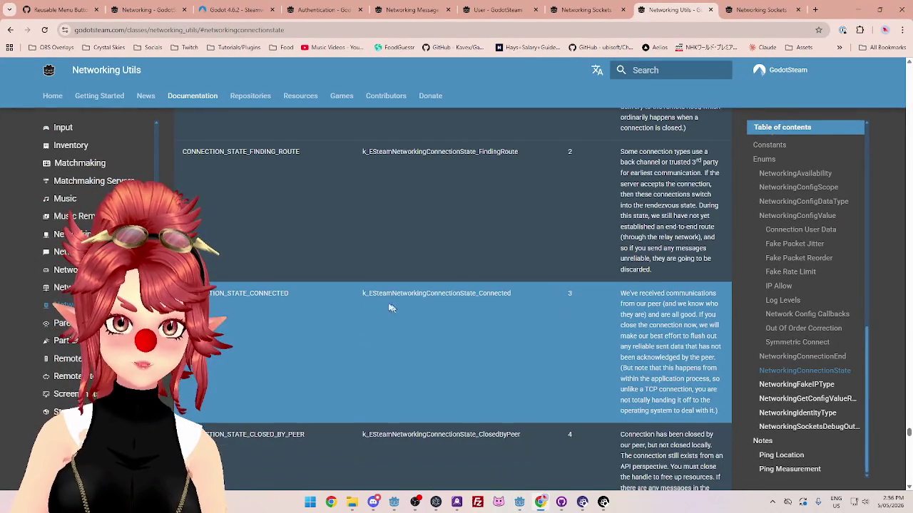
{"action": "scroll", "coordinate": [446, 329], "scroll_direction": "down", "scroll_amount": 1}
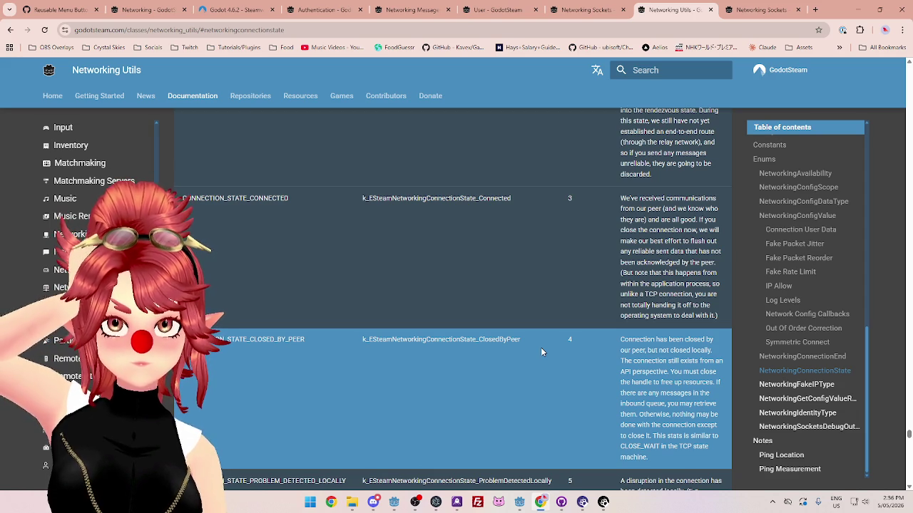
Indent the if/else result check on lines 59–62 under the 1: case and comment it out
{"action": "mouse_move", "coordinate": [519, 502]}
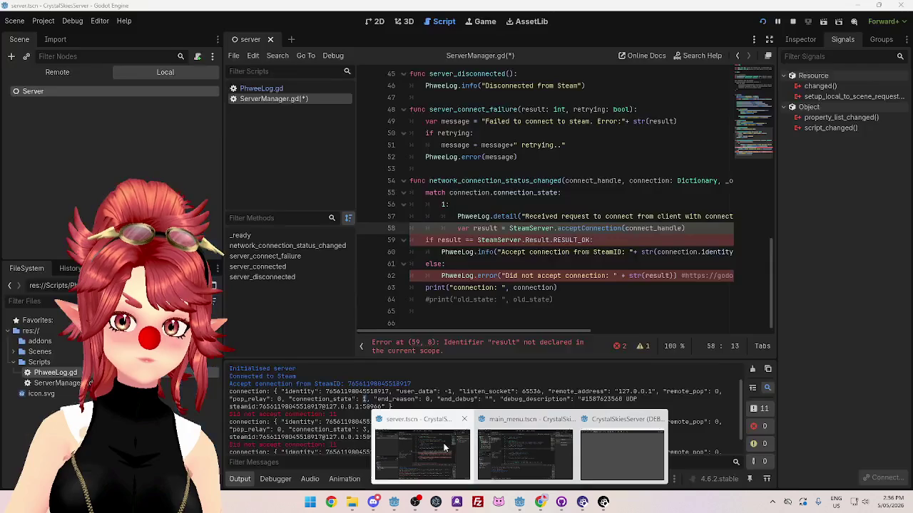
{"action": "left_click", "coordinate": [525, 457]}
{"action": "left_click", "coordinate": [701, 227]}
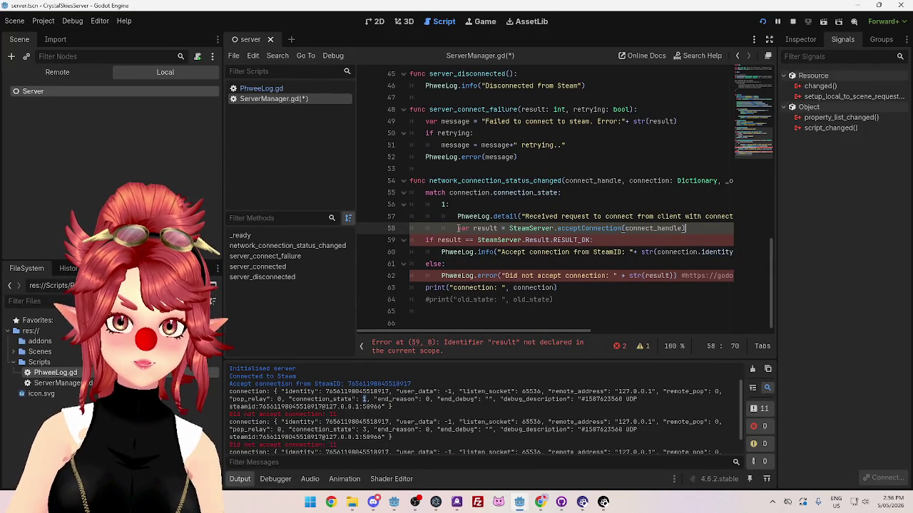
{"action": "left_click_drag", "start_coordinate": [426, 240], "coordinate": [457, 275]}
{"action": "key", "text": "Tab"}
{"action": "key", "text": "Tab"}
{"action": "key", "text": "Tab"}
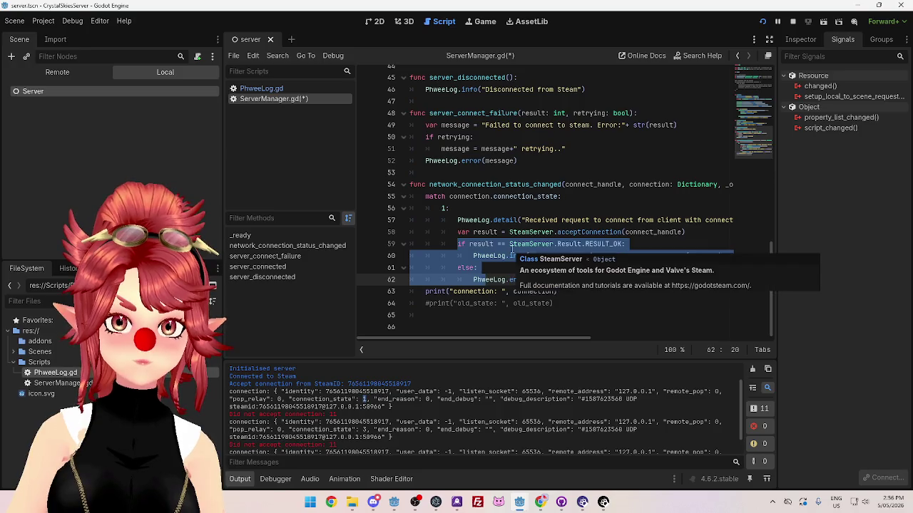
{"action": "scroll", "coordinate": [517, 251], "scroll_direction": "up", "scroll_amount": 1}
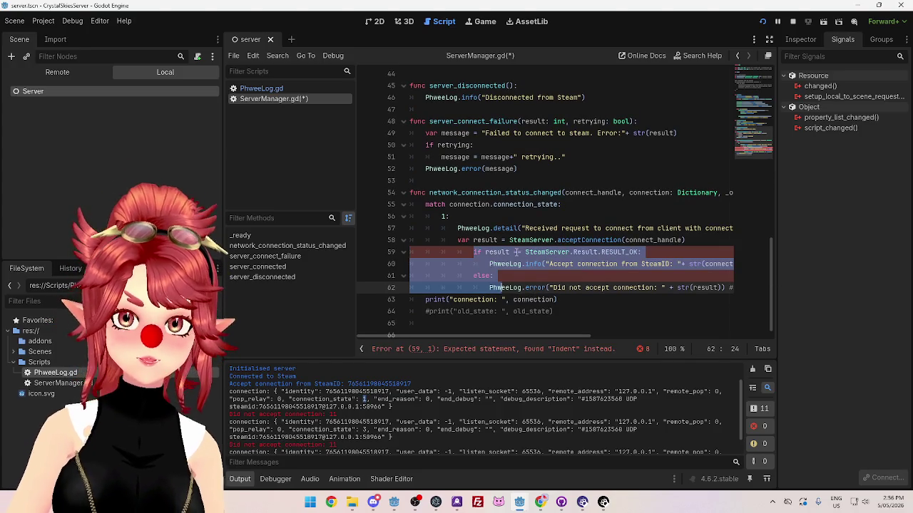
{"action": "scroll", "coordinate": [515, 252], "scroll_direction": "down", "scroll_amount": 1}
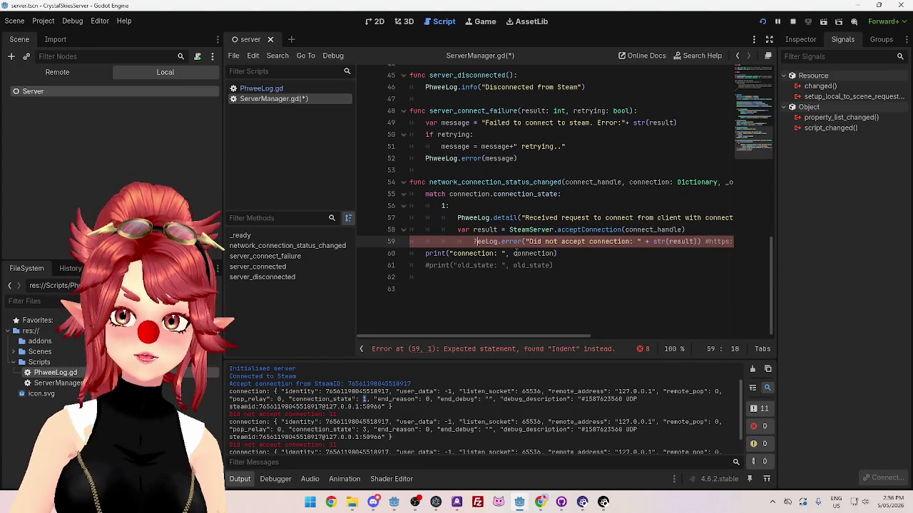
{"action": "key", "text": "ctrl+k"}
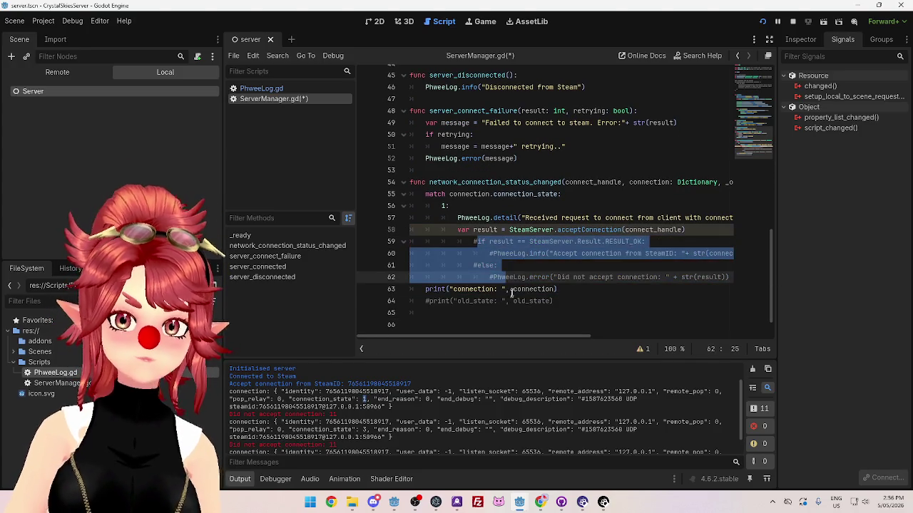
Insert a '2:' case line above the print call and check the next states in the docs
{"action": "left_click", "coordinate": [425, 289]}
{"action": "key", "text": "Return"}
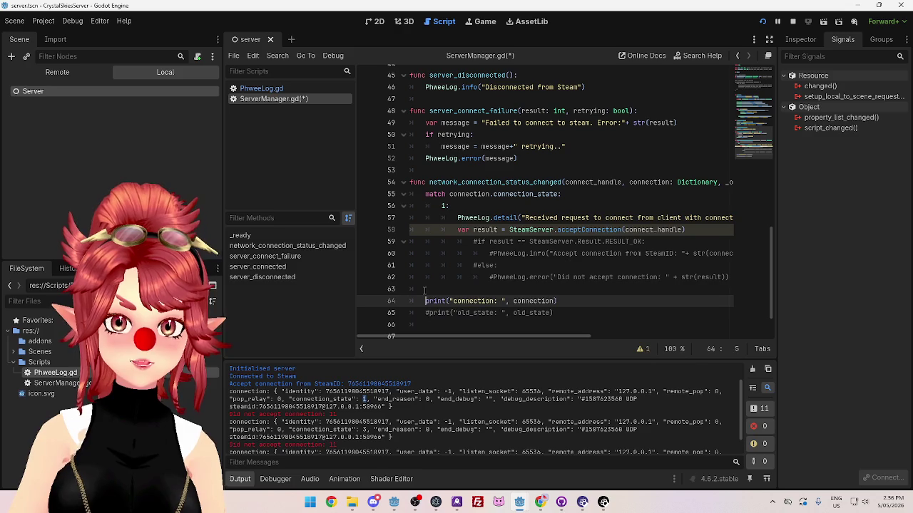
{"action": "key", "text": "Up"}
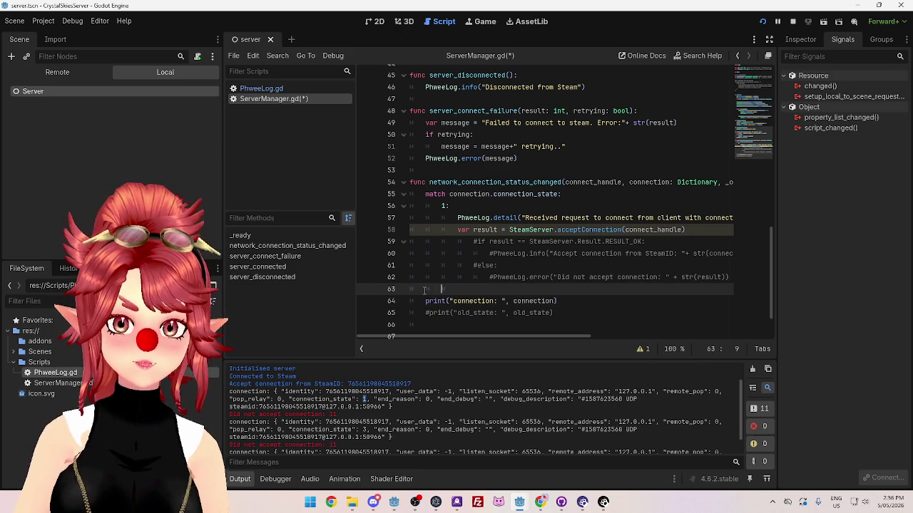
{"action": "type", "text": "2:"}
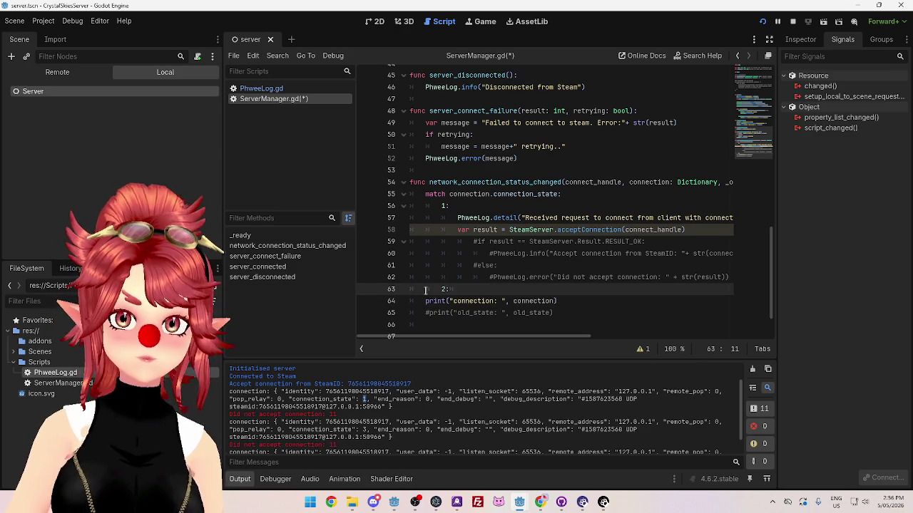
{"action": "left_click", "coordinate": [540, 502]}
{"action": "scroll", "coordinate": [464, 227], "scroll_direction": "up", "scroll_amount": 2}
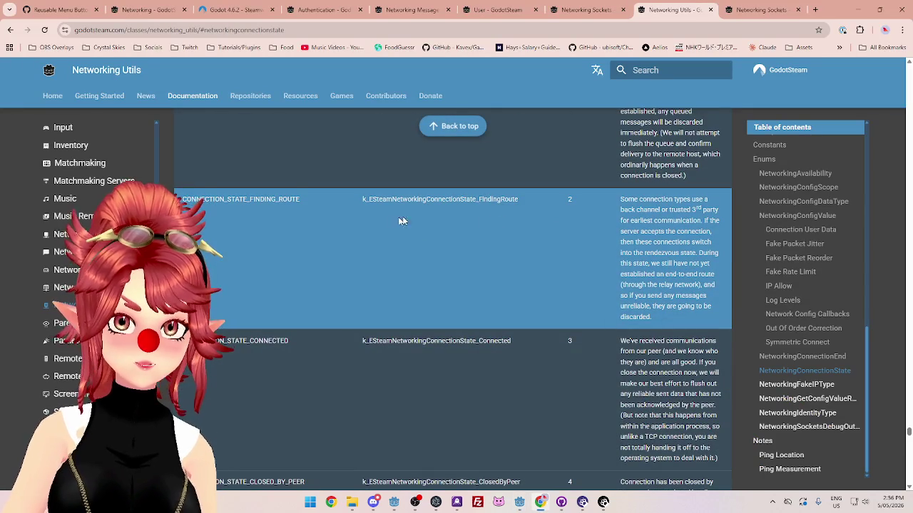
{"action": "scroll", "coordinate": [528, 271], "scroll_direction": "down", "scroll_amount": 1}
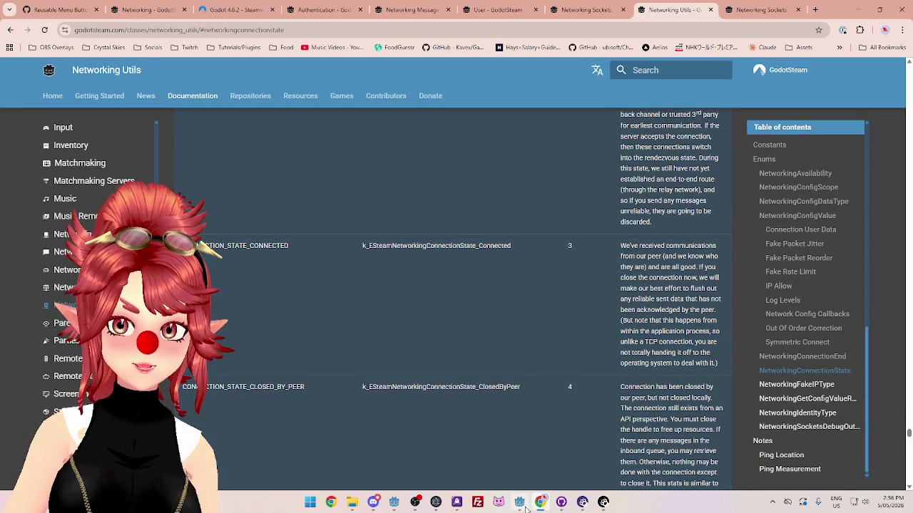
{"action": "mouse_move", "coordinate": [519, 502]}
{"action": "left_click", "coordinate": [416, 453]}
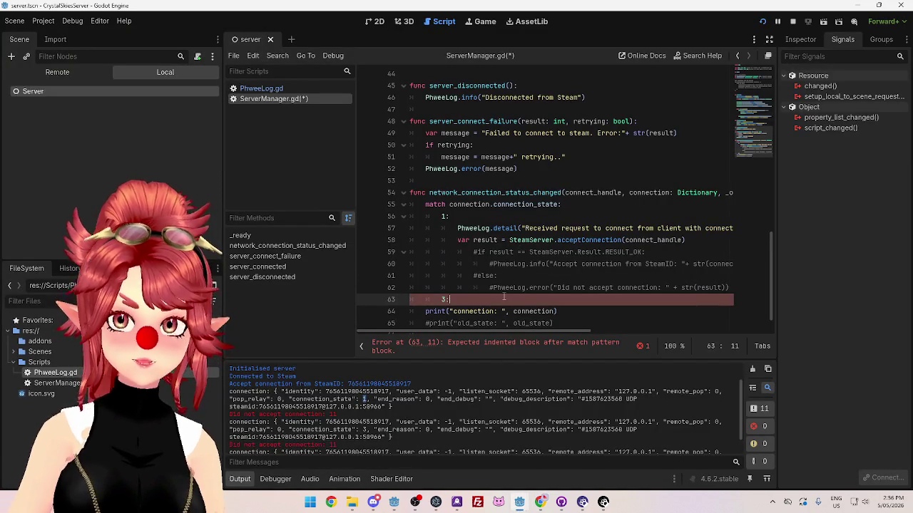
Paste the log call under the 3: case and change it to PhweeLog.info "Connected to client"
{"action": "key", "text": "Return"}
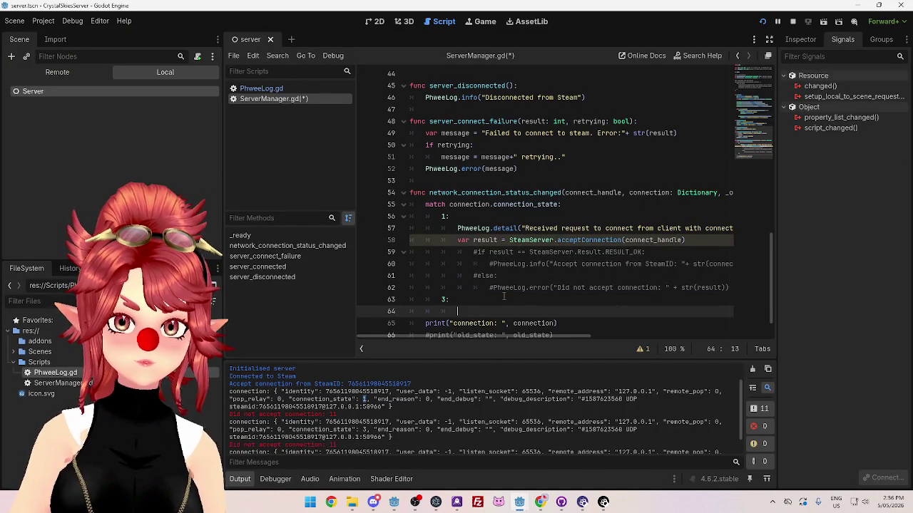
{"action": "scroll", "coordinate": [503, 296], "scroll_direction": "down", "scroll_amount": 1}
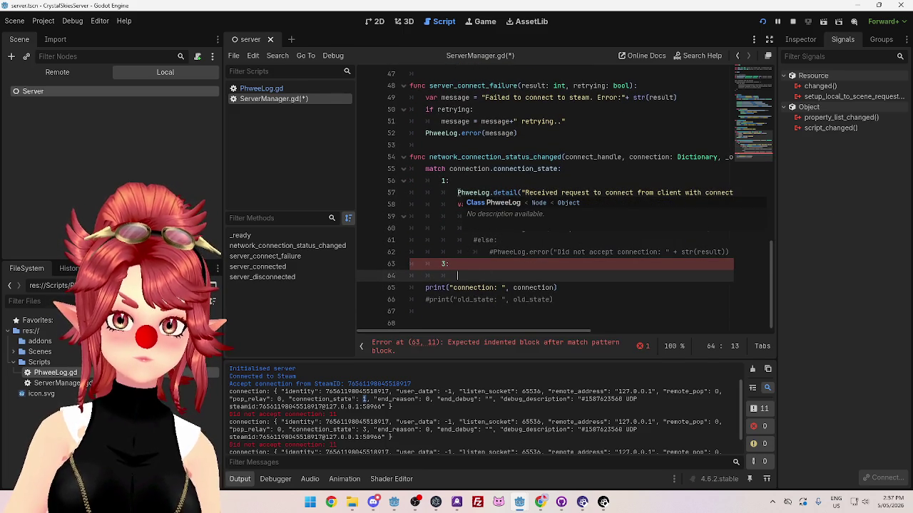
{"action": "left_click", "coordinate": [469, 194]}
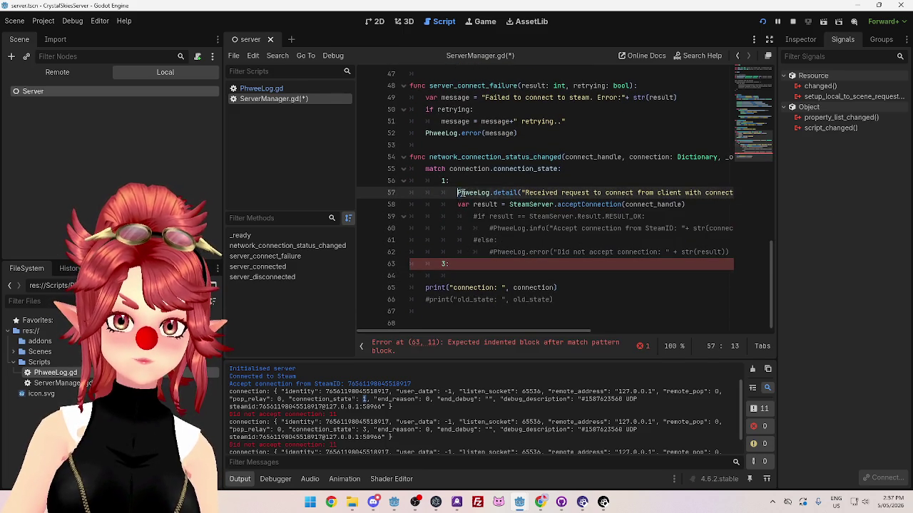
{"action": "left_click", "coordinate": [473, 278]}
{"action": "type", "text": "PhweeLog.detai"}
{"action": "left_click_drag", "start_coordinate": [493, 277], "coordinate": [514, 276]}
{"action": "type", "text": "info"}
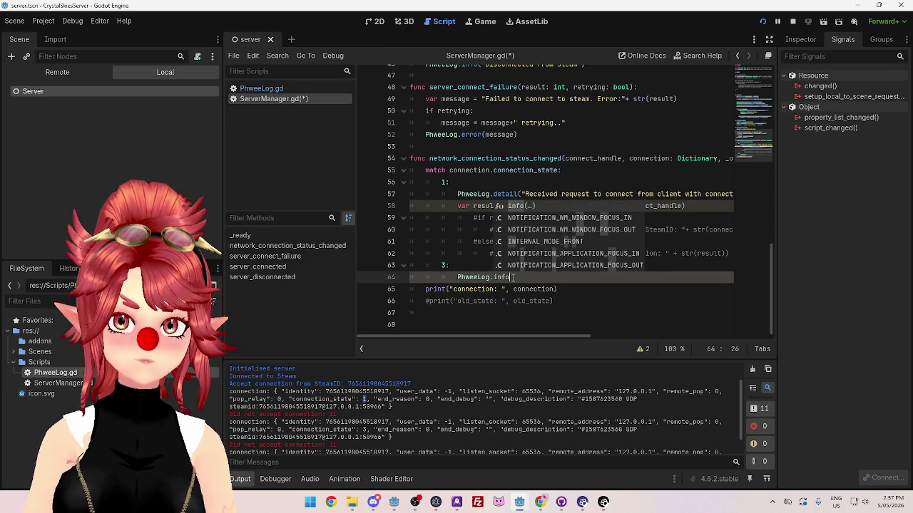
{"action": "type", "text": "()\"Connecte"}
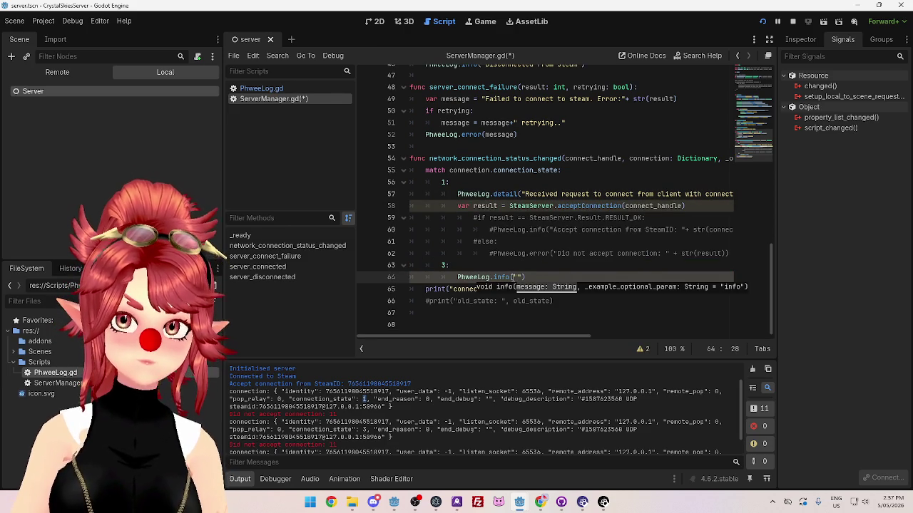
{"action": "type", "text": "d to "}
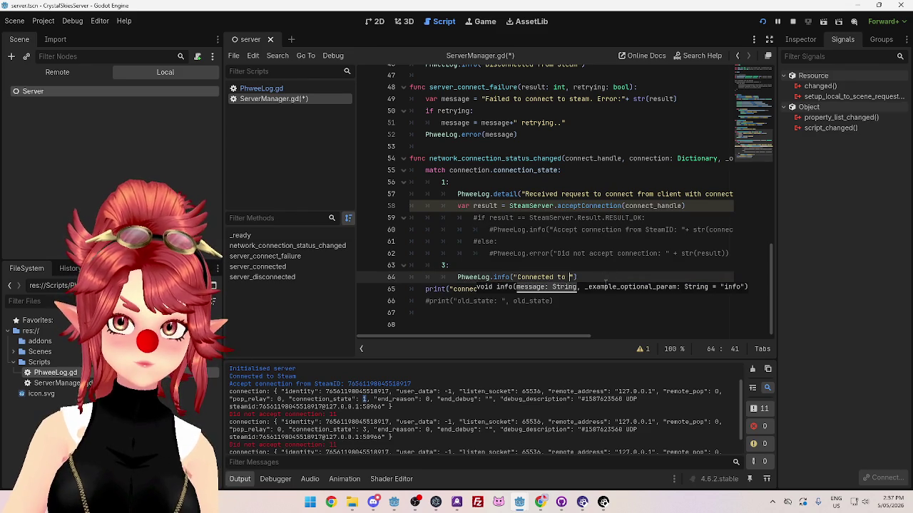
{"action": "type", "text": "client"}
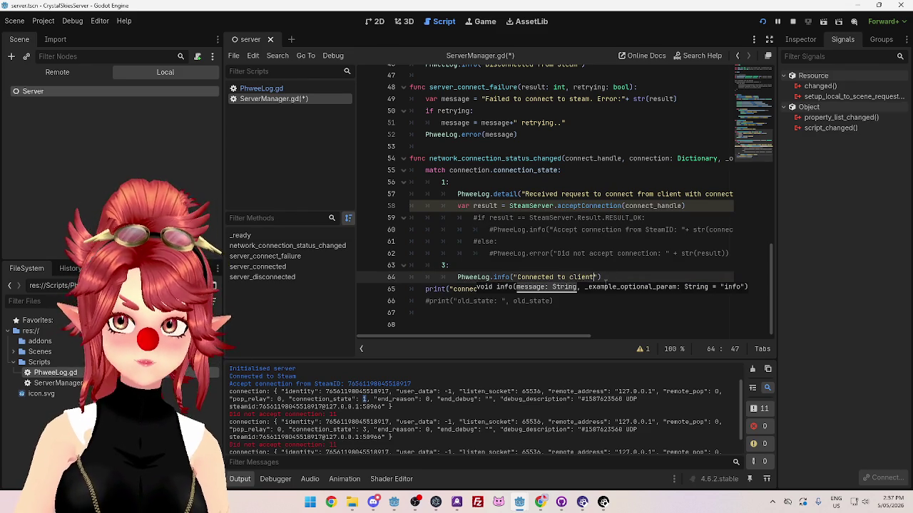
{"action": "left_click", "coordinate": [497, 253]}
Paste the commented SteamID log call over the "Connected to client" message on line 64
{"action": "left_click_drag", "start_coordinate": [493, 231], "coordinate": [738, 232]}
{"action": "key", "text": "ctrl+c"}
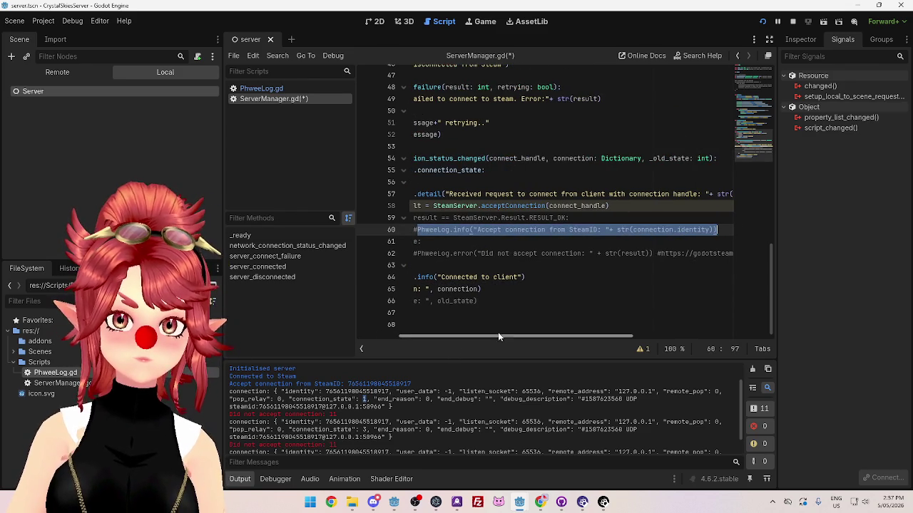
{"action": "left_click_drag", "start_coordinate": [498, 332], "coordinate": [437, 325]}
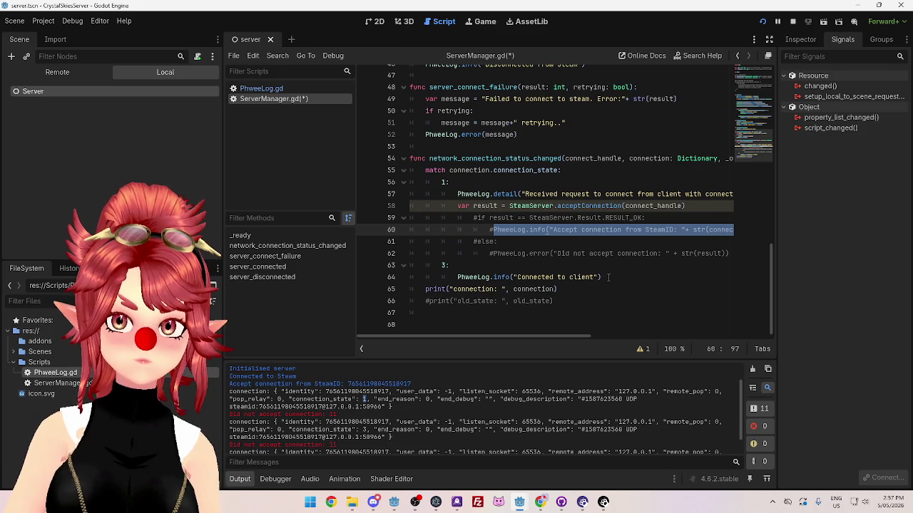
{"action": "left_click_drag", "start_coordinate": [515, 279], "coordinate": [601, 278]}
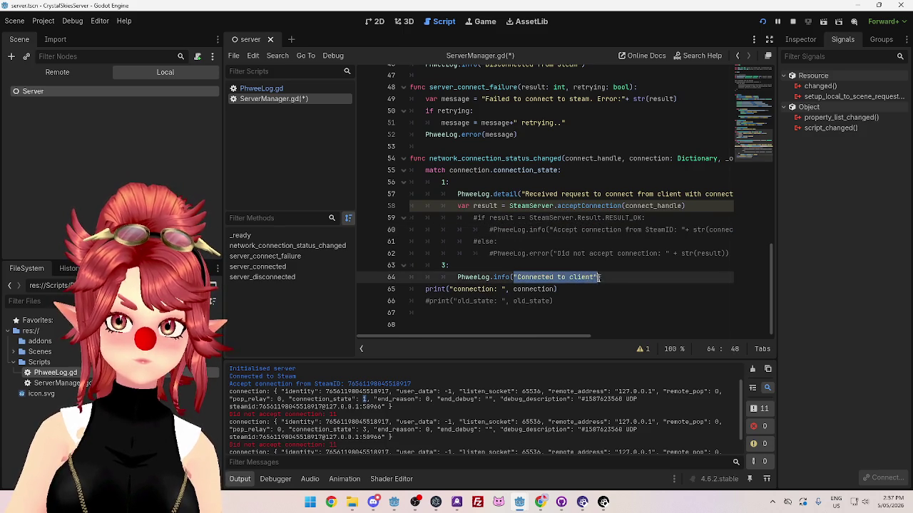
{"action": "key", "text": "ctrl+v"}
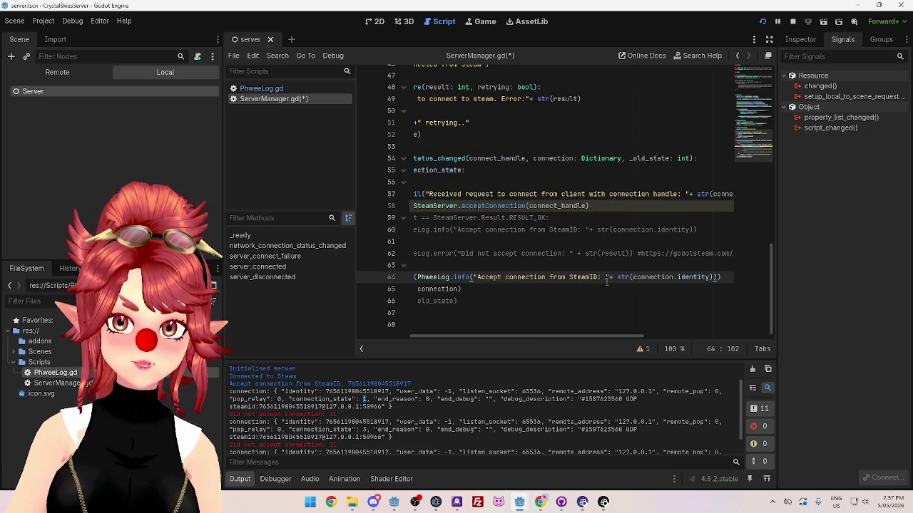
{"action": "left_click_drag", "start_coordinate": [606, 333], "coordinate": [623, 335]}
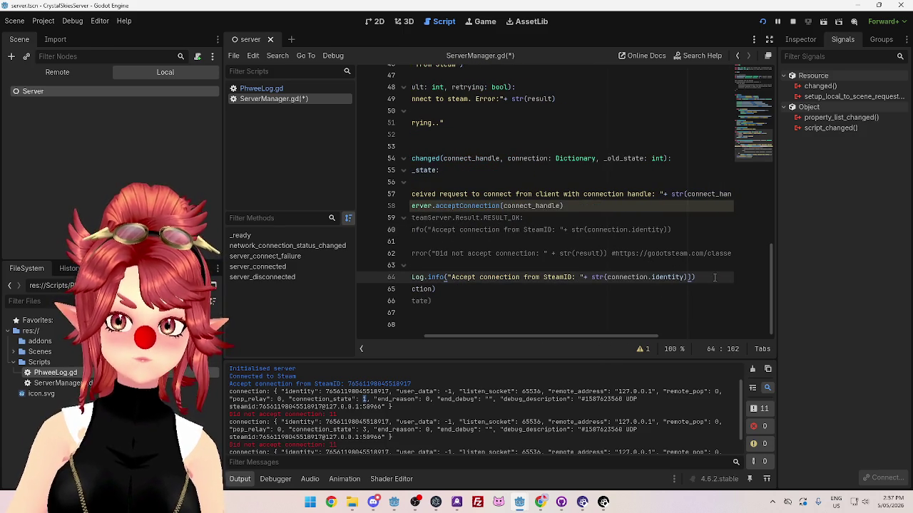
{"action": "left_click", "coordinate": [615, 314]}
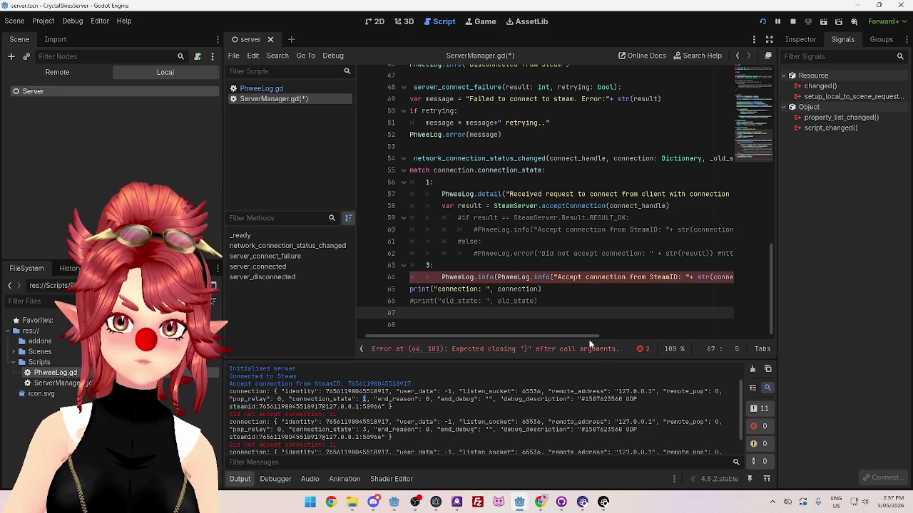
{"action": "left_click_drag", "start_coordinate": [584, 337], "coordinate": [658, 337]}
Undo the duplicated PhweeLog.info( prefix so line 64 is a valid log call
{"action": "left_click", "coordinate": [679, 276]}
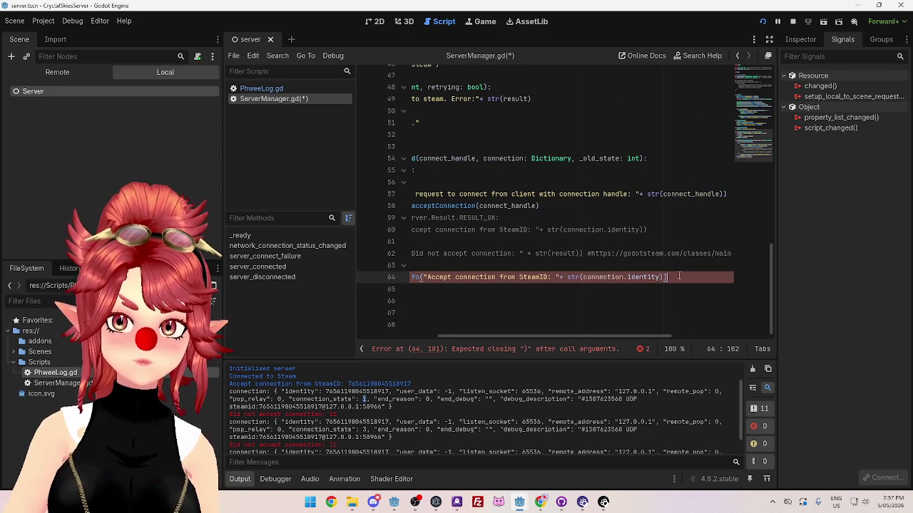
{"action": "left_click_drag", "start_coordinate": [587, 335], "coordinate": [518, 338]}
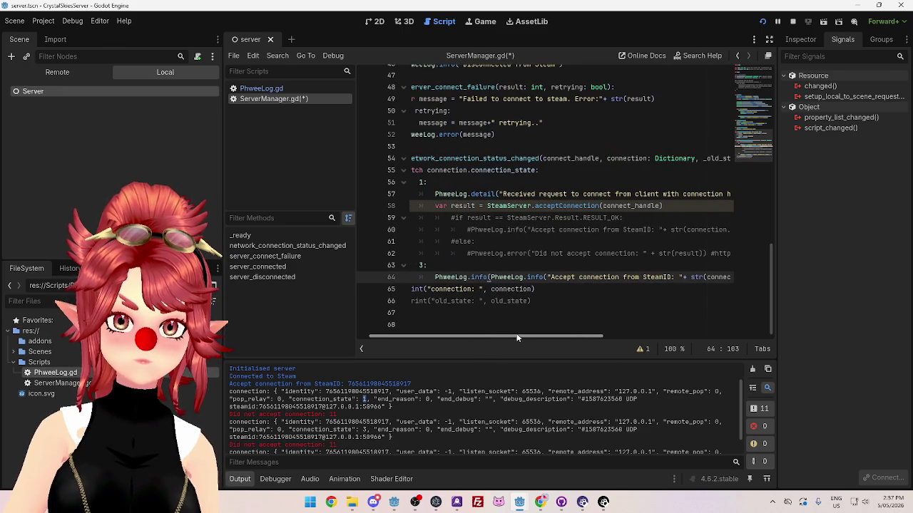
{"action": "key", "text": "ctrl+z"}
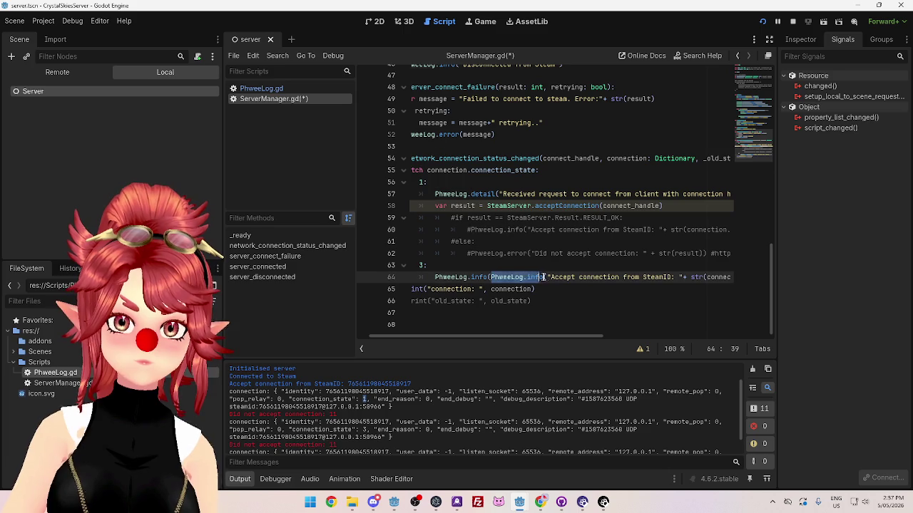
{"action": "left_click_drag", "start_coordinate": [541, 336], "coordinate": [674, 343]}
{"action": "key", "text": "ctrl+z"}
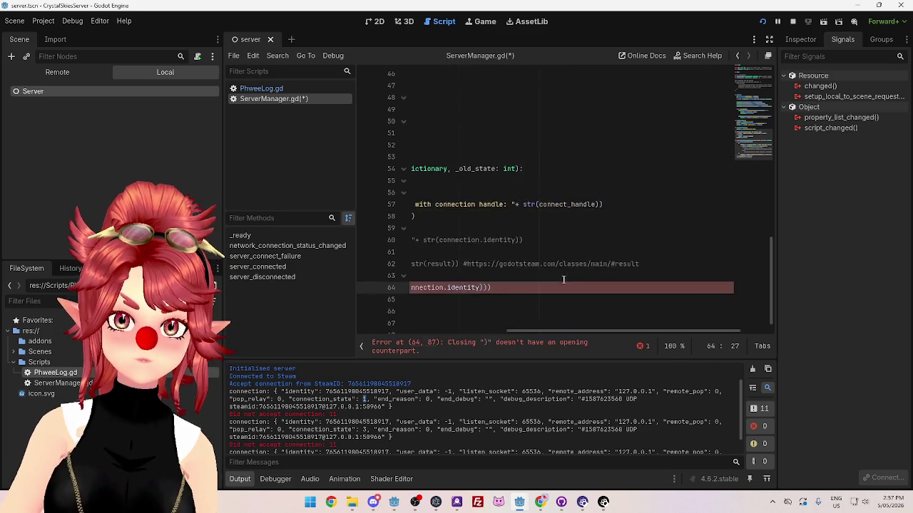
{"action": "left_click_drag", "start_coordinate": [593, 331], "coordinate": [655, 316]}
{"action": "key", "text": "ctrl+z"}
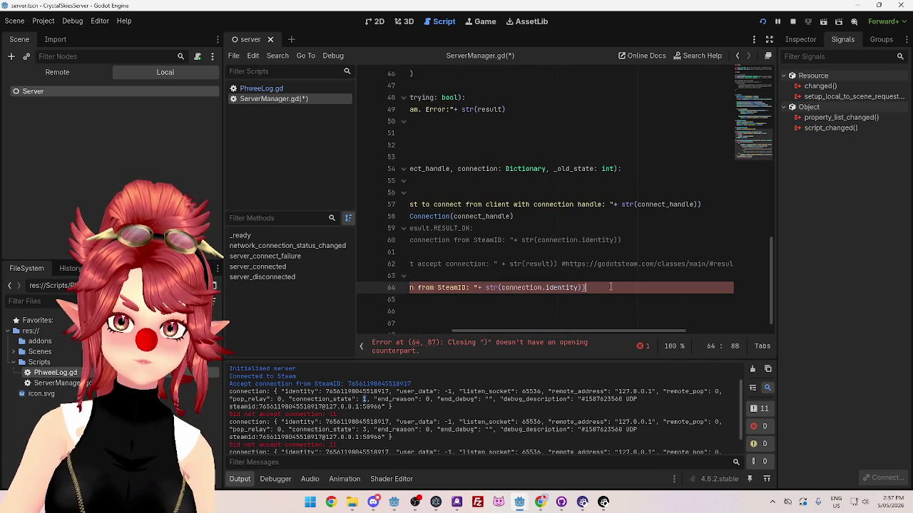
{"action": "left_click", "coordinate": [491, 325]}
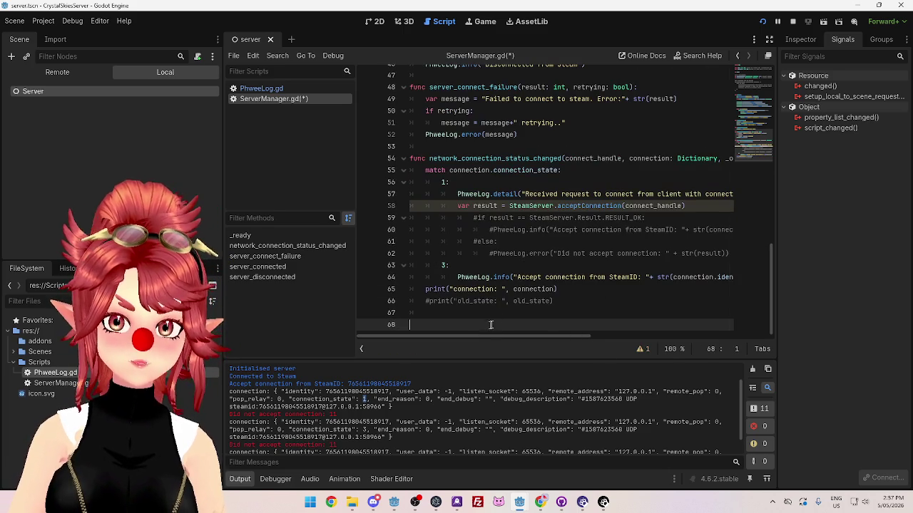
{"action": "left_click", "coordinate": [583, 290]}
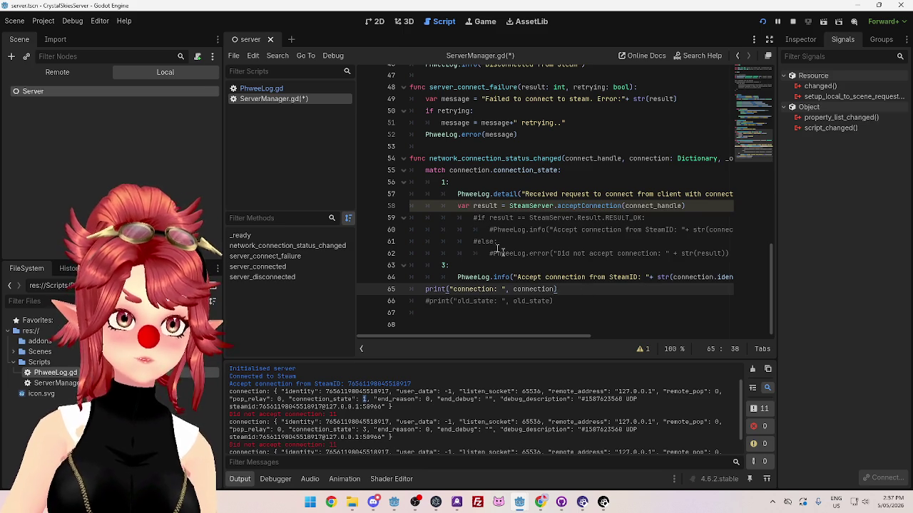
{"action": "left_click", "coordinate": [582, 308]}
Save and run the server project, restart it, then run the Crystal Skies client project
{"action": "key", "text": "F5"}
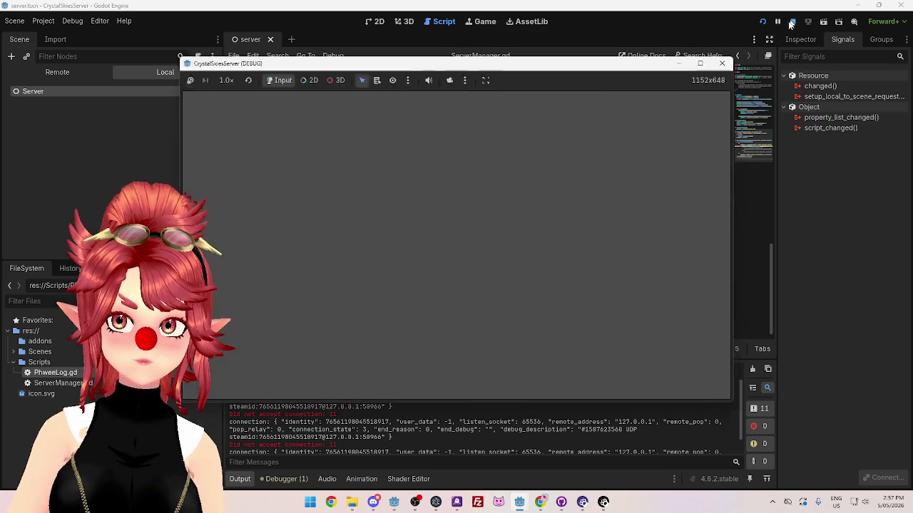
{"action": "left_click", "coordinate": [792, 21]}
{"action": "mouse_move", "coordinate": [519, 502]}
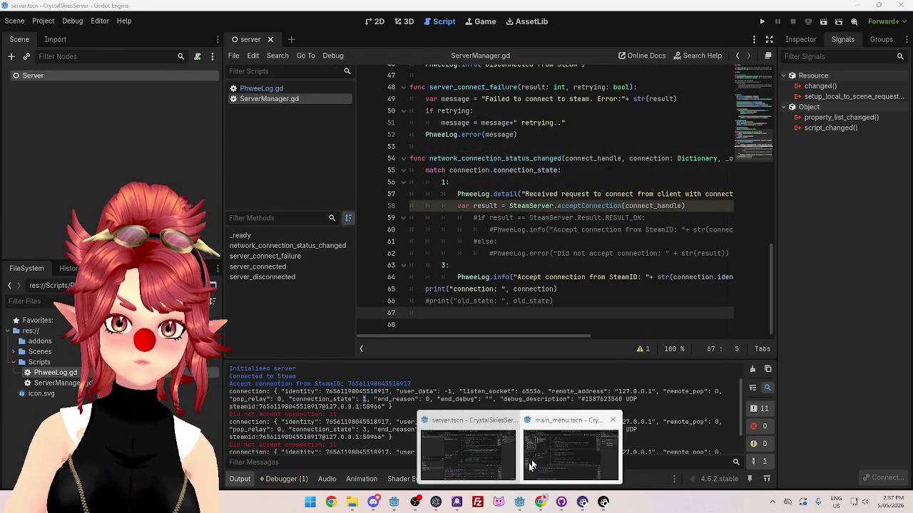
{"action": "left_click", "coordinate": [488, 433]}
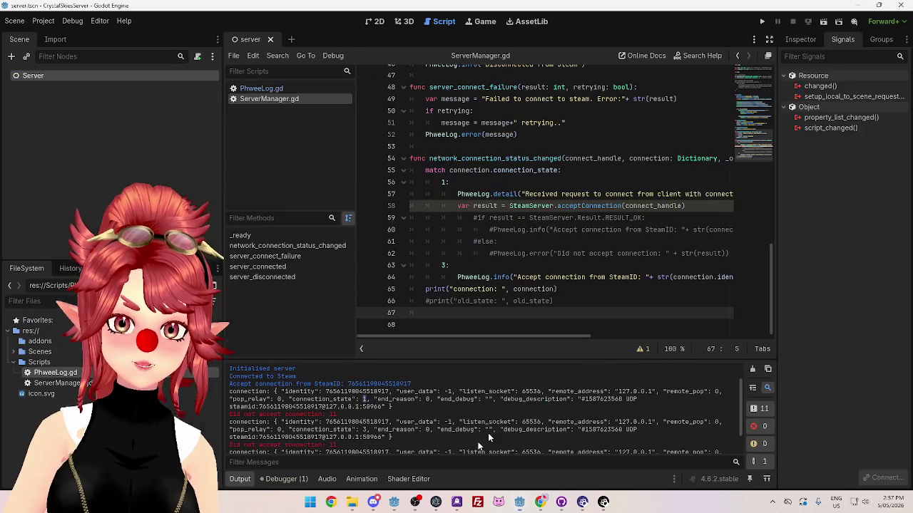
{"action": "left_click", "coordinate": [761, 21]}
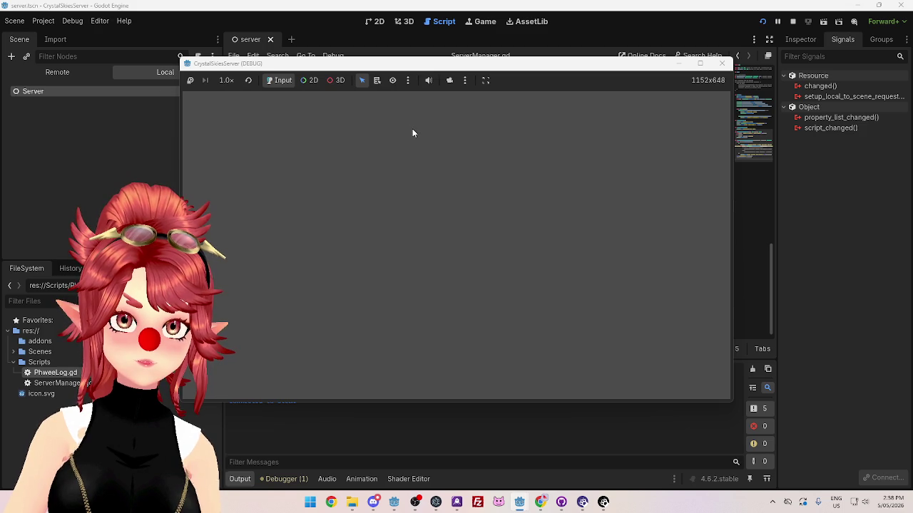
{"action": "left_click_drag", "start_coordinate": [410, 63], "coordinate": [445, 47]}
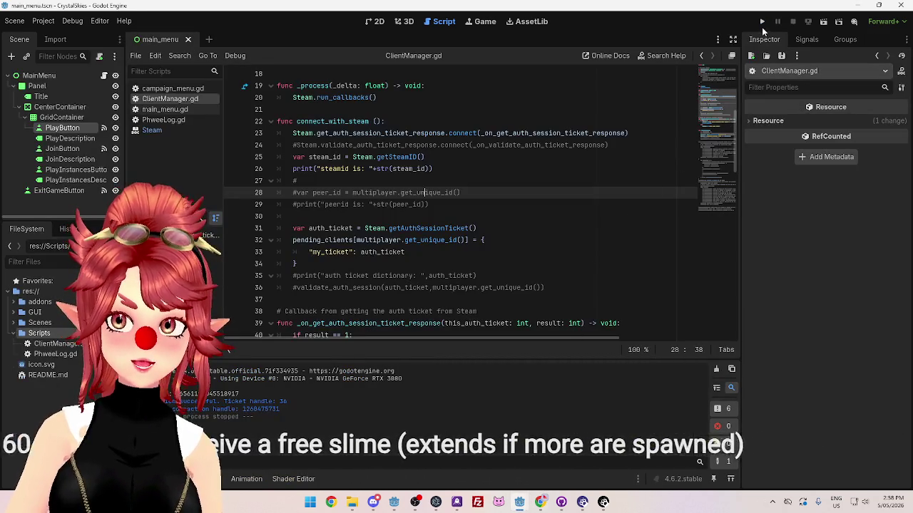
{"action": "left_click", "coordinate": [761, 23]}
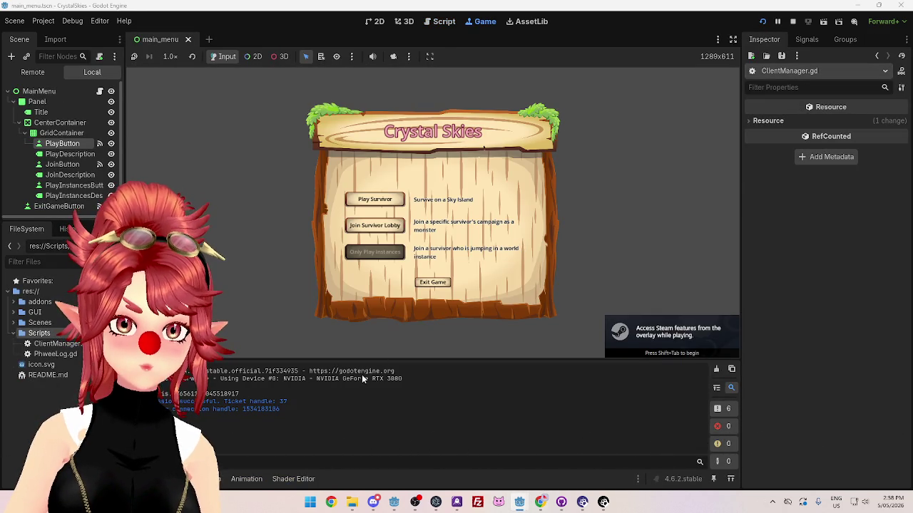
Select end reason 4003 and the bad certificate error in the server log, then review the connection-state docs
{"action": "mouse_move", "coordinate": [520, 502]}
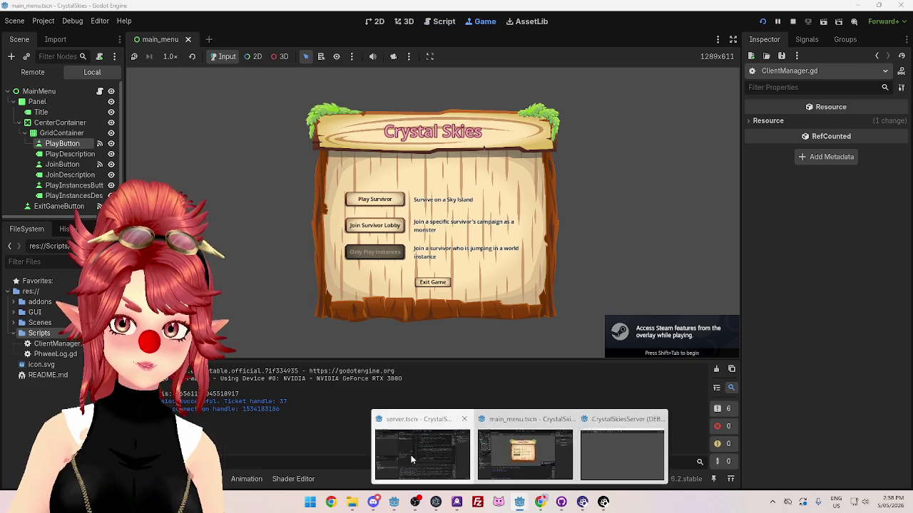
{"action": "left_click", "coordinate": [411, 455]}
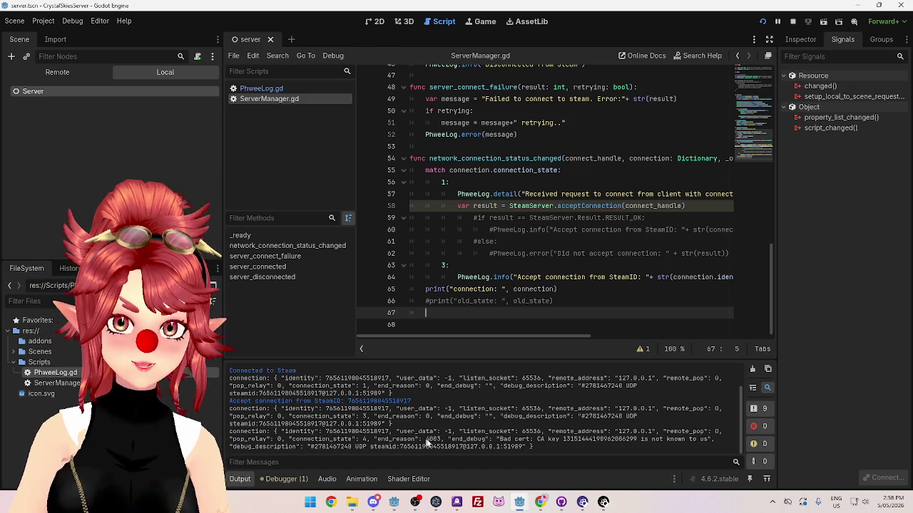
{"action": "double_click", "coordinate": [428, 440]}
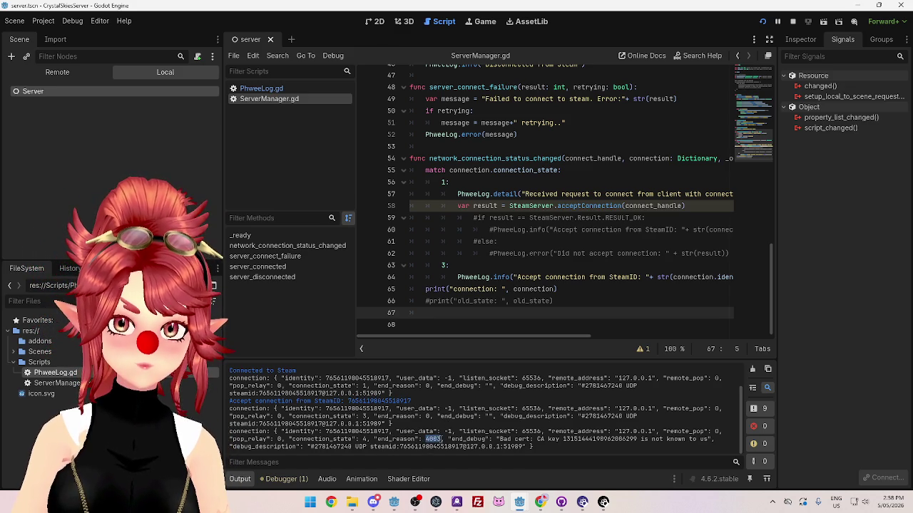
{"action": "double_click", "coordinate": [539, 439]}
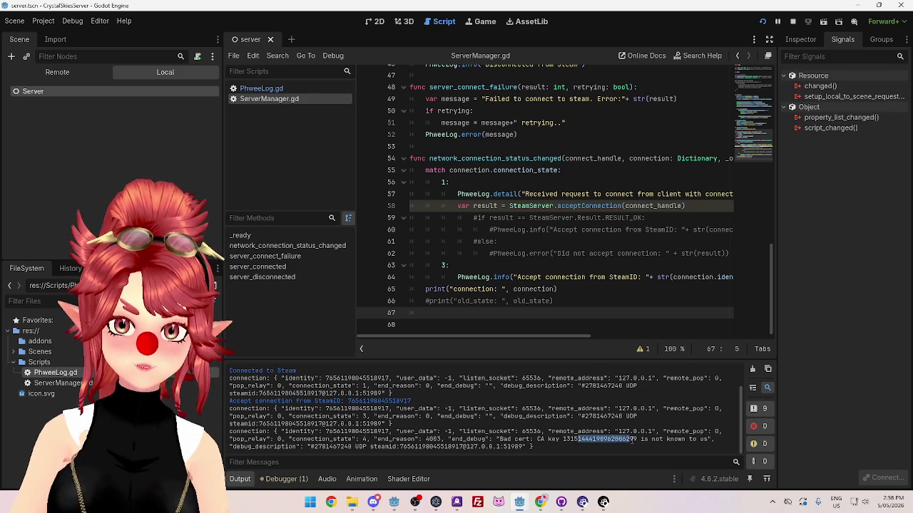
{"action": "left_click_drag", "start_coordinate": [674, 439], "coordinate": [499, 447]}
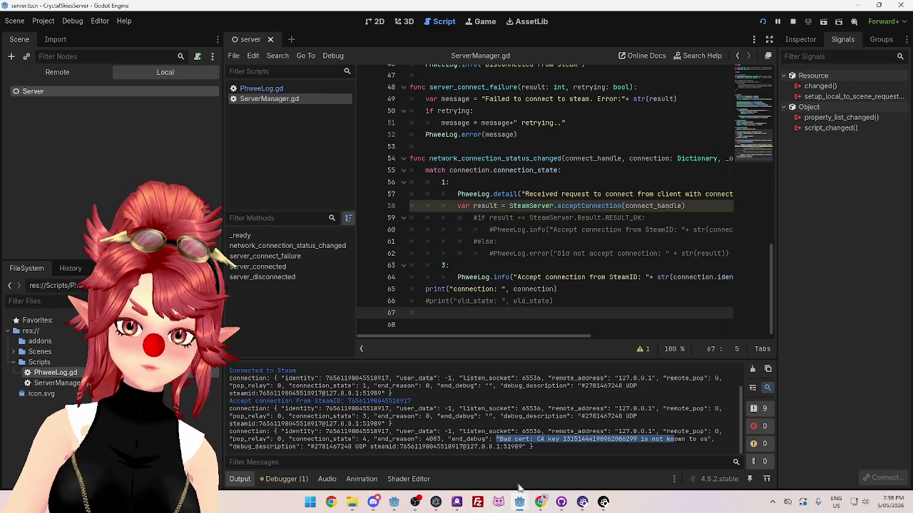
{"action": "left_click", "coordinate": [540, 502]}
{"action": "scroll", "coordinate": [535, 368], "scroll_direction": "down", "scroll_amount": 1}
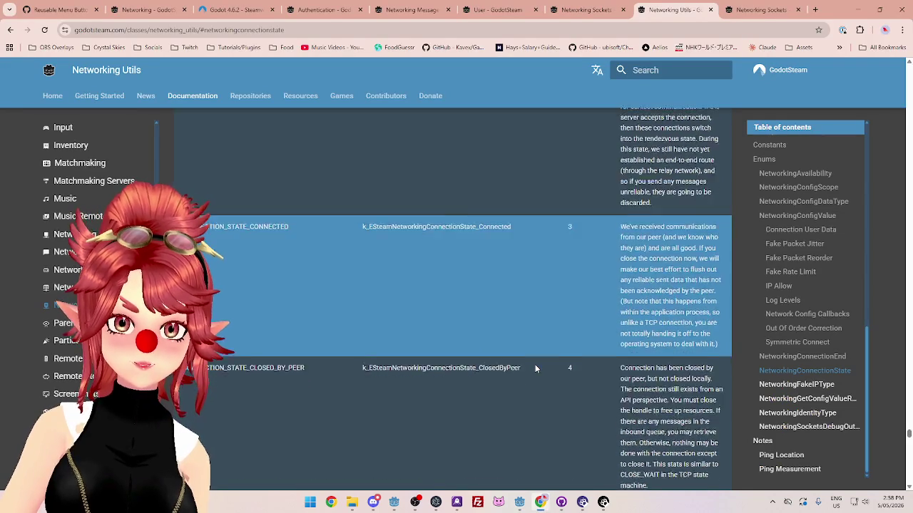
Read the ConnectionState table on the Networking Utils documentation page
{"action": "scroll", "coordinate": [535, 364], "scroll_direction": "down", "scroll_amount": 3}
{"action": "scroll", "coordinate": [535, 363], "scroll_direction": "down", "scroll_amount": 4}
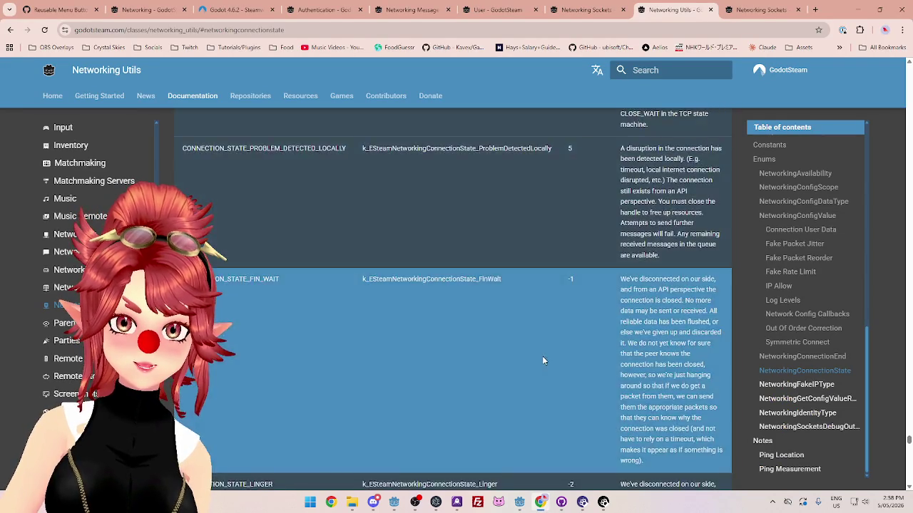
{"action": "scroll", "coordinate": [542, 360], "scroll_direction": "up", "scroll_amount": 5}
{"action": "key", "text": "ctrl+shift+Tab"}
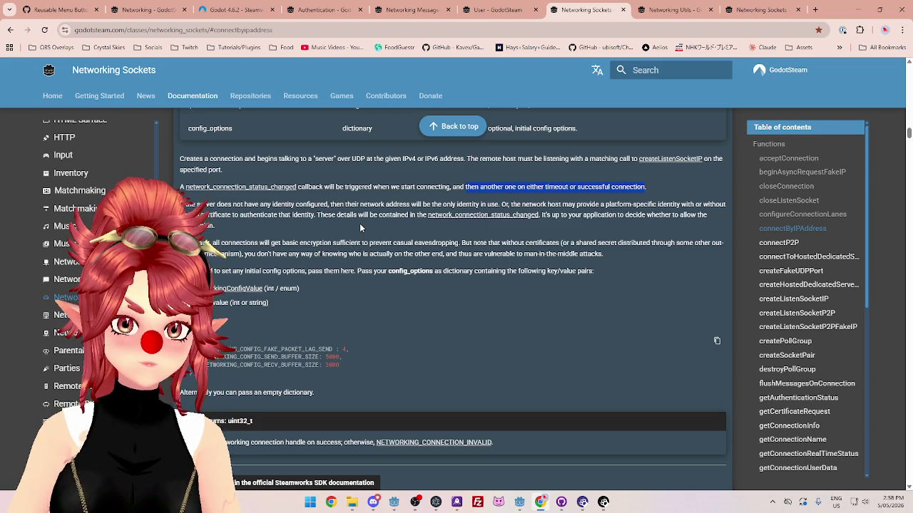
{"action": "scroll", "coordinate": [360, 223], "scroll_direction": "down", "scroll_amount": 1}
{"action": "scroll", "coordinate": [356, 224], "scroll_direction": "up", "scroll_amount": 1}
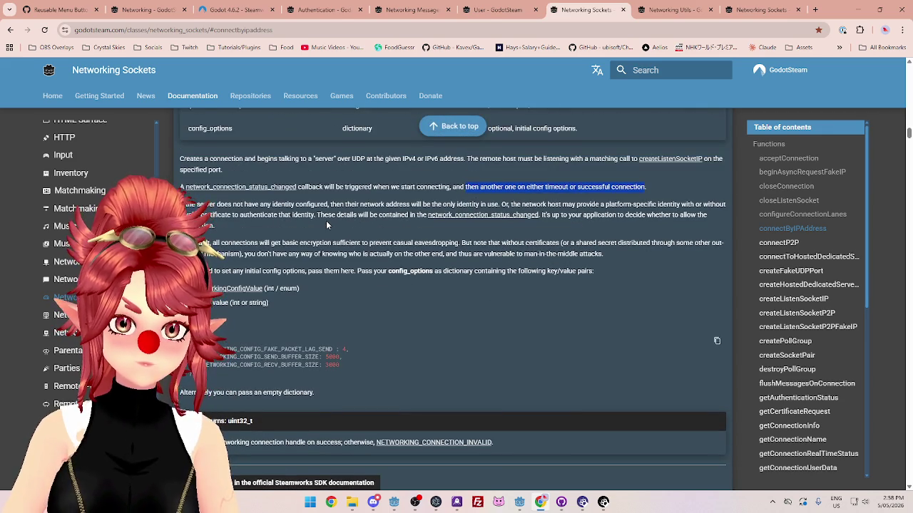
{"action": "scroll", "coordinate": [327, 226], "scroll_direction": "down", "scroll_amount": 1}
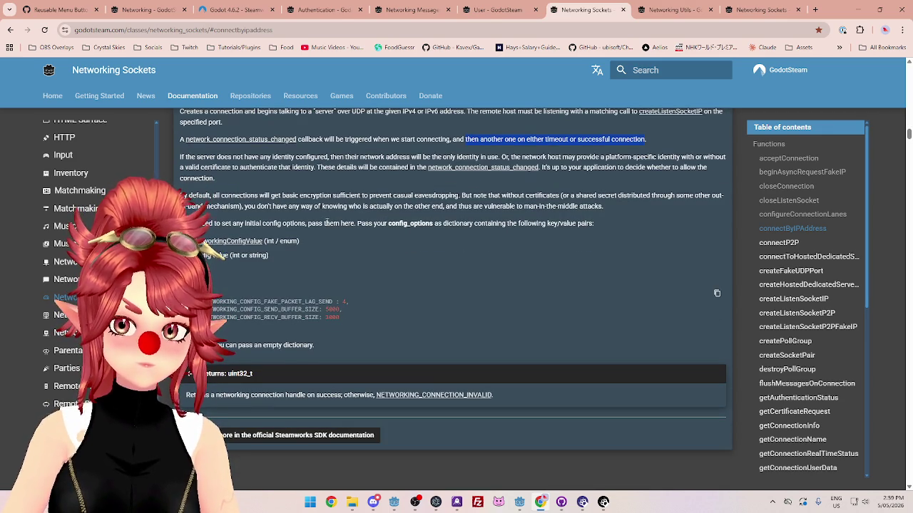
{"action": "scroll", "coordinate": [326, 223], "scroll_direction": "up", "scroll_amount": 1}
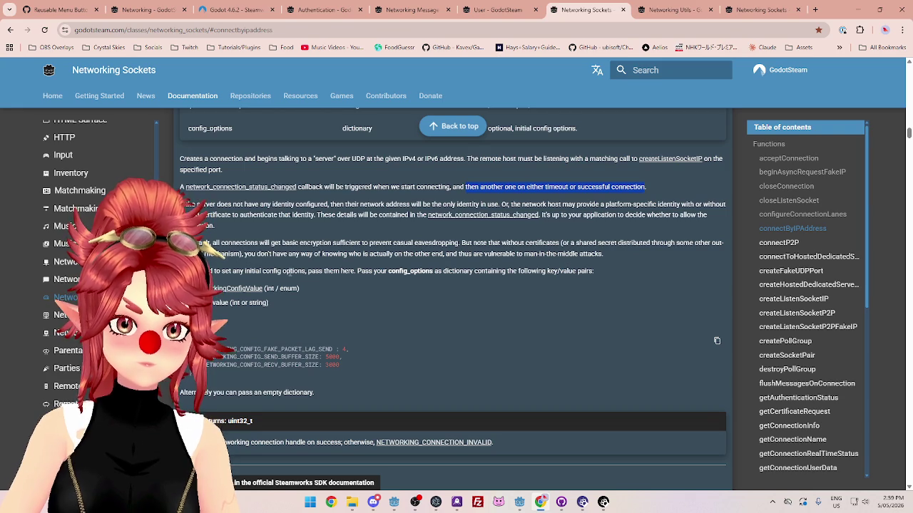
{"action": "left_click", "coordinate": [674, 9]}
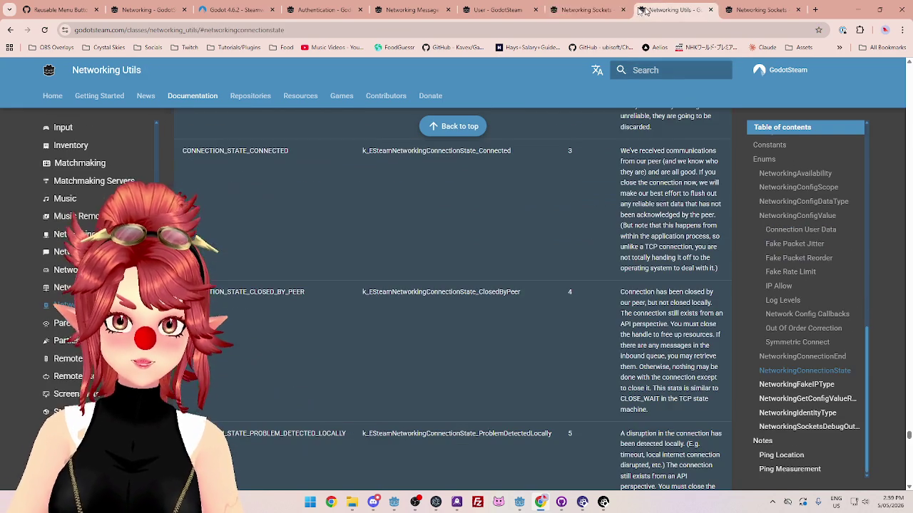
{"action": "scroll", "coordinate": [405, 211], "scroll_direction": "up", "scroll_amount": 5}
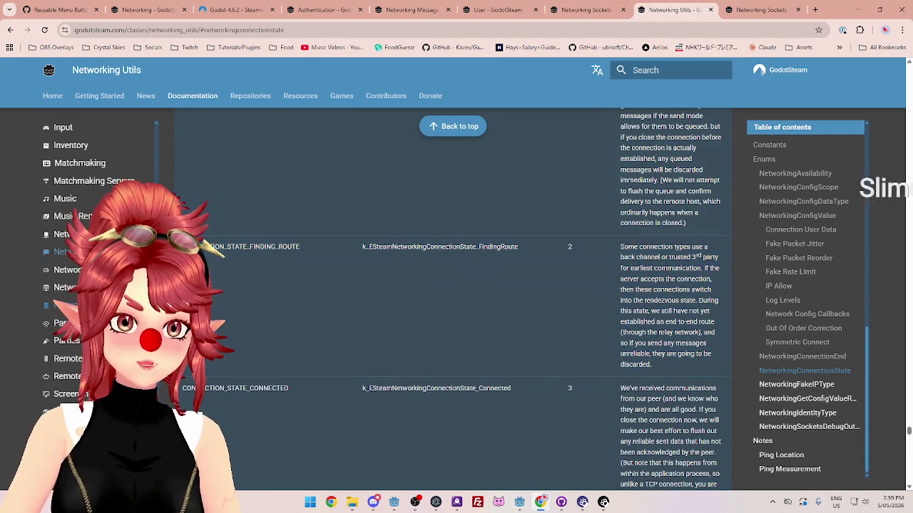
{"action": "scroll", "coordinate": [82, 205], "scroll_direction": "up", "scroll_amount": 5}
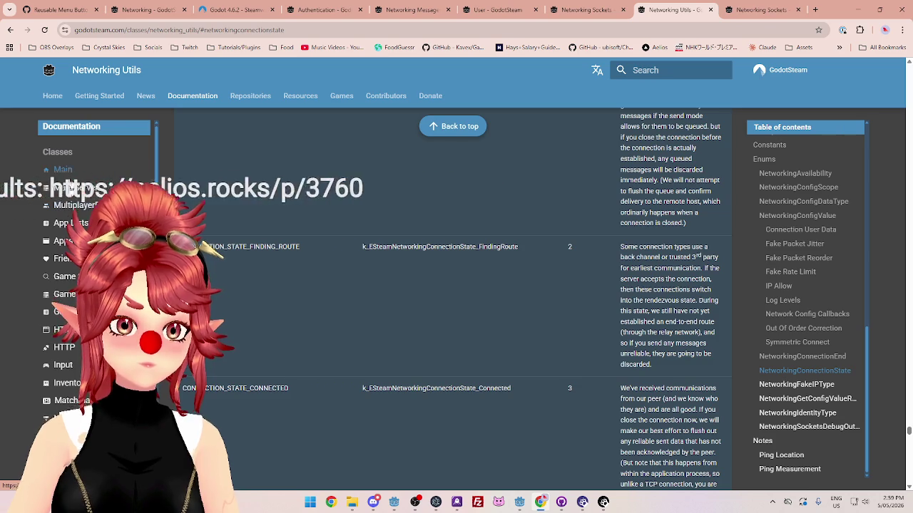
{"action": "scroll", "coordinate": [74, 299], "scroll_direction": "down", "scroll_amount": 1}
Navigate the sidebar via Game Server and Networking to the Networking Sockets class page
{"action": "left_click", "coordinate": [63, 258]}
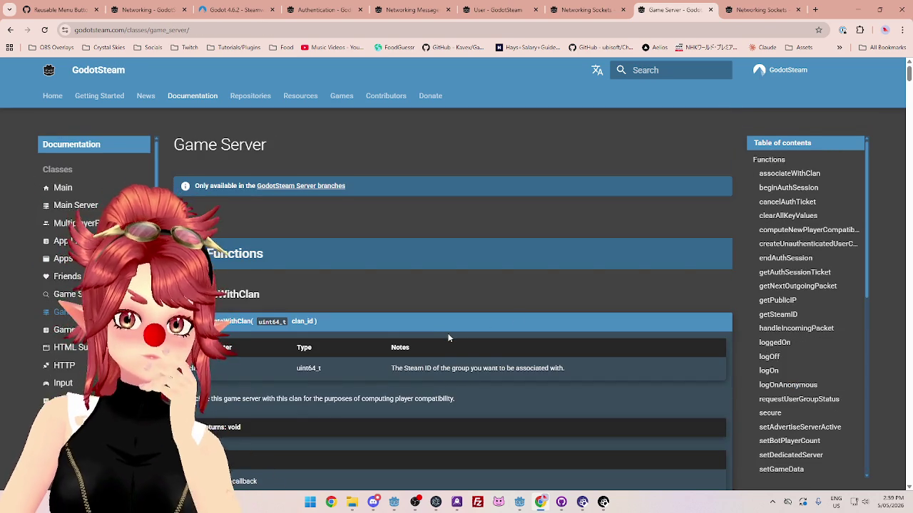
{"action": "scroll", "coordinate": [456, 300], "scroll_direction": "down", "scroll_amount": 1}
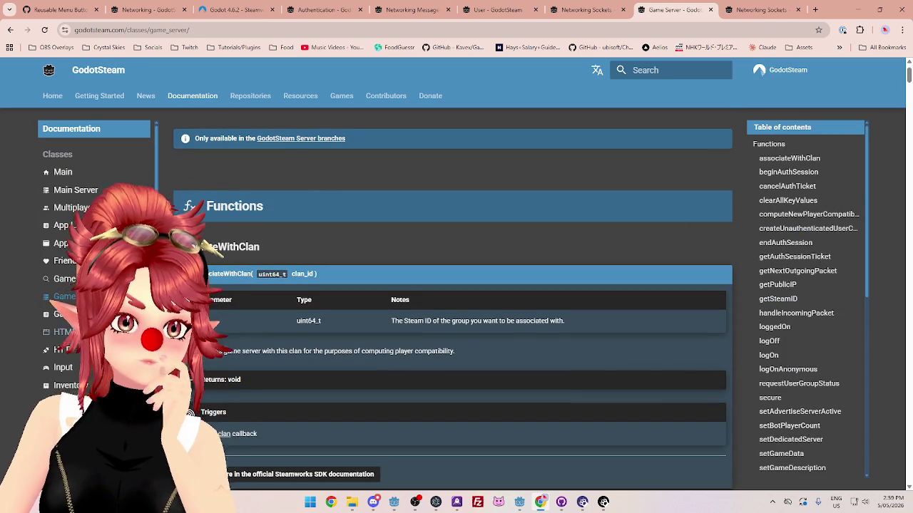
{"action": "scroll", "coordinate": [78, 285], "scroll_direction": "down", "scroll_amount": 1}
{"action": "scroll", "coordinate": [79, 286], "scroll_direction": "down", "scroll_amount": 2}
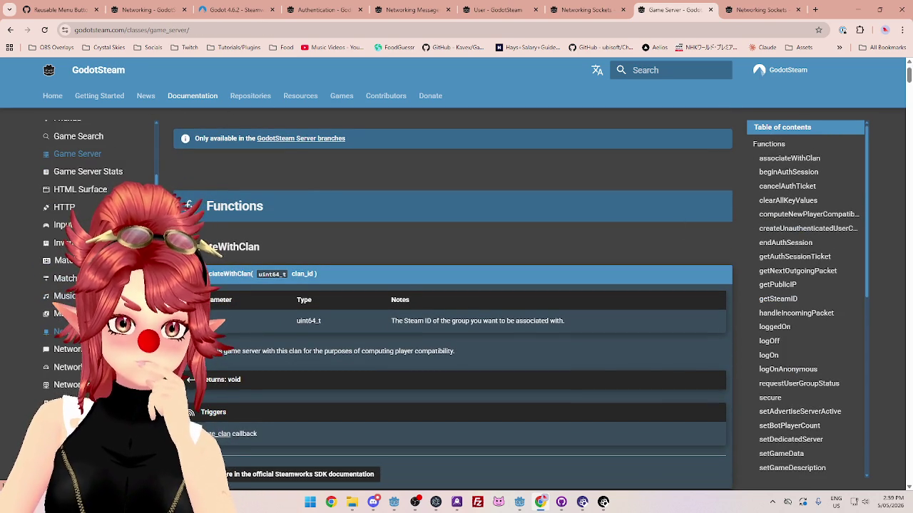
{"action": "left_click", "coordinate": [68, 331]}
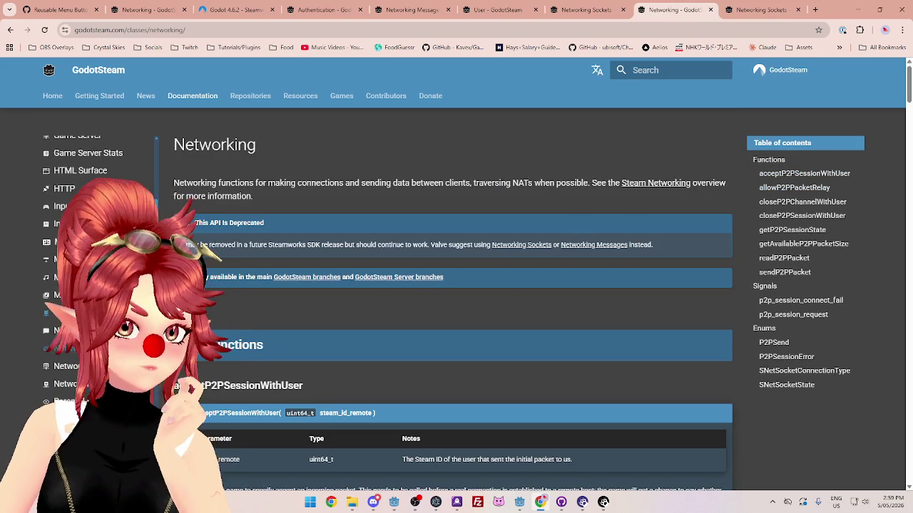
{"action": "left_click", "coordinate": [521, 244]}
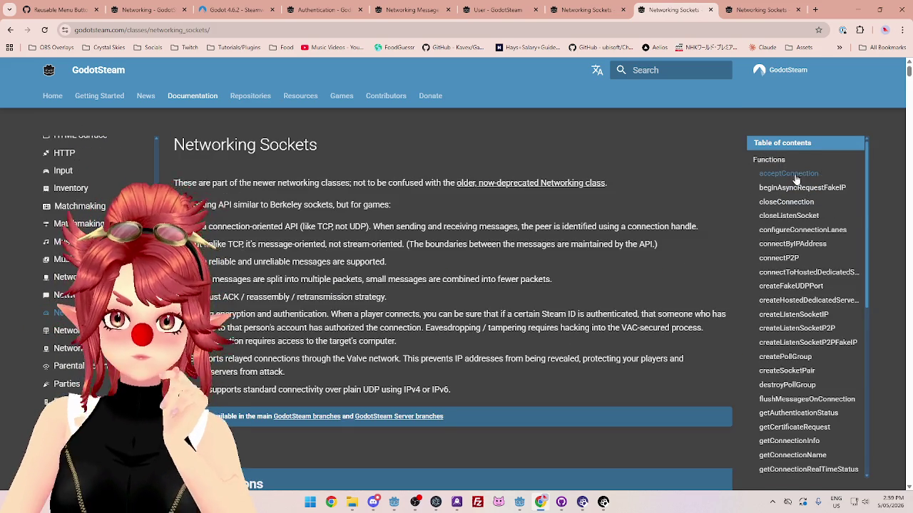
Jump to acceptConnection and highlight how incoming listen-socket connection attempts are posted
{"action": "left_click", "coordinate": [792, 173]}
{"action": "left_click_drag", "start_coordinate": [195, 230], "coordinate": [356, 232]}
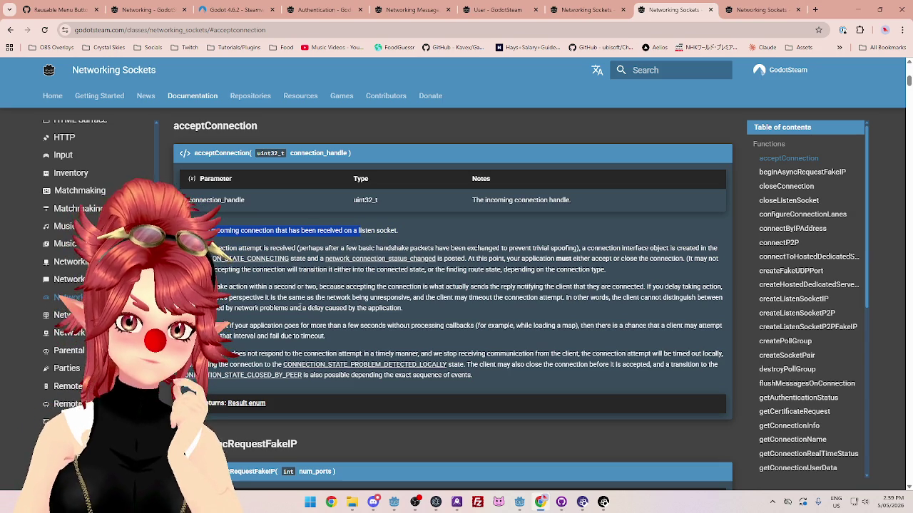
{"action": "left_click_drag", "start_coordinate": [247, 249], "coordinate": [300, 247]}
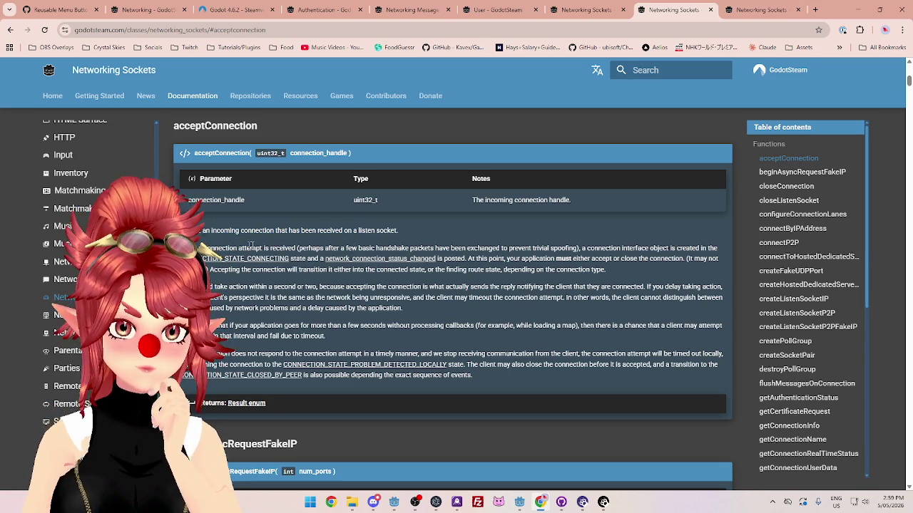
{"action": "left_click", "coordinate": [301, 248]}
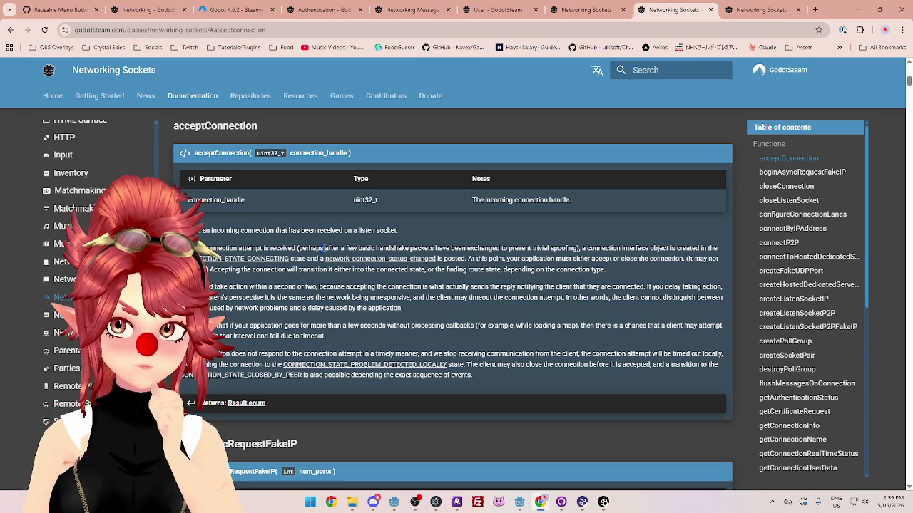
{"action": "double_click", "coordinate": [302, 259]}
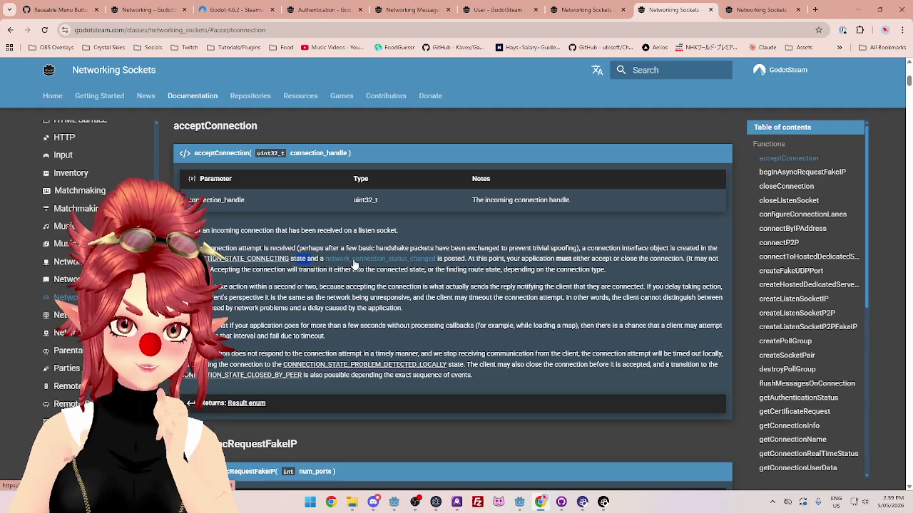
{"action": "double_click", "coordinate": [455, 259]}
{"action": "left_click_drag", "start_coordinate": [489, 259], "coordinate": [636, 261]}
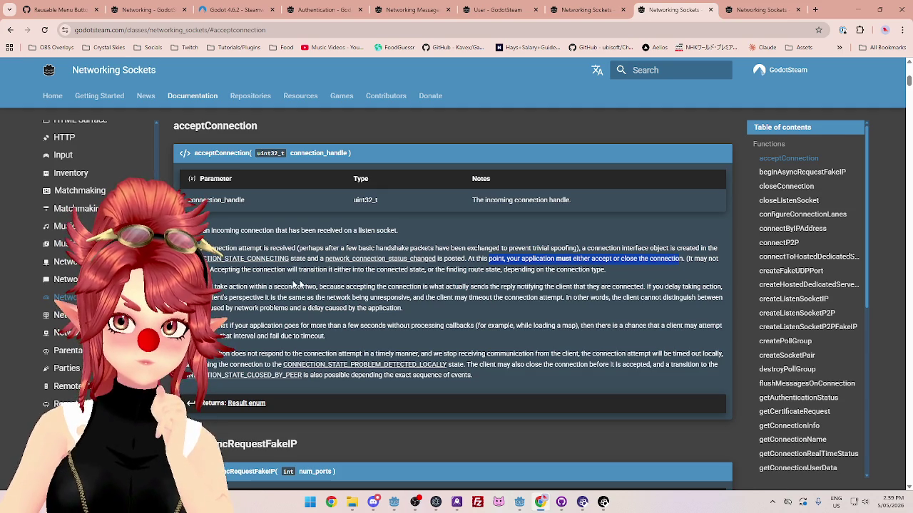
{"action": "left_click", "coordinate": [178, 285]}
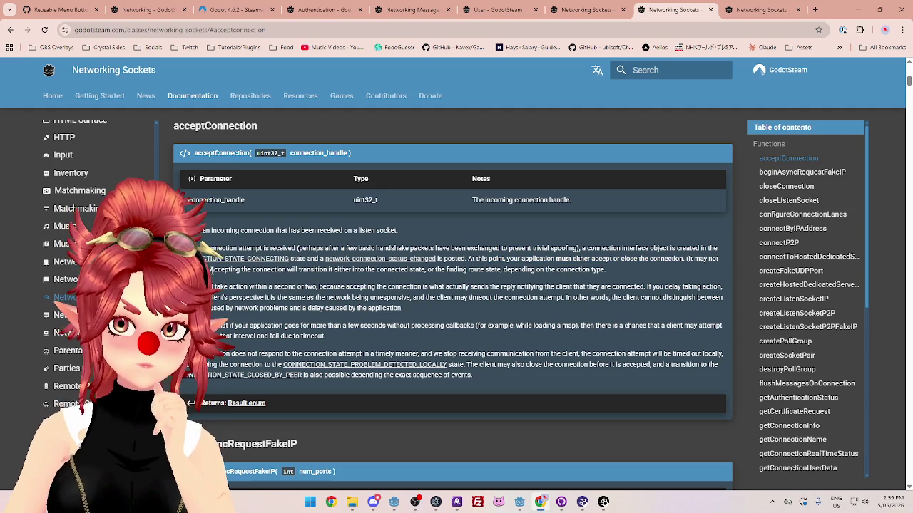
Highlight the advice to accept or close within a second before the connection times out
{"action": "mouse_move", "coordinate": [258, 266]}
{"action": "left_mouse_down"}
{"action": "mouse_move", "coordinate": [447, 271]}
{"action": "mouse_move", "coordinate": [273, 274]}
{"action": "mouse_move", "coordinate": [331, 270]}
{"action": "left_mouse_up"}
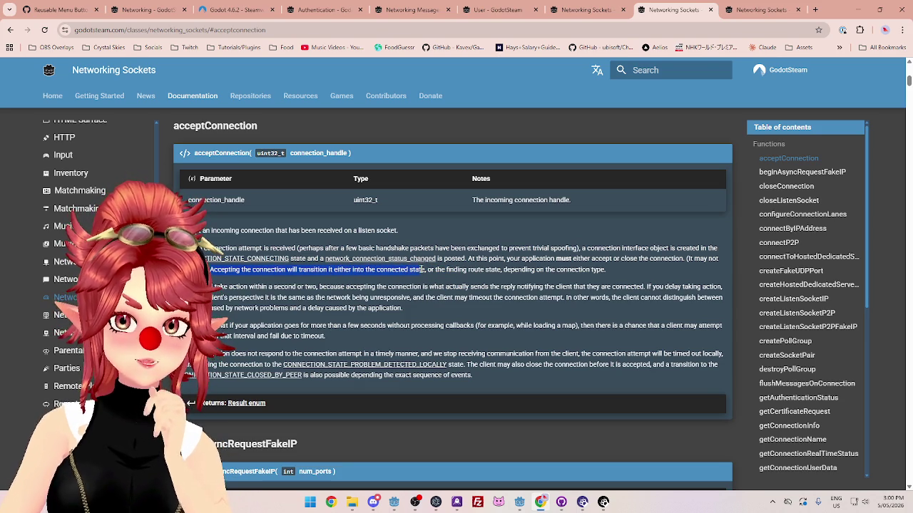
{"action": "left_click_drag", "start_coordinate": [424, 270], "coordinate": [606, 276]}
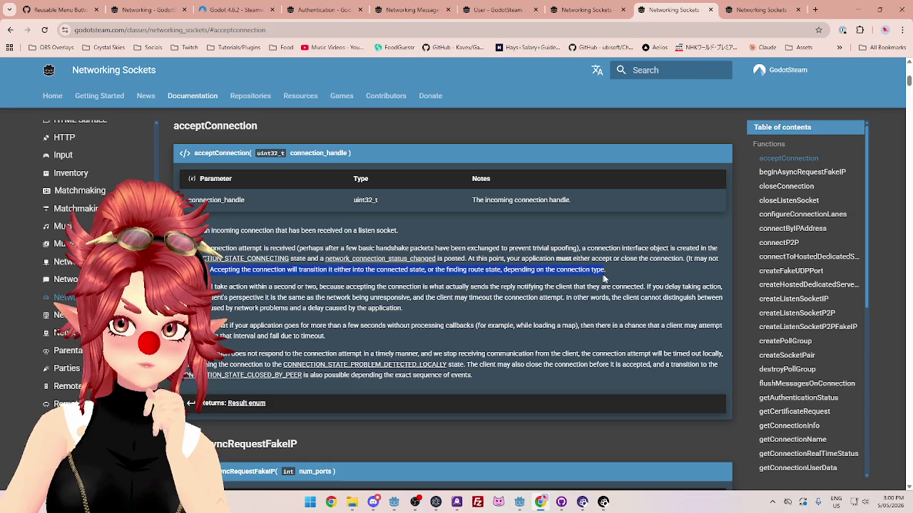
{"action": "left_click_drag", "start_coordinate": [214, 286], "coordinate": [293, 287]}
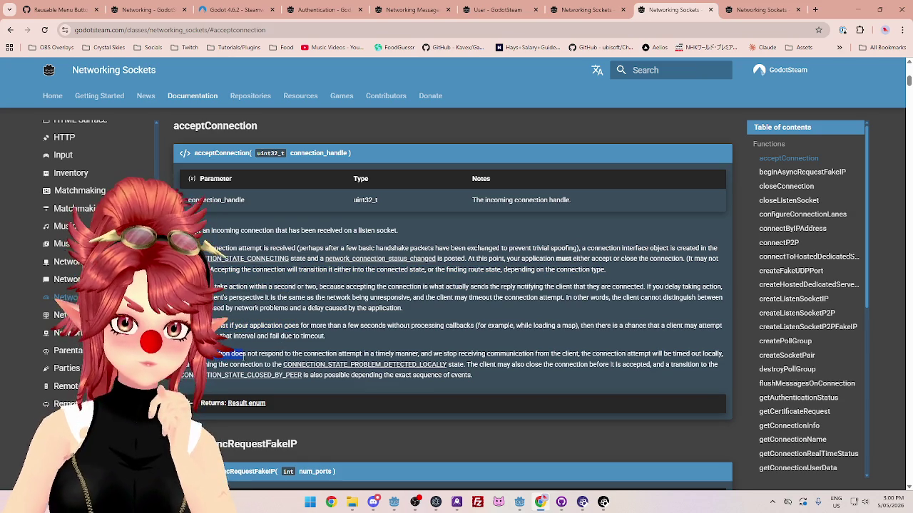
{"action": "left_click_drag", "start_coordinate": [305, 357], "coordinate": [338, 355]}
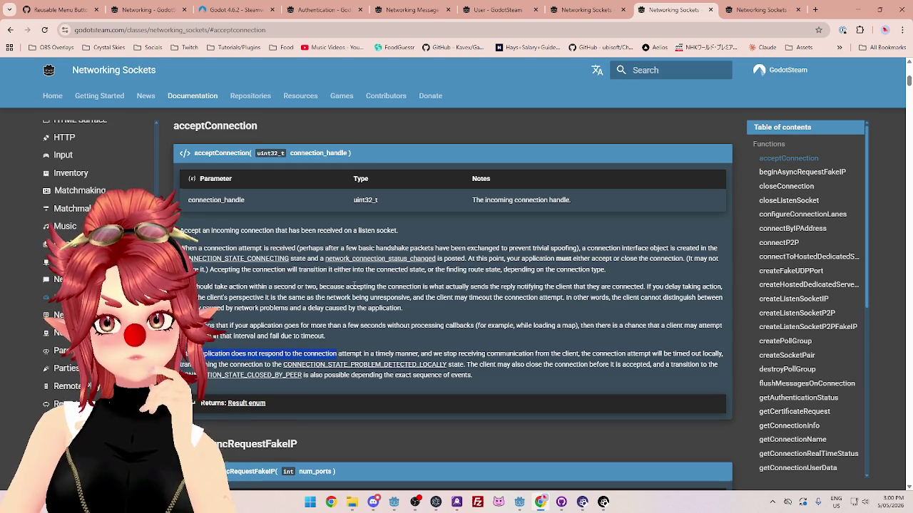
{"action": "scroll", "coordinate": [354, 285], "scroll_direction": "down", "scroll_amount": 1}
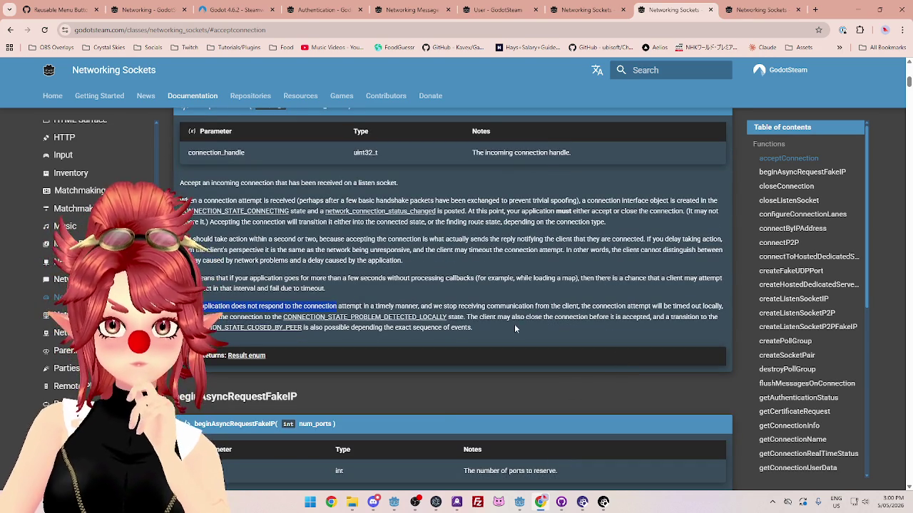
{"action": "scroll", "coordinate": [515, 328], "scroll_direction": "up", "scroll_amount": 1}
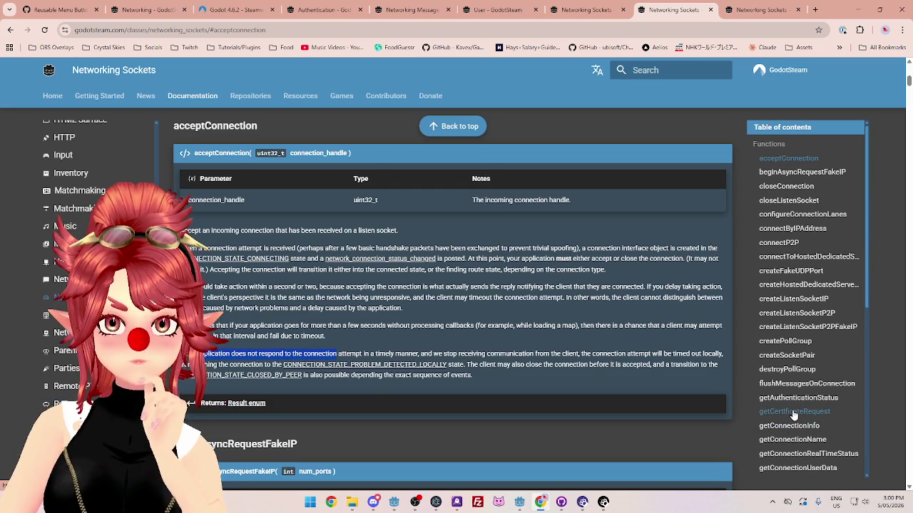
Review getCertificateRequest, getConnectionInfo, getConnectionName, getConnectionRealTimeStatus, ending at getConnectionUserData
{"action": "left_click", "coordinate": [795, 412]}
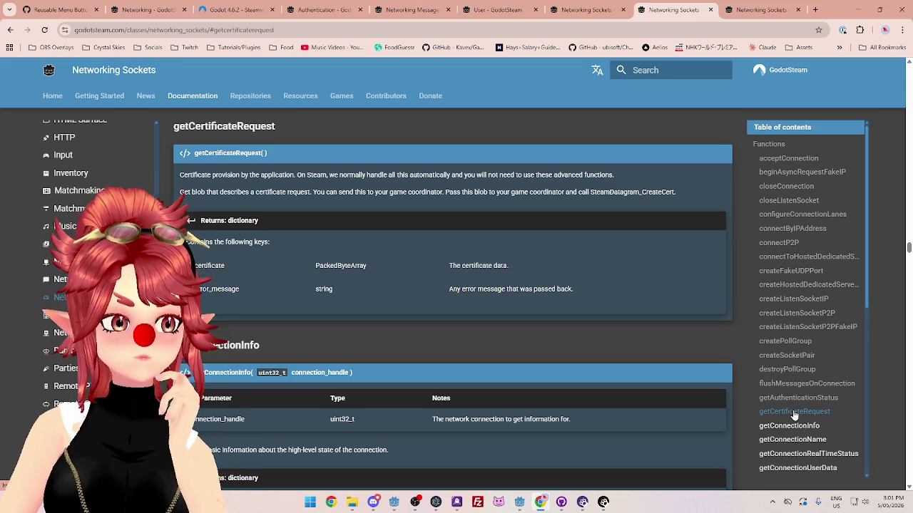
{"action": "left_click", "coordinate": [791, 427]}
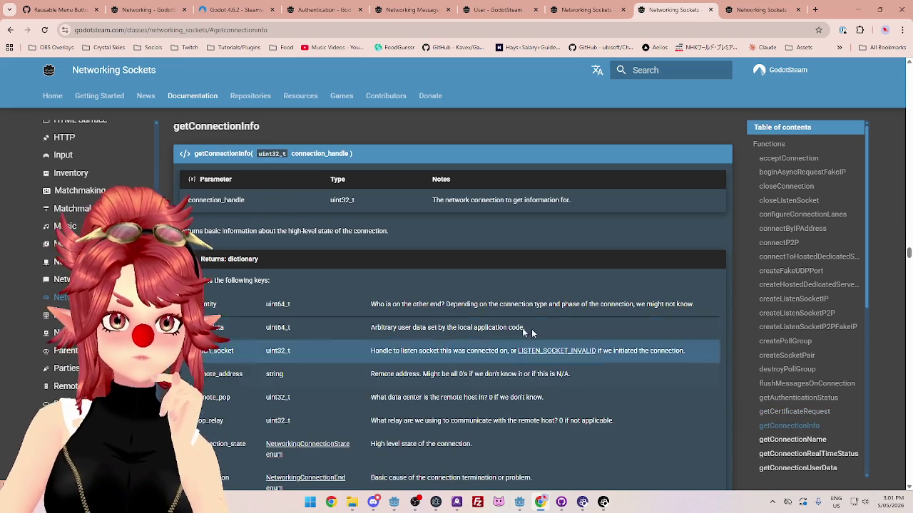
{"action": "left_click_drag", "start_coordinate": [216, 231], "coordinate": [370, 234]}
{"action": "scroll", "coordinate": [381, 272], "scroll_direction": "down", "scroll_amount": 2}
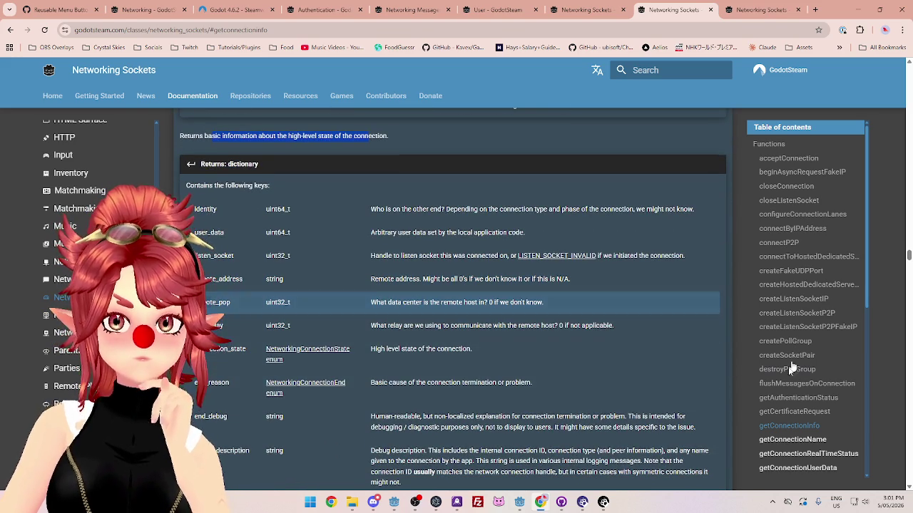
{"action": "left_click", "coordinate": [792, 440]}
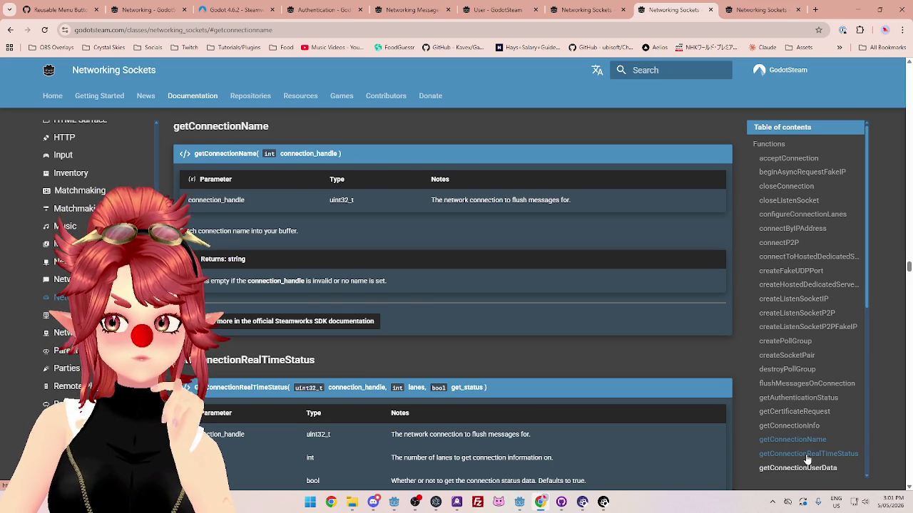
{"action": "left_click", "coordinate": [807, 454]}
{"action": "left_click", "coordinate": [803, 470]}
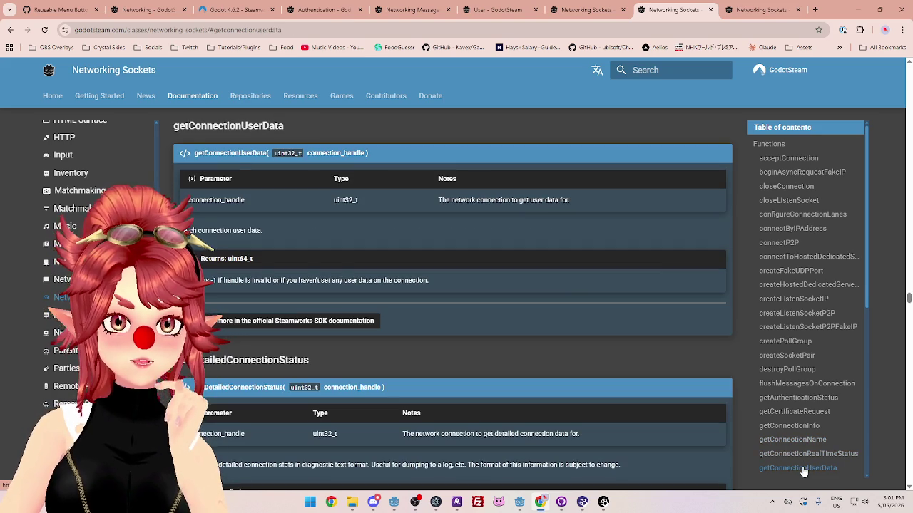
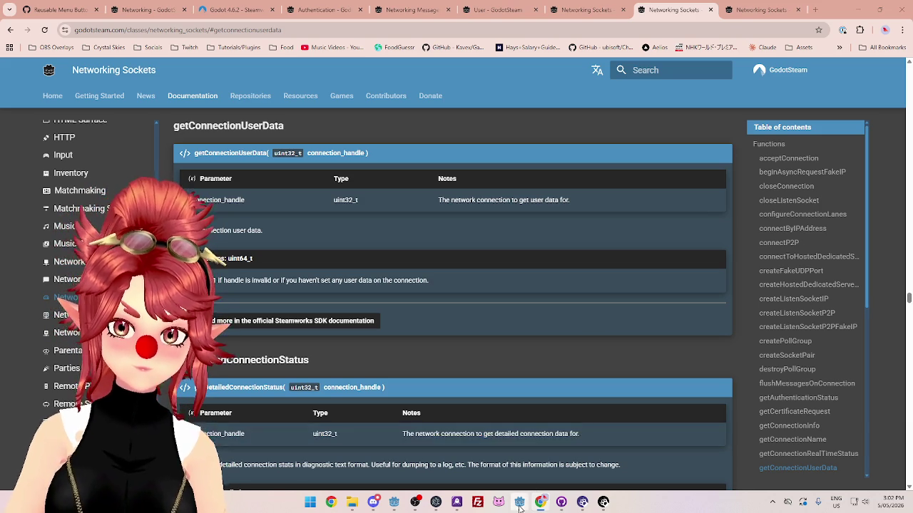
Return to the Godot client editor, stop the running game, and review ClientManager.gd's connect_with_steam code
{"action": "mouse_move", "coordinate": [520, 502]}
{"action": "left_click", "coordinate": [543, 464]}
{"action": "left_click", "coordinate": [792, 21]}
{"action": "scroll", "coordinate": [510, 191], "scroll_direction": "up", "scroll_amount": 5}
{"action": "scroll", "coordinate": [511, 191], "scroll_direction": "down", "scroll_amount": 7}
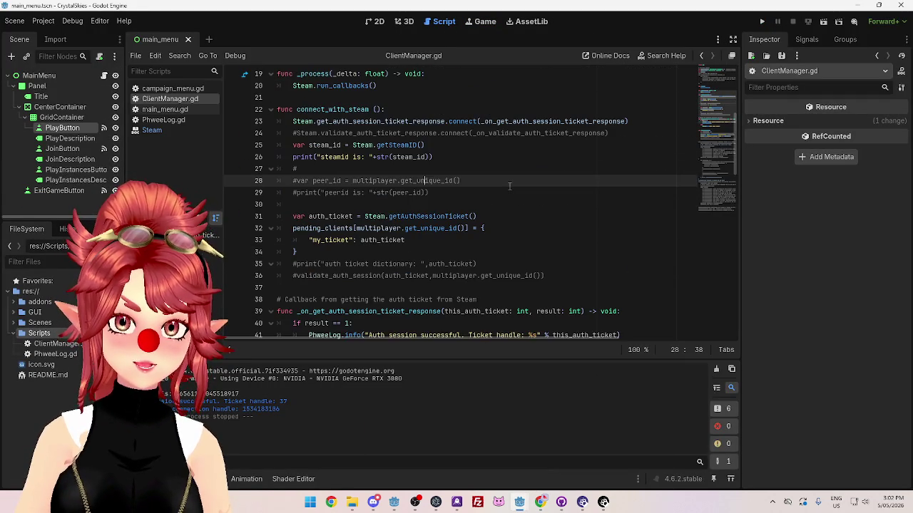
Copy the buffer-size Steam constant from line 49 into line 48's empty braces and trim its _RECV_BUFFER_SIZE suffix
{"action": "scroll", "coordinate": [436, 169], "scroll_direction": "down", "scroll_amount": 5}
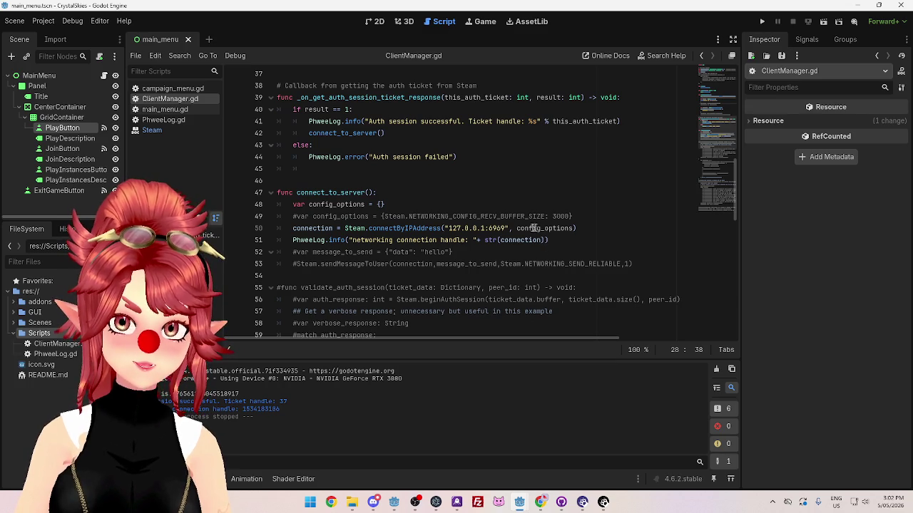
{"action": "left_click", "coordinate": [408, 204]}
{"action": "left_click", "coordinate": [382, 205]}
{"action": "mouse_move", "coordinate": [386, 216]}
{"action": "left_mouse_down"}
{"action": "mouse_move", "coordinate": [542, 216]}
{"action": "mouse_move", "coordinate": [386, 216]}
{"action": "left_mouse_up"}
{"action": "left_click", "coordinate": [535, 217]}
{"action": "key", "text": "ctrl+c"}
{"action": "left_click", "coordinate": [381, 205]}
{"action": "key", "text": "ctrl+v"}
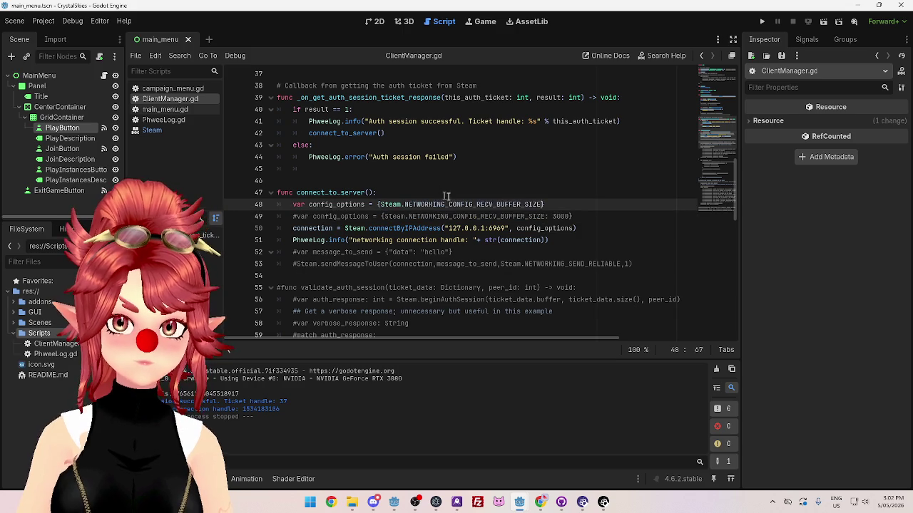
{"action": "left_click_drag", "start_coordinate": [543, 204], "coordinate": [475, 205]}
{"action": "key", "text": "BackSpace"}
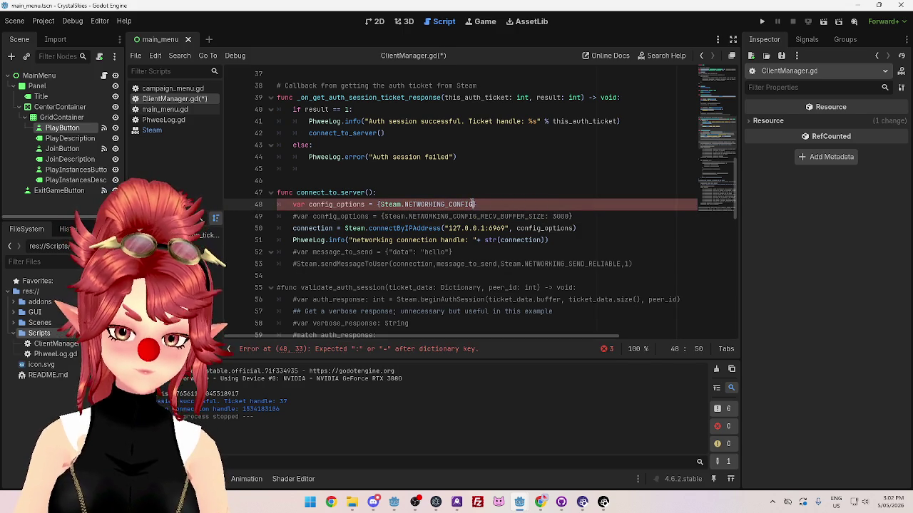
Autocomplete it to NETWORKING_CONFIG_CONNECTION_USER_DATA with value 1234 and save ClientManager.gd
{"action": "key", "text": "ctrl+space"}
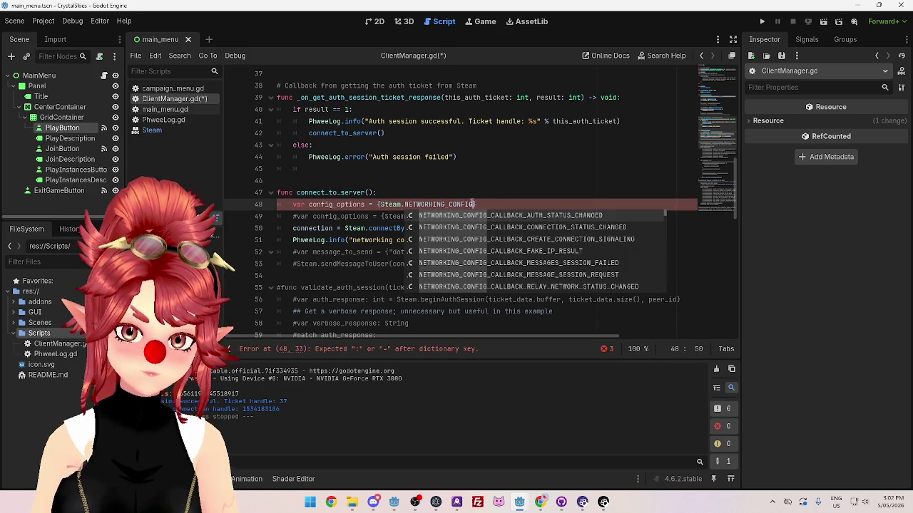
{"action": "type", "text": "_U"}
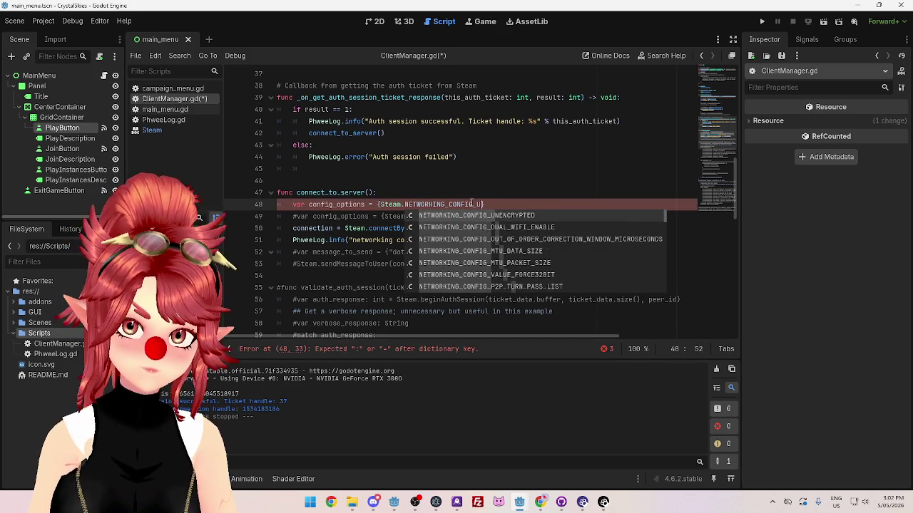
{"action": "type", "text": "SER"}
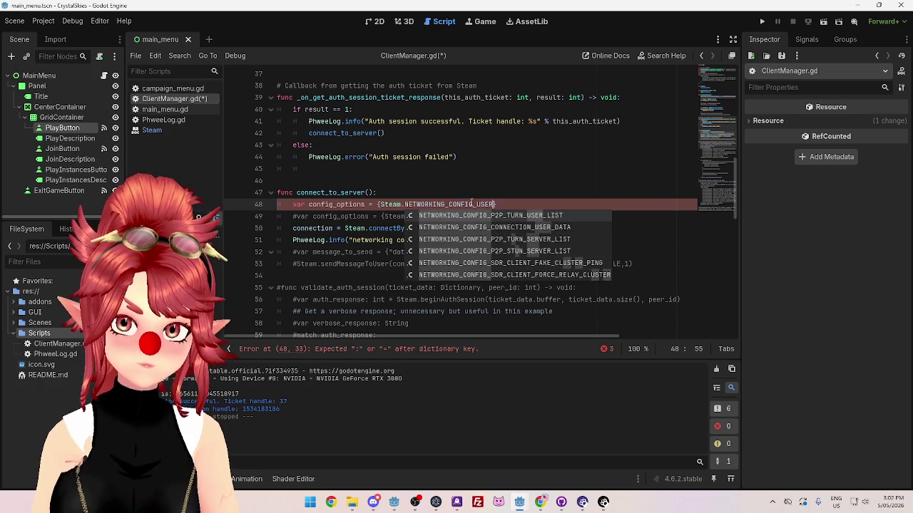
{"action": "key", "text": "Down"}
{"action": "key", "text": "Return"}
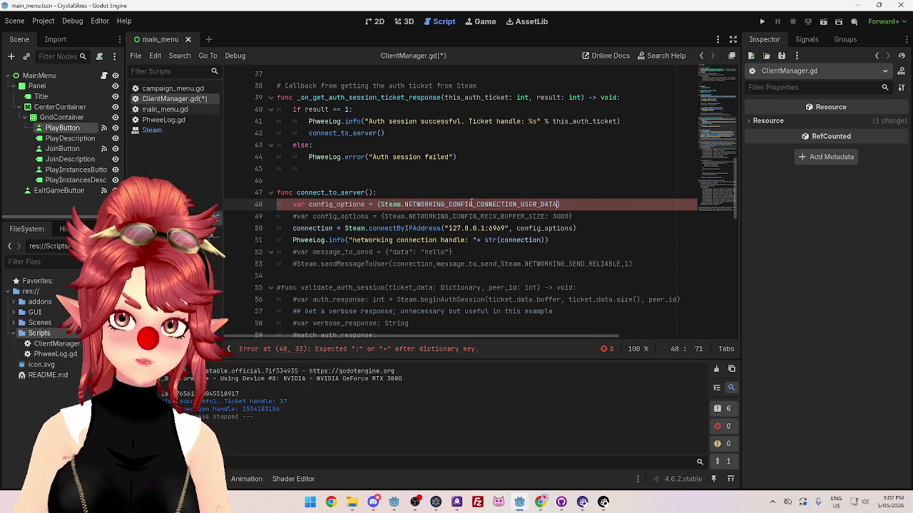
{"action": "type", "text": ": "}
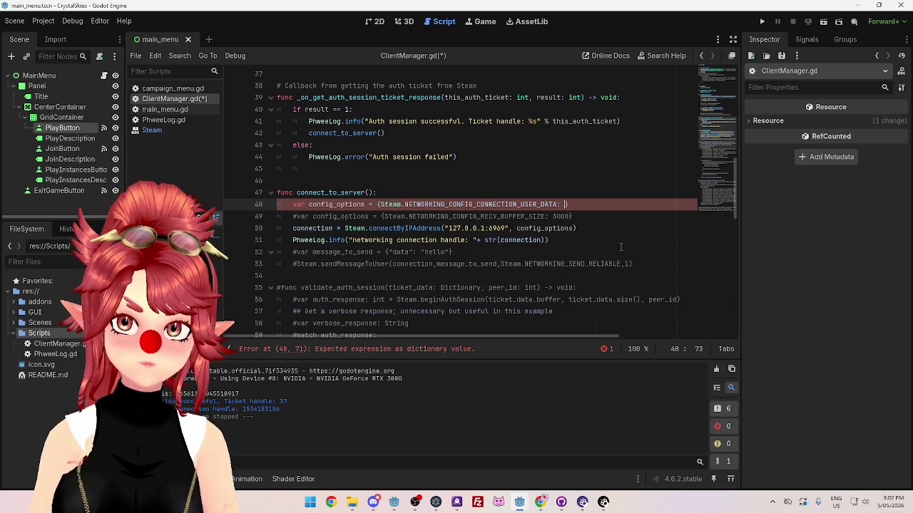
{"action": "type", "text": "1234"}
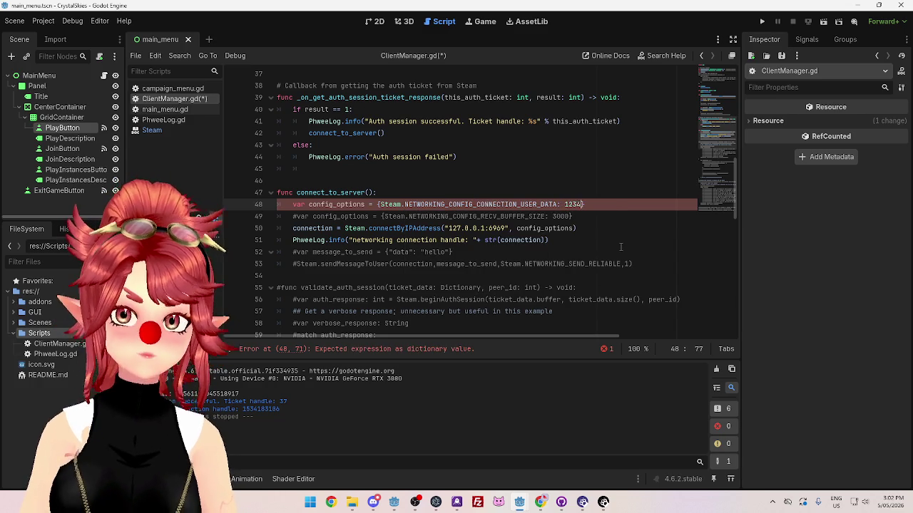
{"action": "left_click", "coordinate": [620, 246]}
{"action": "key", "text": "ctrl+s"}
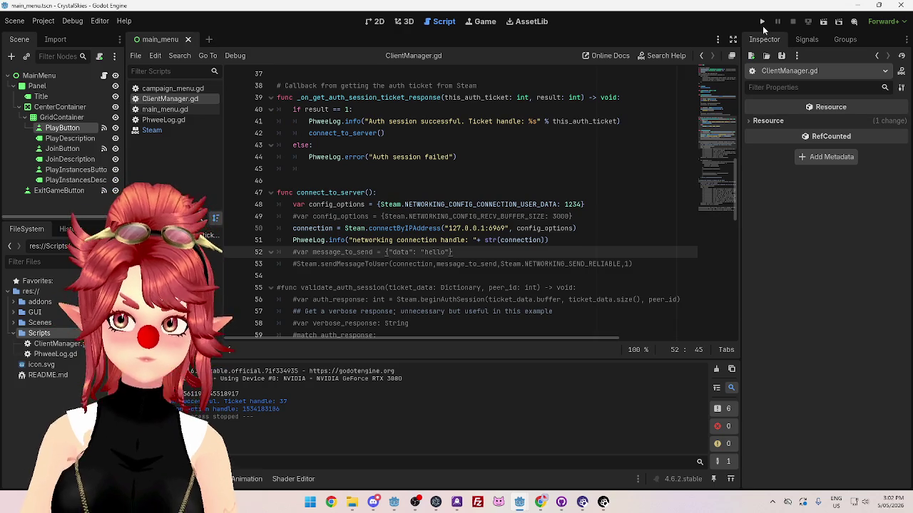
In the server project's ServerManager.gd, open an empty line 65 below the connection-state 3 log call
{"action": "mouse_move", "coordinate": [524, 502]}
{"action": "mouse_move", "coordinate": [440, 472]}
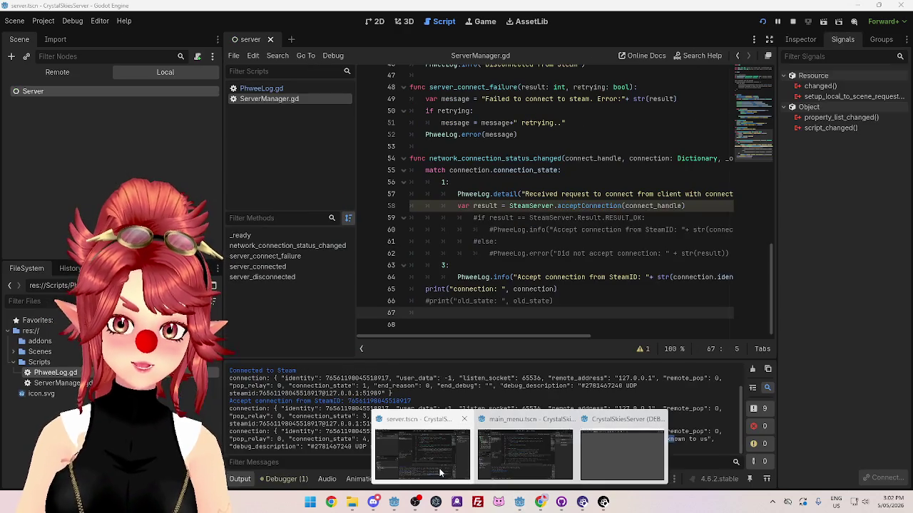
{"action": "left_click", "coordinate": [440, 472]}
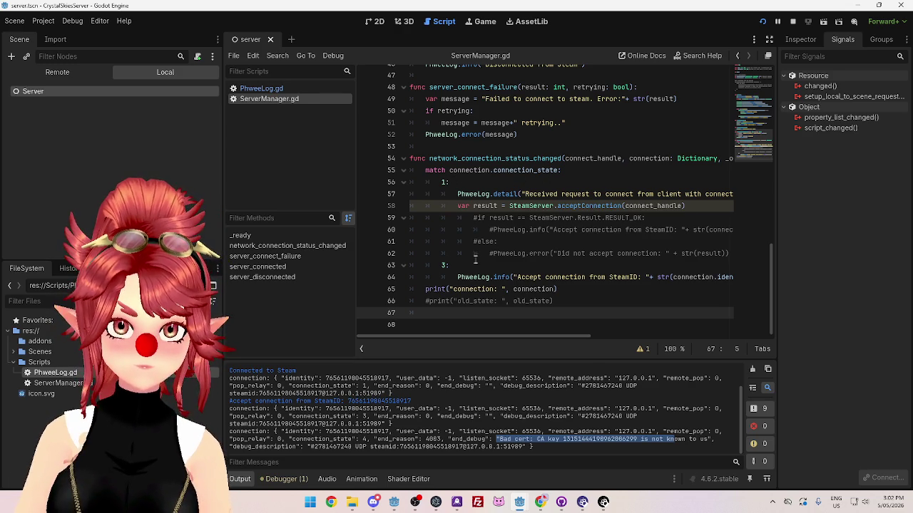
{"action": "left_click", "coordinate": [426, 289]}
{"action": "key", "text": "Return"}
{"action": "key", "text": "Up"}
Copy the getConnectionUserData( uint32_t connection_handle ) signature from the GodotSteam docs onto line 65
{"action": "left_click", "coordinate": [541, 502]}
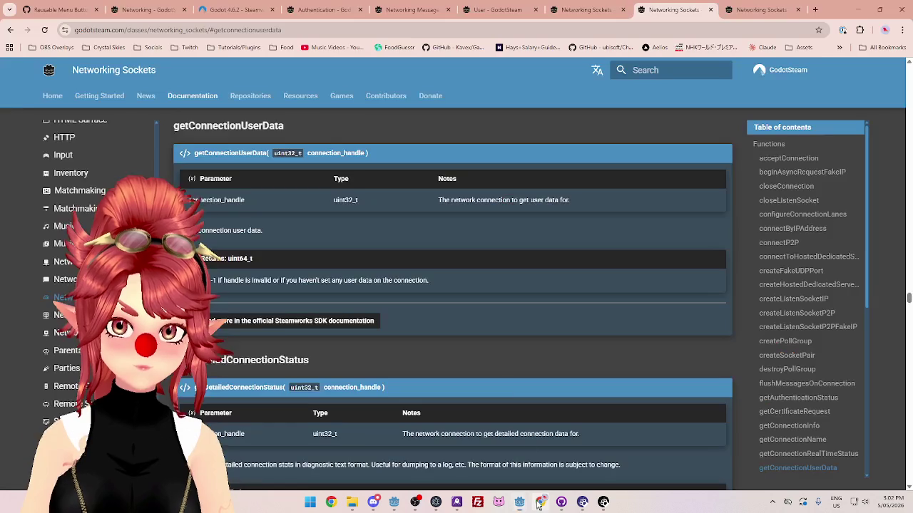
{"action": "left_click_drag", "start_coordinate": [193, 153], "coordinate": [370, 154]}
{"action": "mouse_move", "coordinate": [515, 503]}
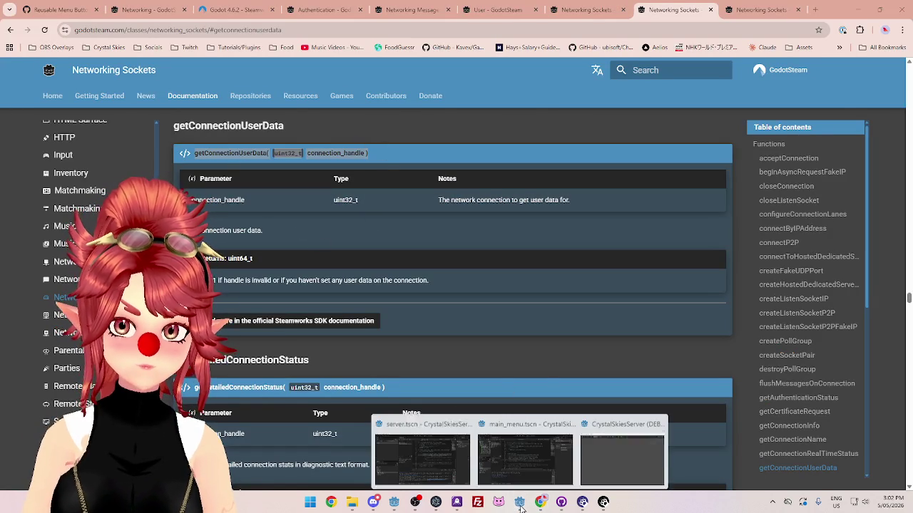
{"action": "left_click", "coordinate": [457, 457]}
{"action": "key", "text": "ctrl+v"}
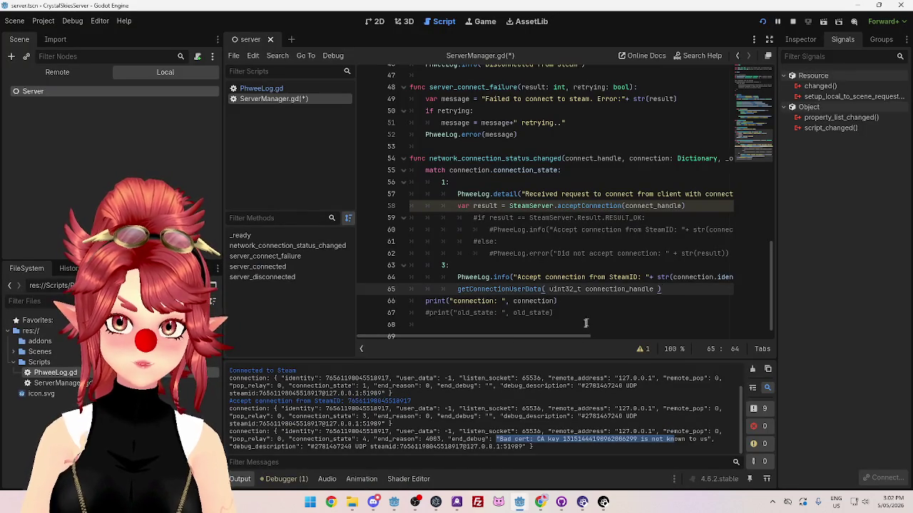
Replace the parameter with connect_handle and wrap the call in print("connection user data:", …)
{"action": "scroll", "coordinate": [574, 334], "scroll_direction": "right", "scroll_amount": 2}
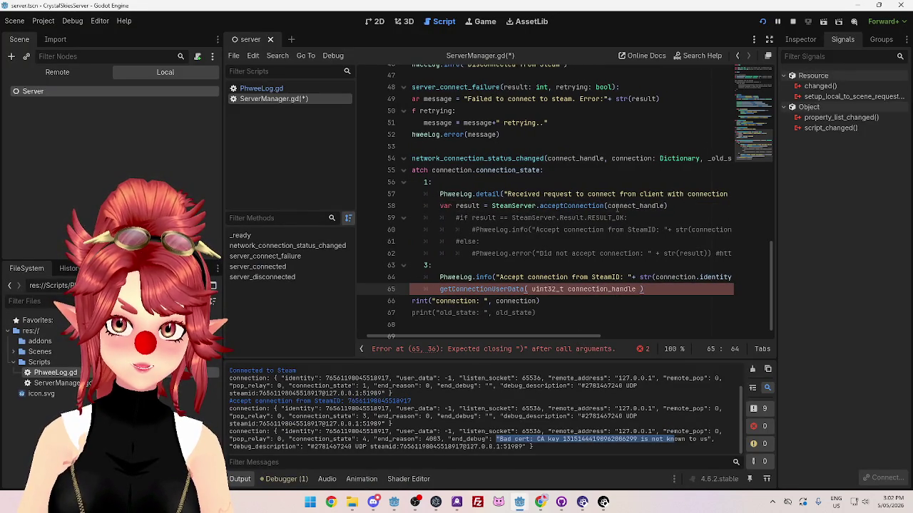
{"action": "left_click_drag", "start_coordinate": [607, 206], "coordinate": [664, 207]}
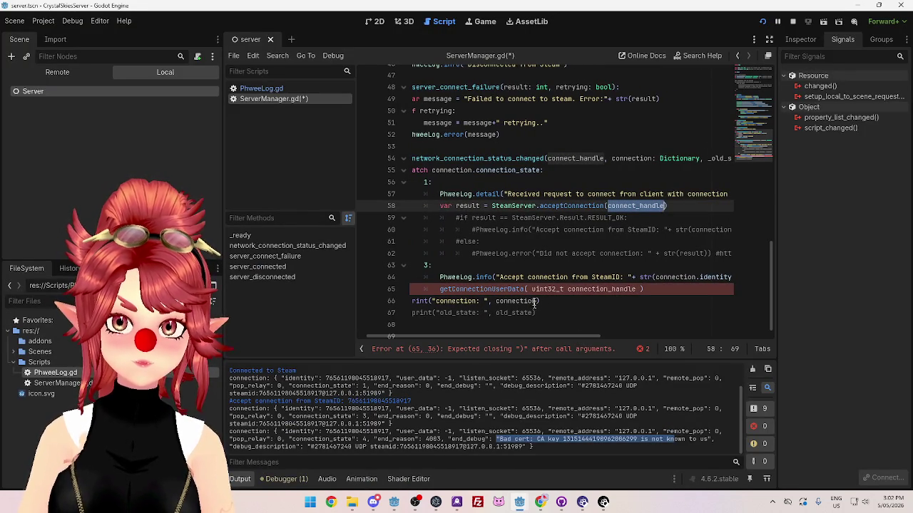
{"action": "left_click_drag", "start_coordinate": [531, 289], "coordinate": [636, 289]}
{"action": "key", "text": "ctrl+v"}
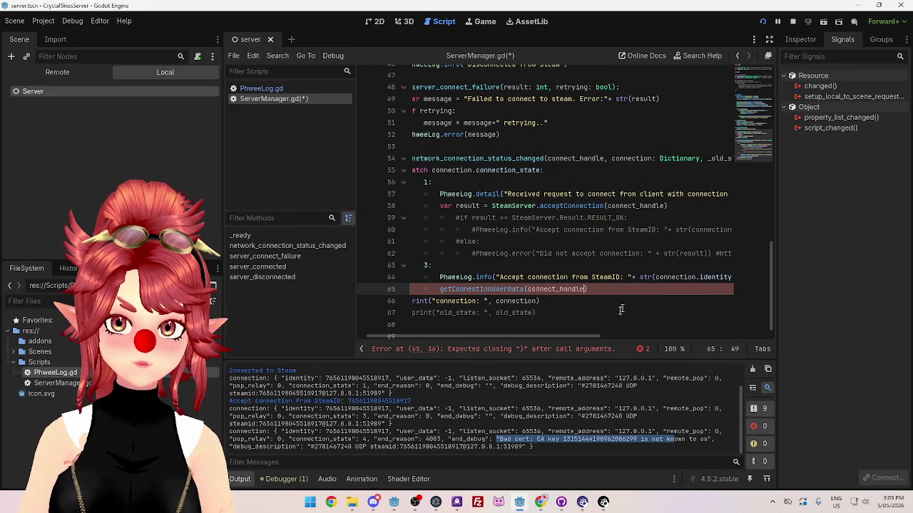
{"action": "key", "text": "BackSpace"}
{"action": "key", "text": "Delete"}
{"action": "key", "text": "Home"}
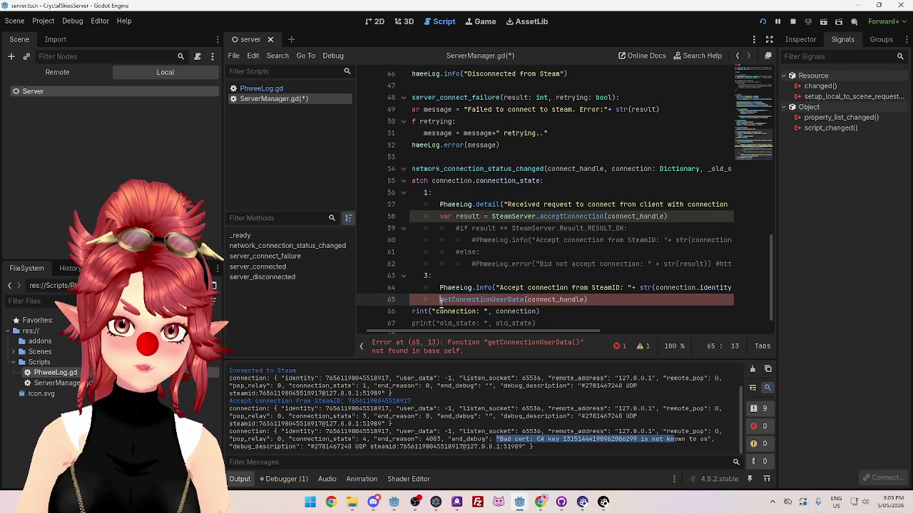
{"action": "type", "text": "print("}
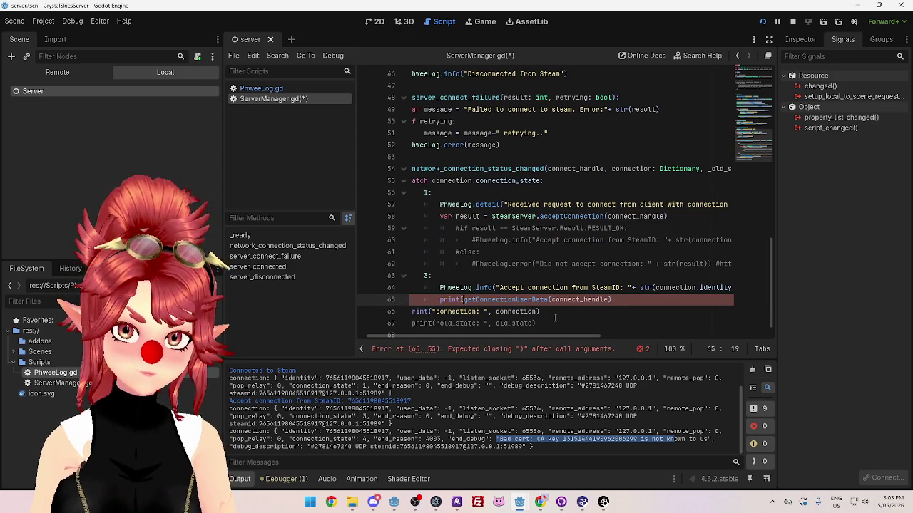
{"action": "type", "text": "\""}
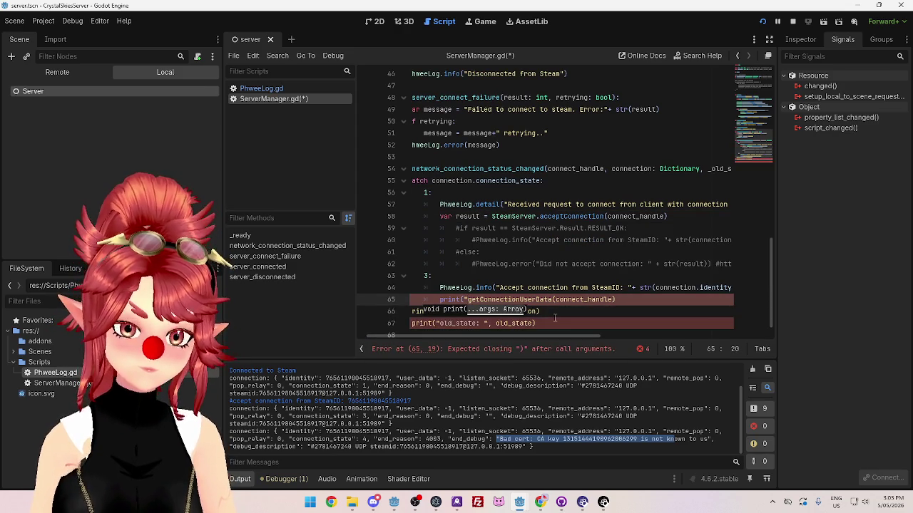
{"action": "type", "text": "conn"}
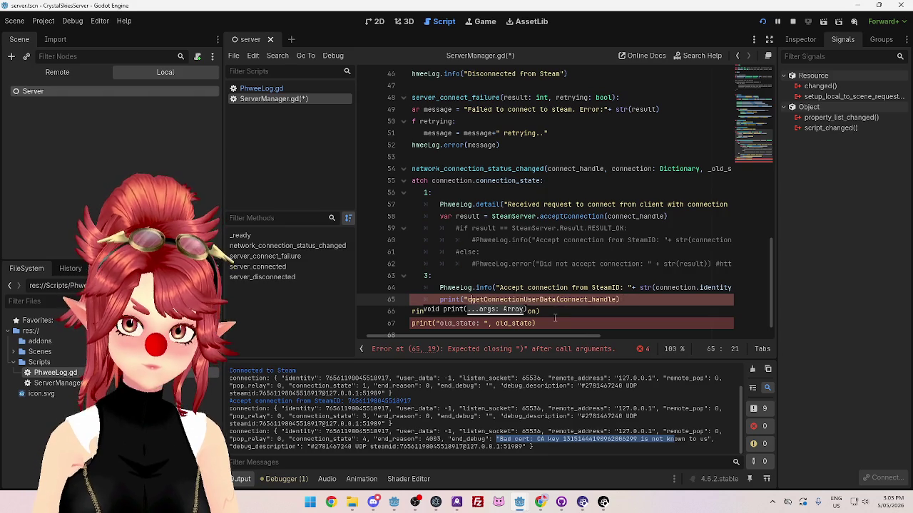
{"action": "type", "text": "ection user data:"}
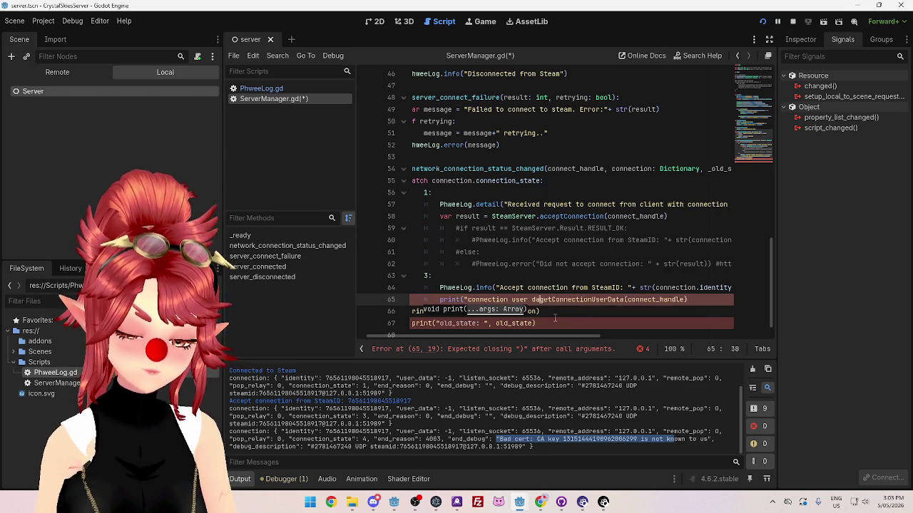
{"action": "type", "text": "\","}
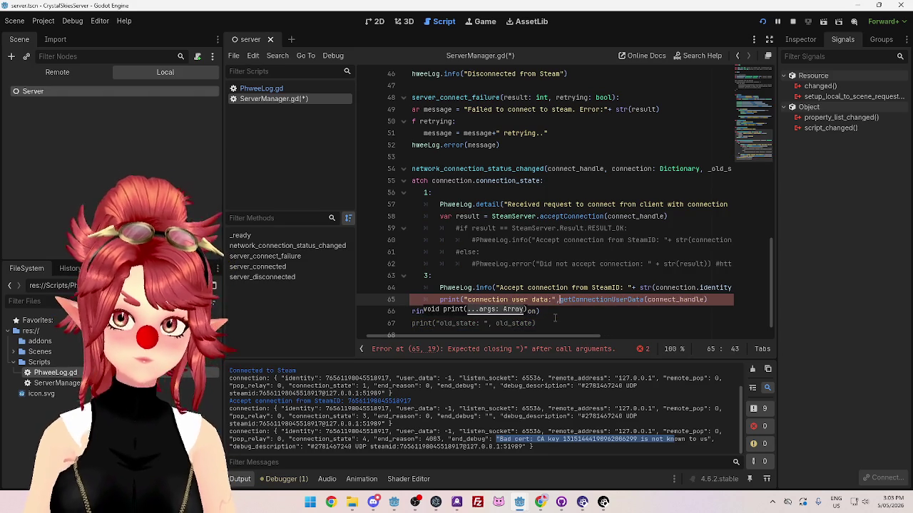
{"action": "left_click", "coordinate": [720, 299]}
{"action": "type", "text": ")"}
Prefix the call with SteamServer. and save ServerManager.gd
{"action": "scroll", "coordinate": [594, 334], "scroll_direction": "right", "scroll_amount": 1}
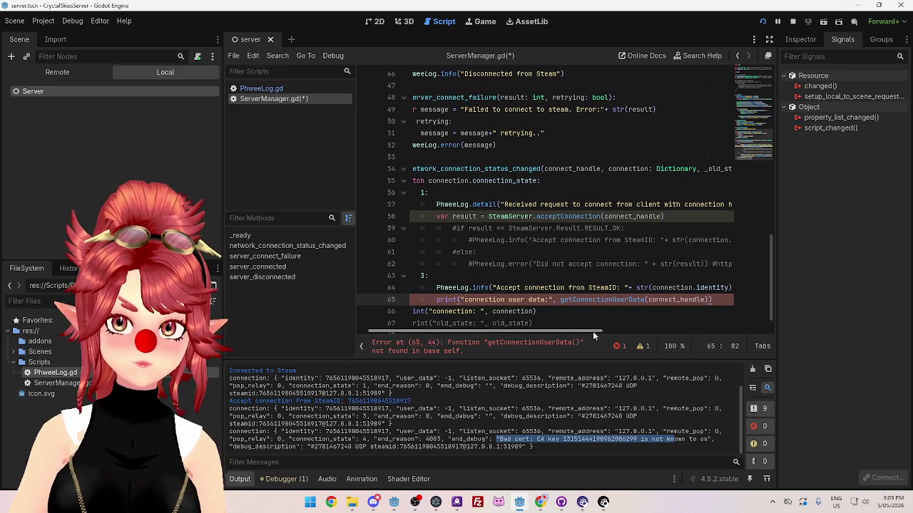
{"action": "left_click", "coordinate": [561, 299]}
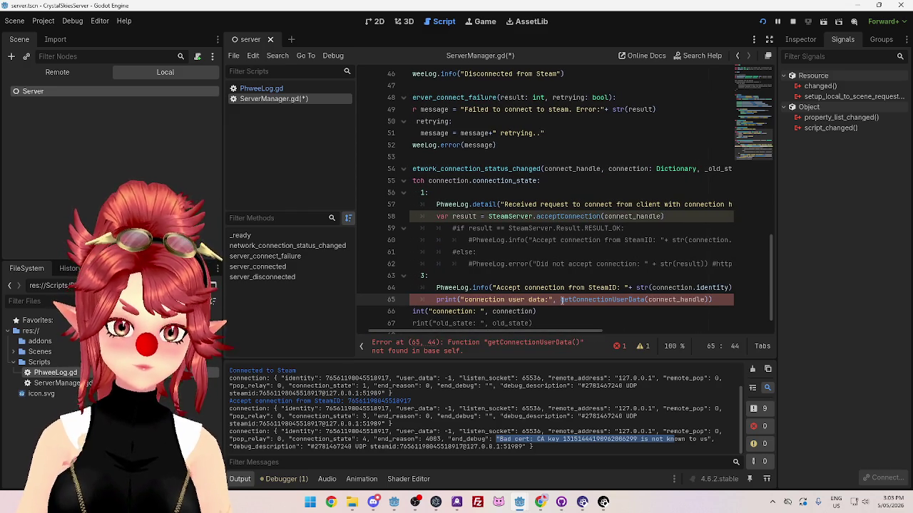
{"action": "type", "text": "Steam"}
{"action": "key", "text": "Return"}
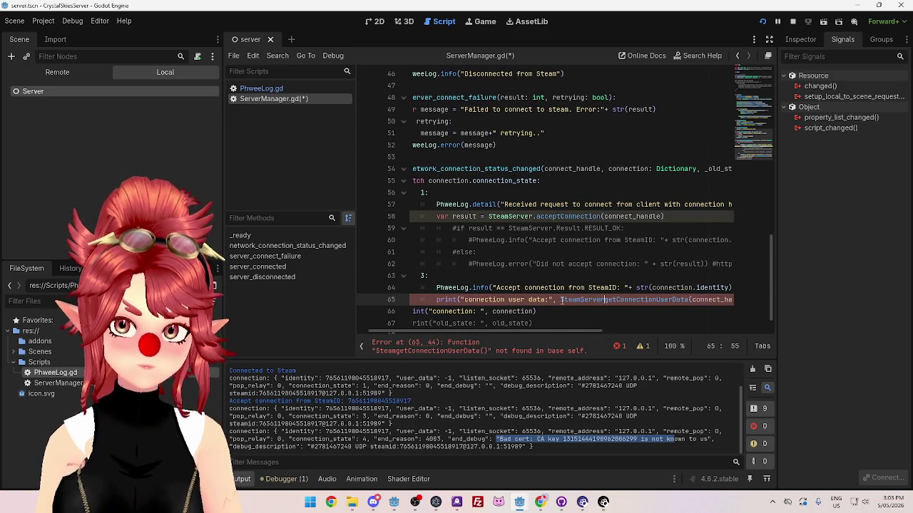
{"action": "type", "text": "."}
{"action": "left_click", "coordinate": [501, 300]}
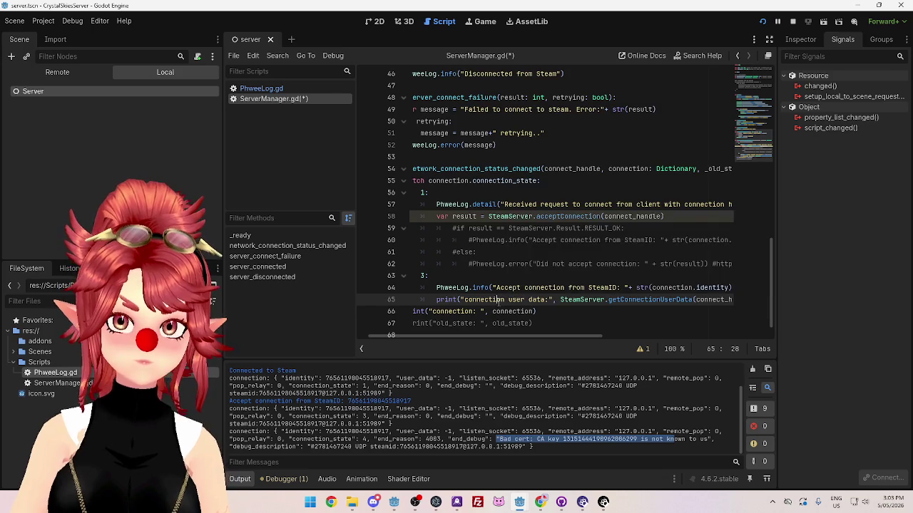
{"action": "scroll", "coordinate": [542, 314], "scroll_direction": "down", "scroll_amount": 1}
{"action": "scroll", "coordinate": [594, 332], "scroll_direction": "right", "scroll_amount": 2}
{"action": "left_click", "coordinate": [594, 301]}
{"action": "key", "text": "ctrl+s"}
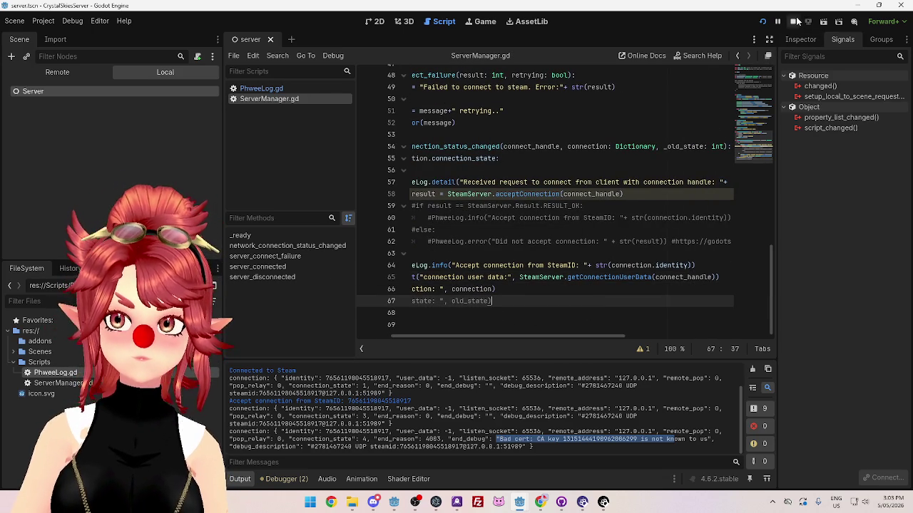
Restart the server project and run the client project
{"action": "left_click", "coordinate": [796, 21]}
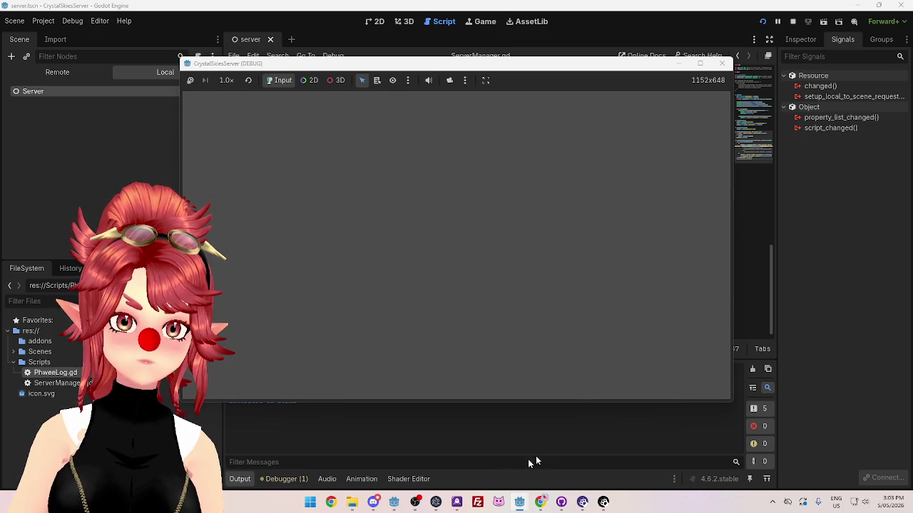
{"action": "mouse_move", "coordinate": [520, 502]}
{"action": "left_click", "coordinate": [446, 456]}
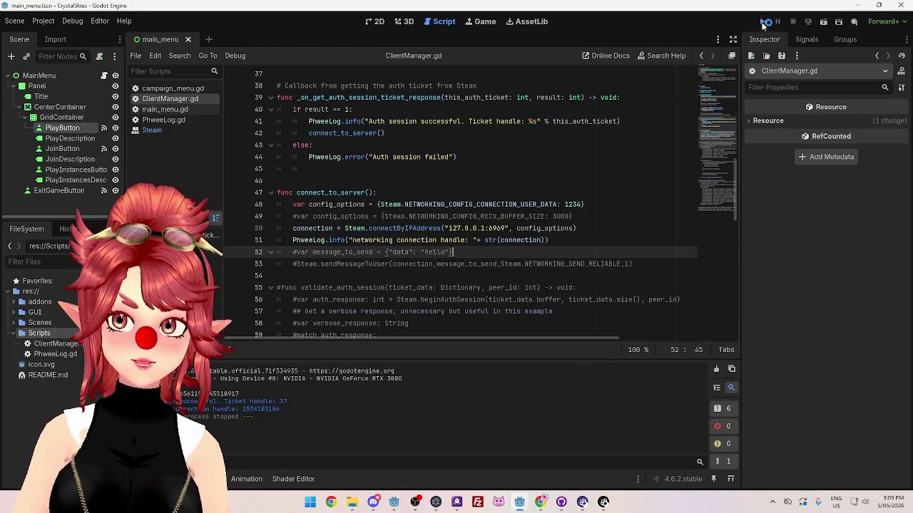
{"action": "left_click", "coordinate": [763, 22]}
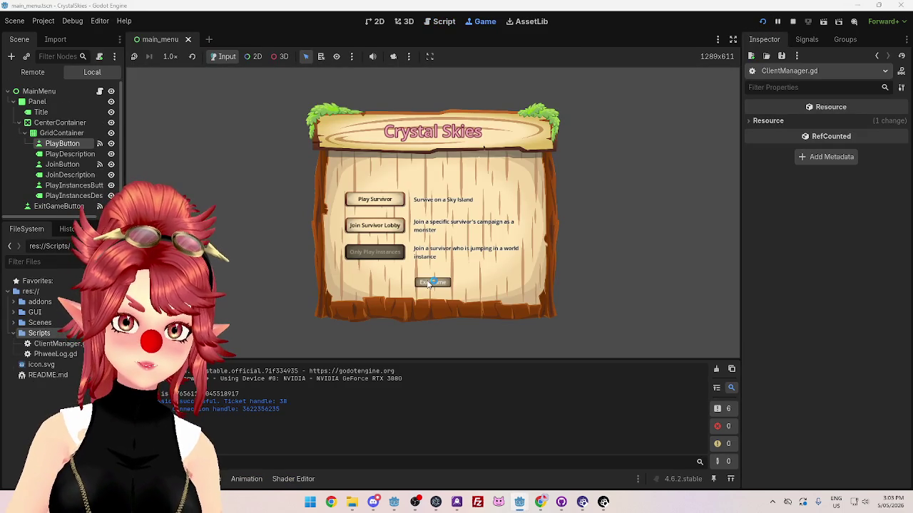
Check the server Output for the Bad cert error, then stop both the server and client runs
{"action": "mouse_move", "coordinate": [519, 502]}
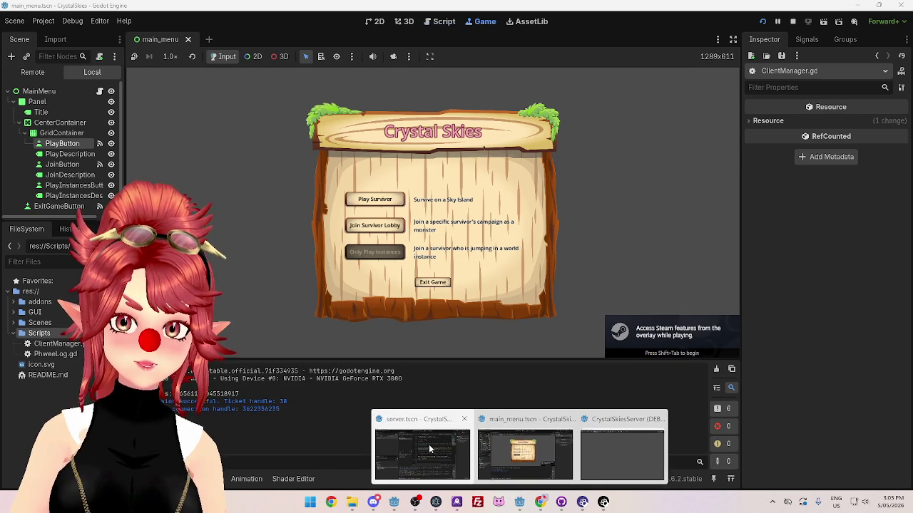
{"action": "left_click", "coordinate": [430, 450]}
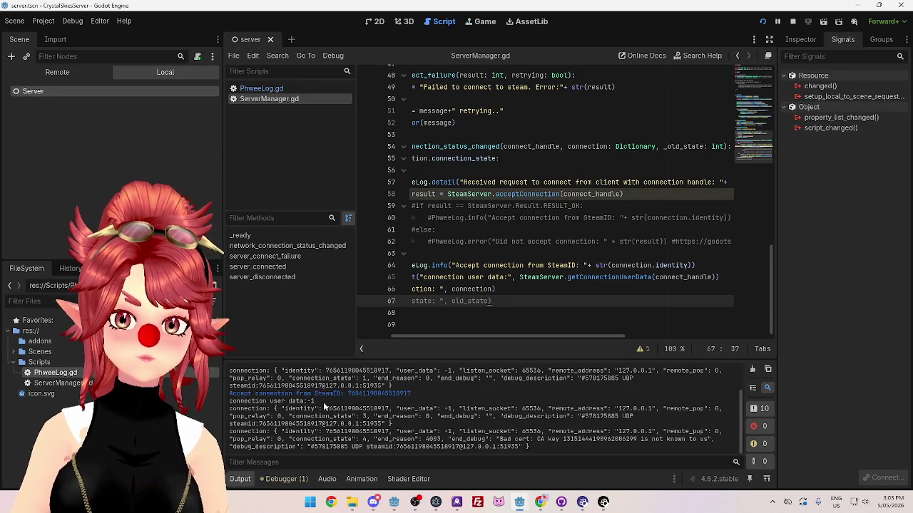
{"action": "scroll", "coordinate": [313, 417], "scroll_direction": "up", "scroll_amount": 2}
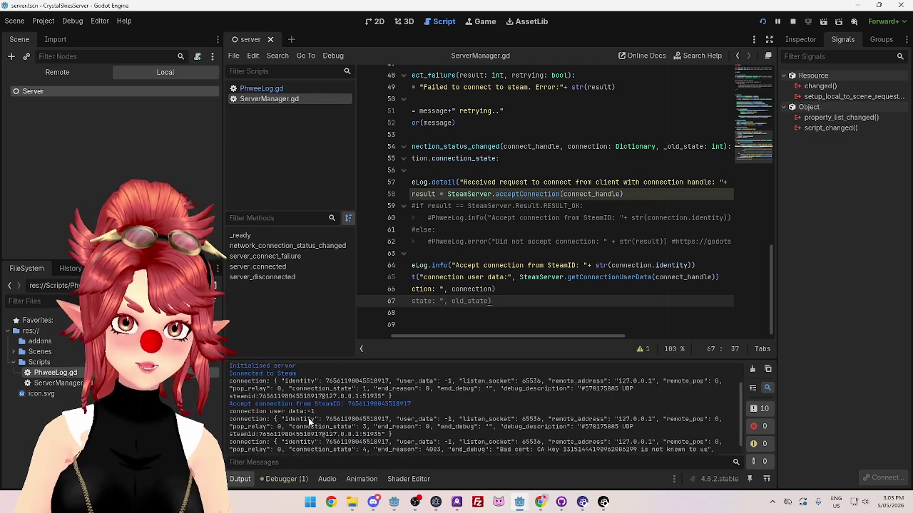
{"action": "scroll", "coordinate": [308, 422], "scroll_direction": "down", "scroll_amount": 2}
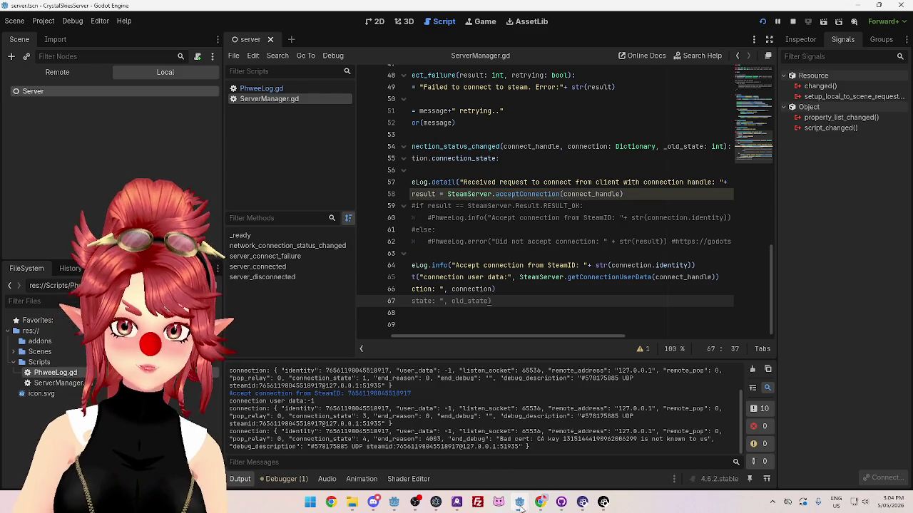
{"action": "mouse_move", "coordinate": [520, 503]}
{"action": "left_click", "coordinate": [793, 23]}
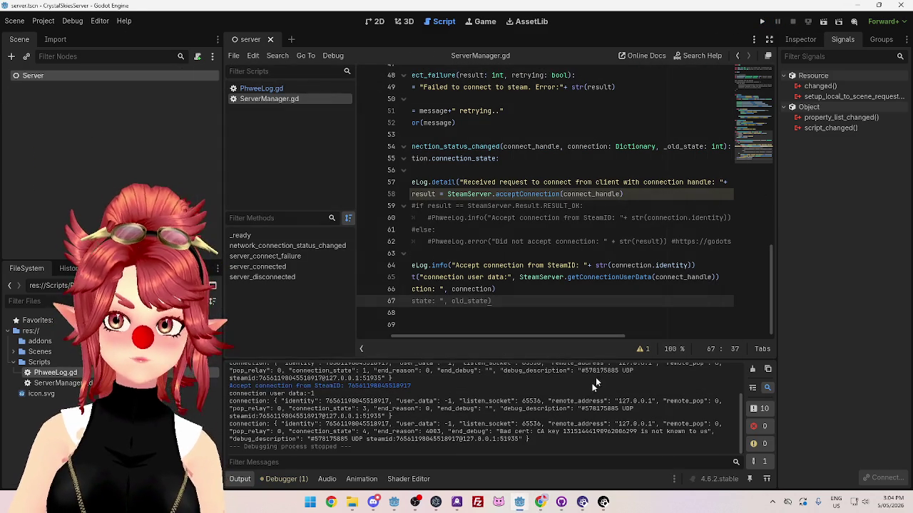
{"action": "left_click", "coordinate": [538, 459]}
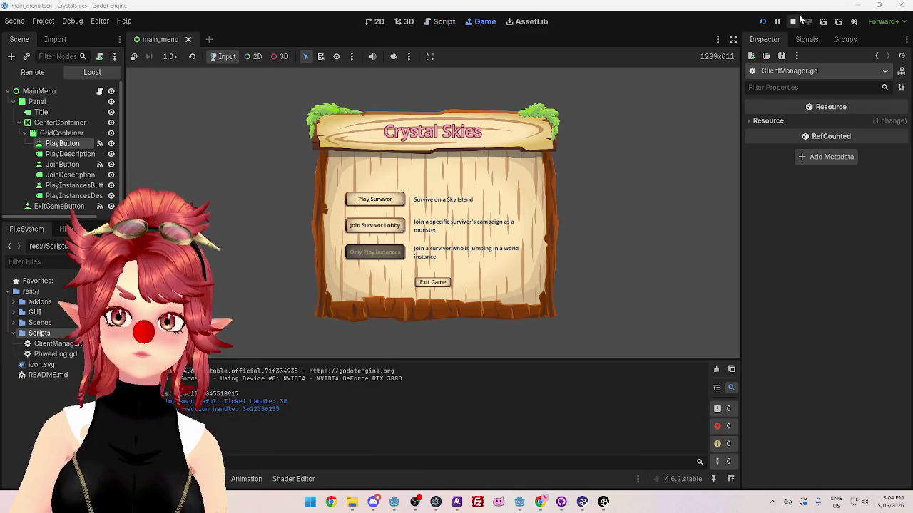
{"action": "left_click", "coordinate": [793, 21]}
Comment out the USER_DATA config_options line 48 and add notes to the option lines
{"action": "left_click_drag", "start_coordinate": [579, 205], "coordinate": [380, 205]}
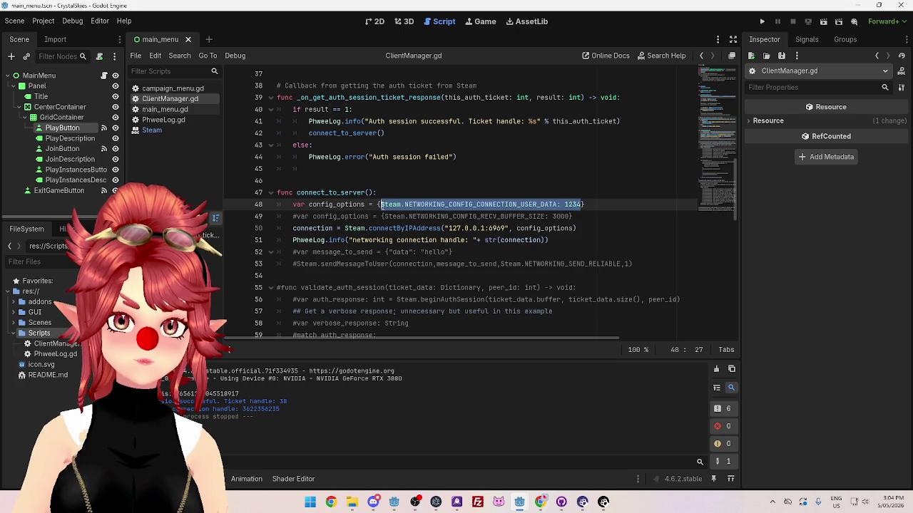
{"action": "left_click", "coordinate": [293, 204]}
{"action": "type", "text": "#"}
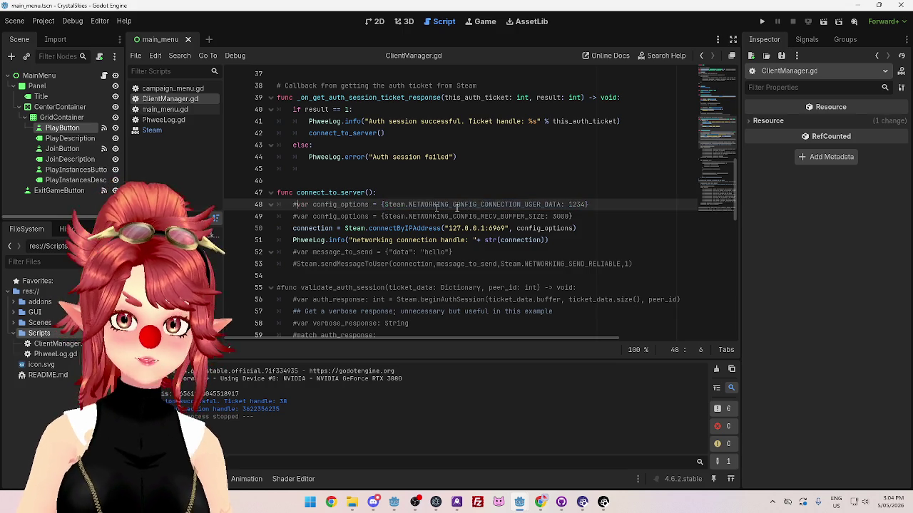
{"action": "left_click", "coordinate": [598, 216]}
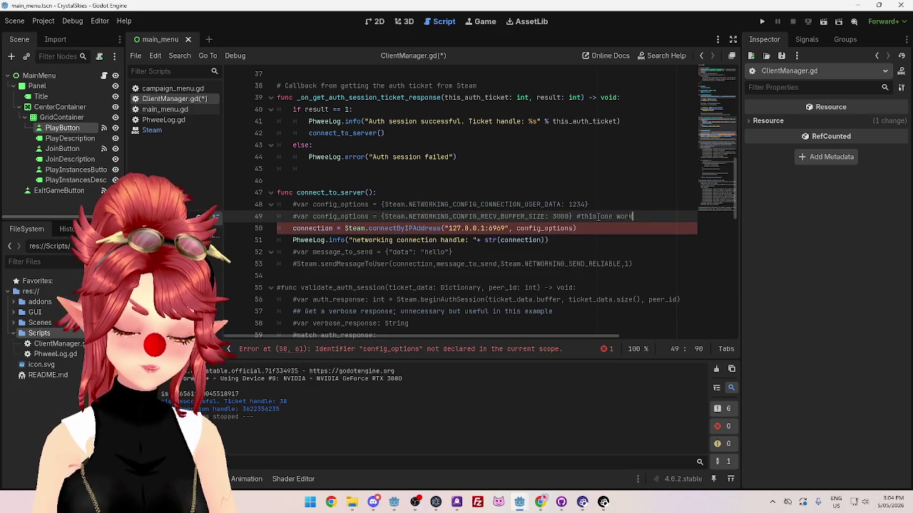
{"action": "type", "text": "s"}
{"action": "key", "text": "Up"}
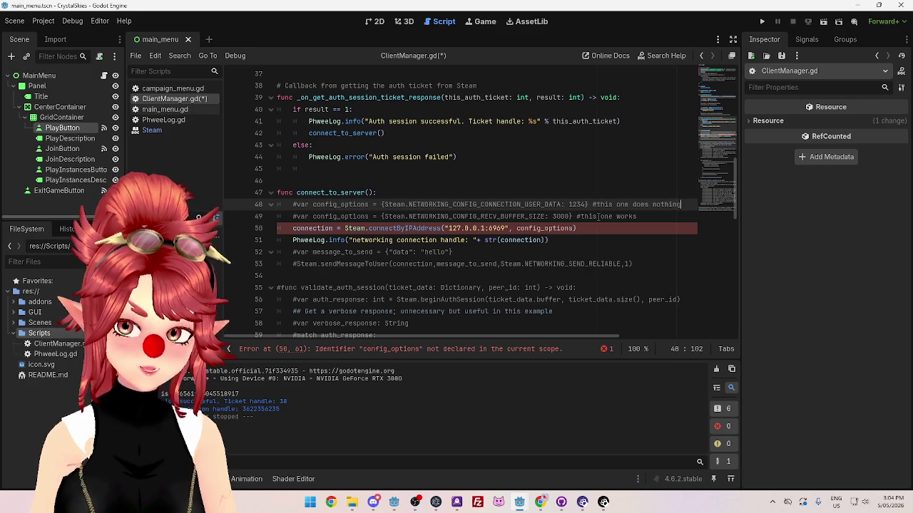
Declare an empty config_options = {} dictionary above it, save ClientManager.gd, and run the client
{"action": "left_click_drag", "start_coordinate": [369, 205], "coordinate": [295, 205]}
{"action": "left_click", "coordinate": [381, 193]}
{"action": "type", "text": "."}
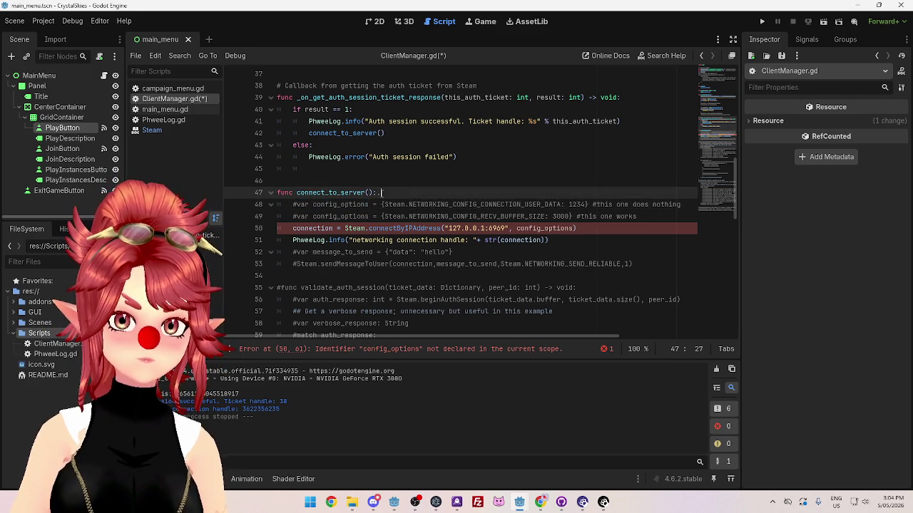
{"action": "key", "text": "Return"}
{"action": "type", "text": "var config_options ="}
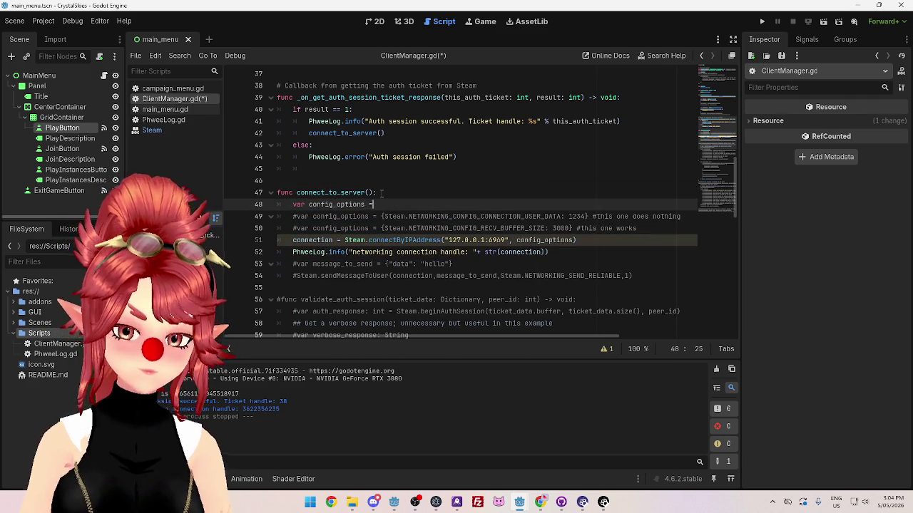
{"action": "left_click", "coordinate": [421, 216]}
{"action": "key", "text": "ctrl+s"}
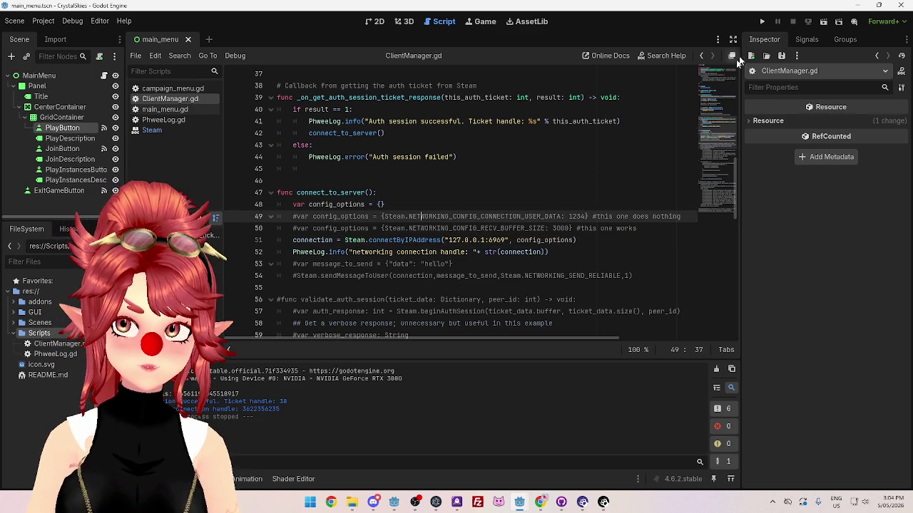
{"action": "left_click", "coordinate": [762, 21]}
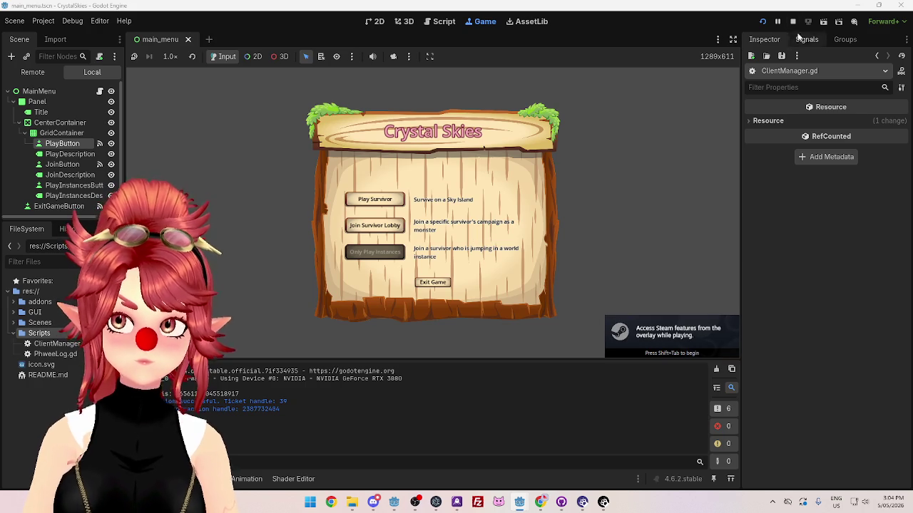
Stop the client run, highlight the server log's Bad cert error, and bring up the GodotSteam docs
{"action": "left_click", "coordinate": [793, 21]}
{"action": "mouse_move", "coordinate": [531, 497]}
{"action": "left_click", "coordinate": [428, 459]}
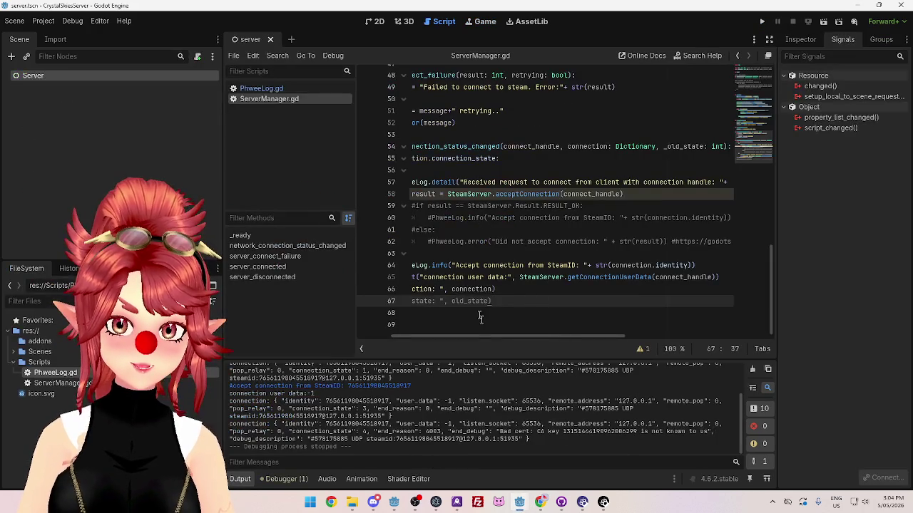
{"action": "left_click_drag", "start_coordinate": [497, 337], "coordinate": [464, 337]}
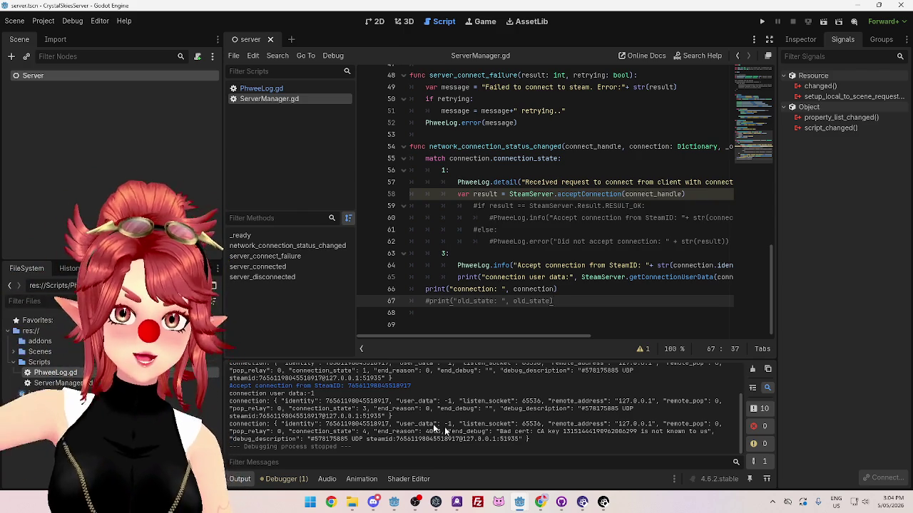
{"action": "left_click_drag", "start_coordinate": [498, 432], "coordinate": [567, 432]}
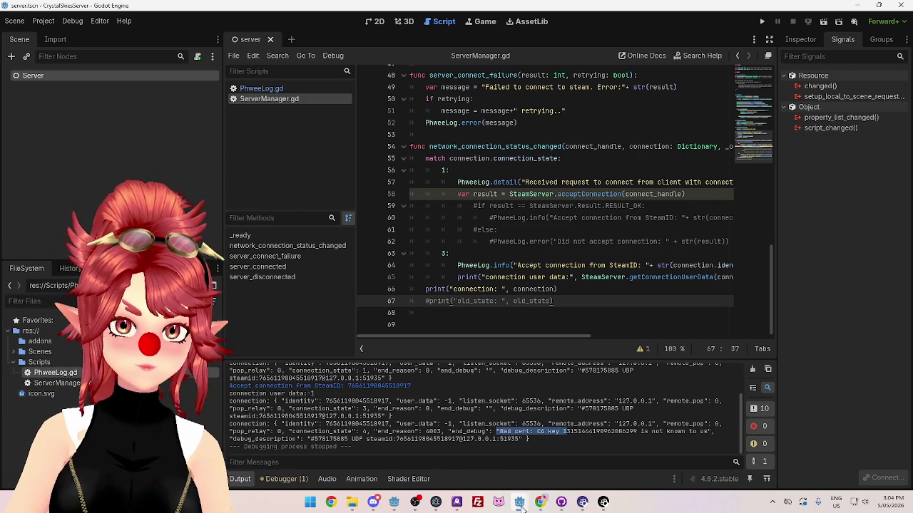
{"action": "left_click", "coordinate": [523, 507]}
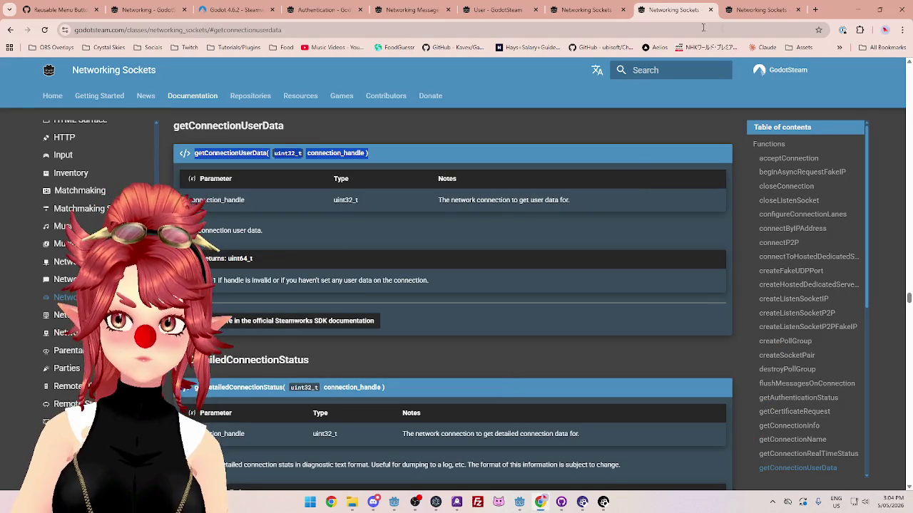
Browse the docs' network_connection_status_changed, network_authentication_status and SNetSocketConnectionType sections
{"action": "scroll", "coordinate": [808, 321], "scroll_direction": "down", "scroll_amount": 10}
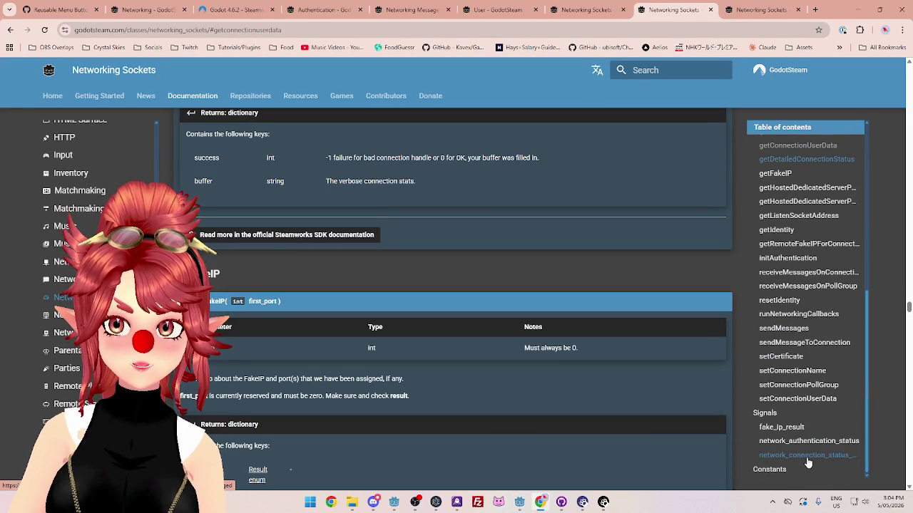
{"action": "left_click", "coordinate": [808, 456]}
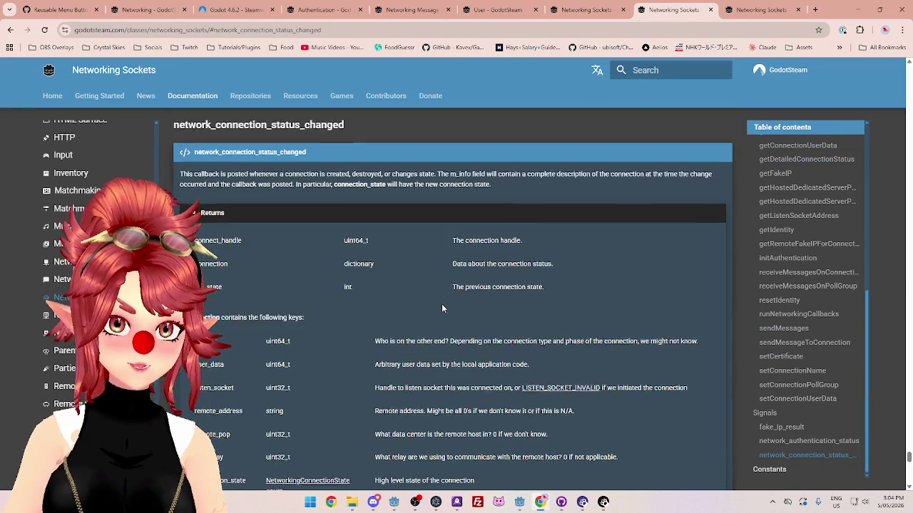
{"action": "scroll", "coordinate": [442, 313], "scroll_direction": "down", "scroll_amount": 5}
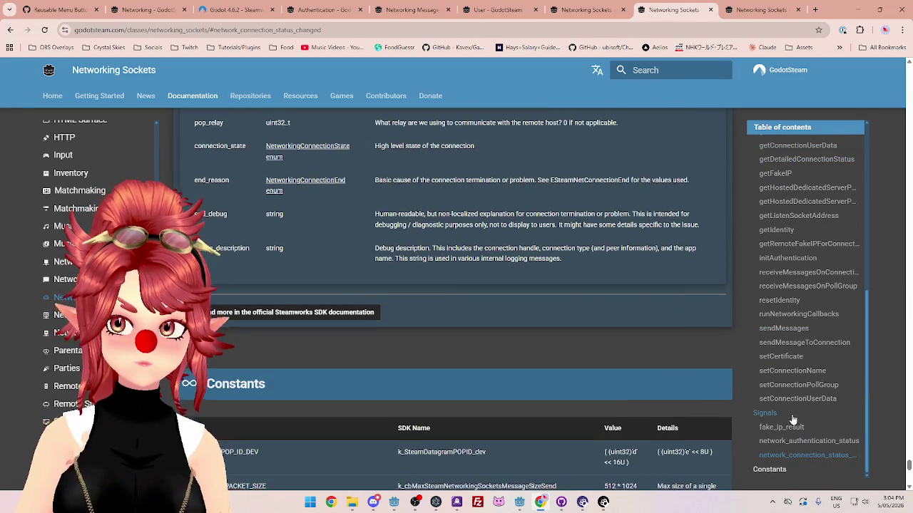
{"action": "scroll", "coordinate": [794, 438], "scroll_direction": "down", "scroll_amount": 1}
{"action": "scroll", "coordinate": [797, 448], "scroll_direction": "down", "scroll_amount": 2}
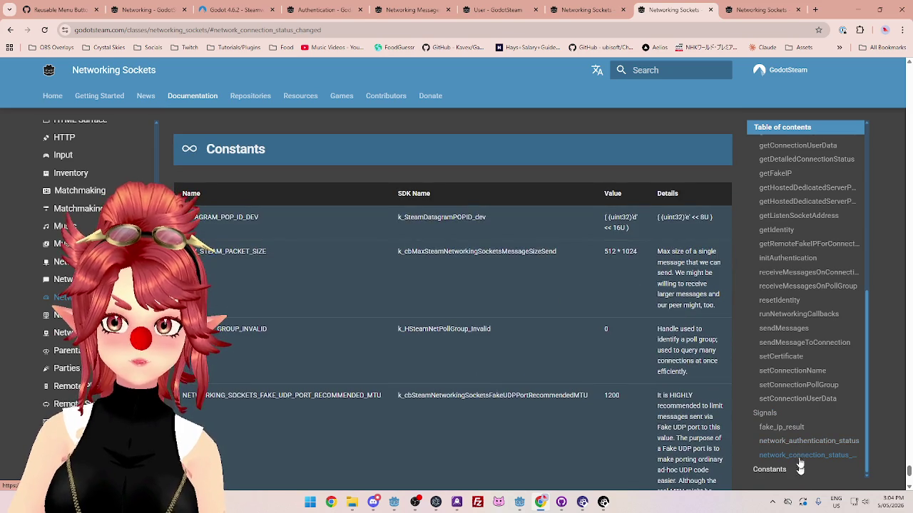
{"action": "left_click", "coordinate": [585, 9]}
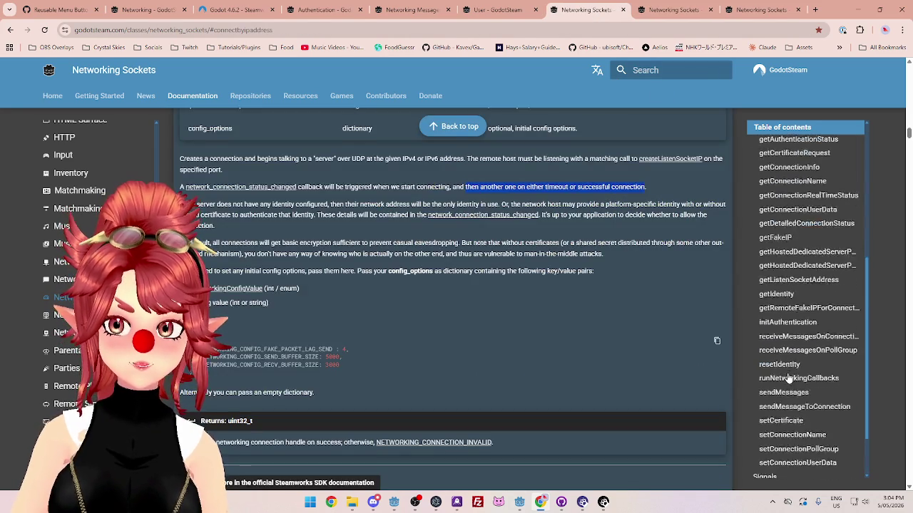
{"action": "scroll", "coordinate": [766, 376], "scroll_direction": "down", "scroll_amount": 3}
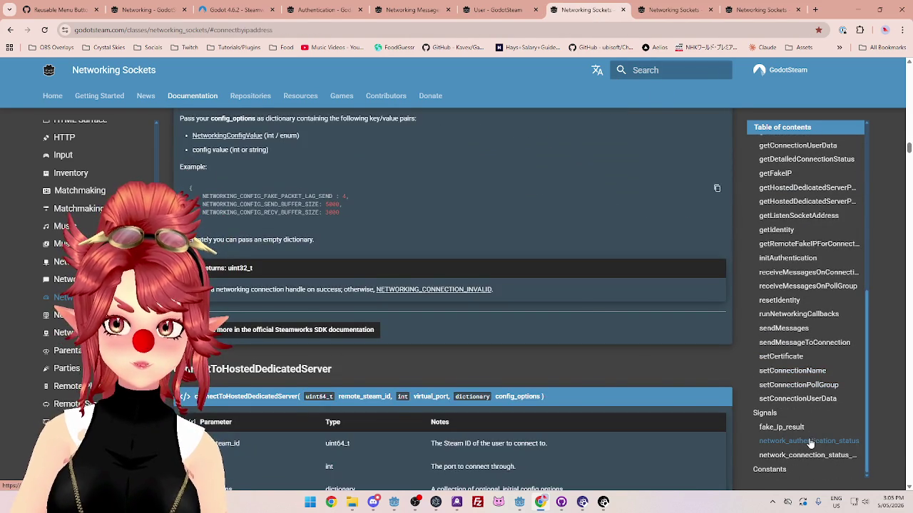
{"action": "left_click", "coordinate": [811, 442]}
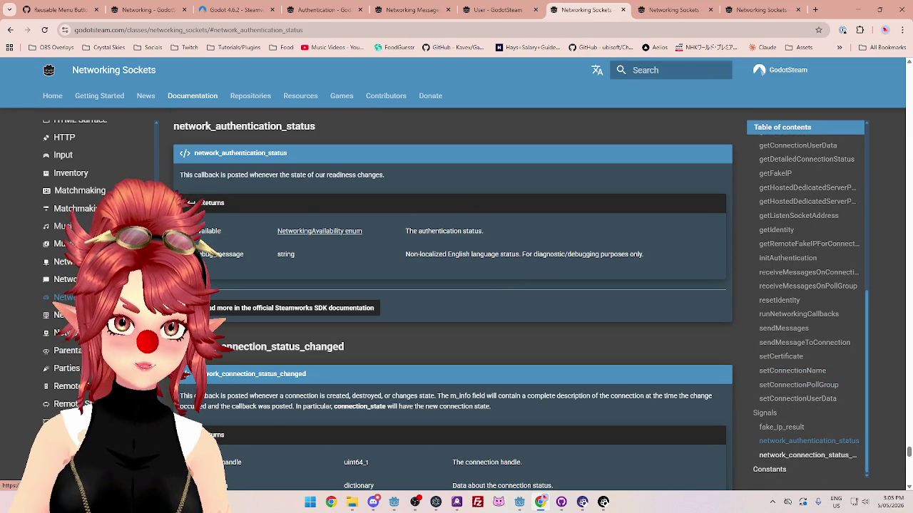
{"action": "left_click", "coordinate": [79, 271]}
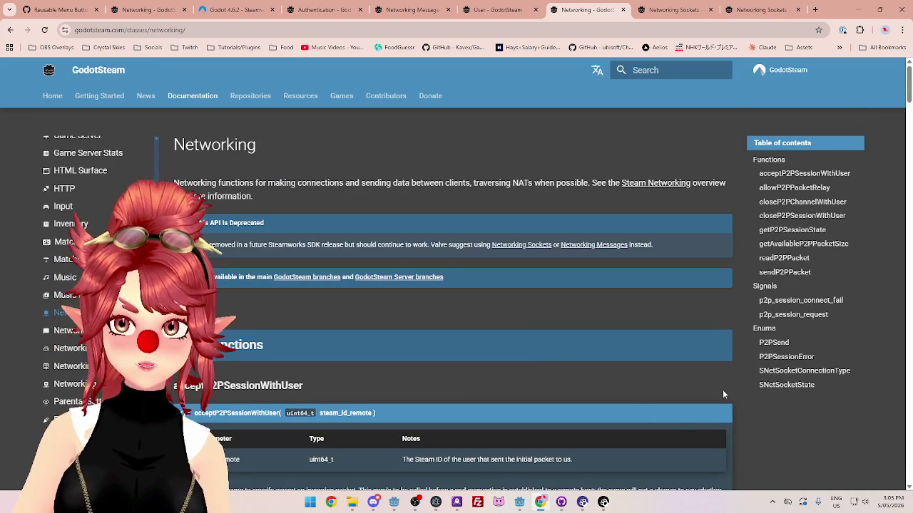
{"action": "left_click", "coordinate": [811, 372]}
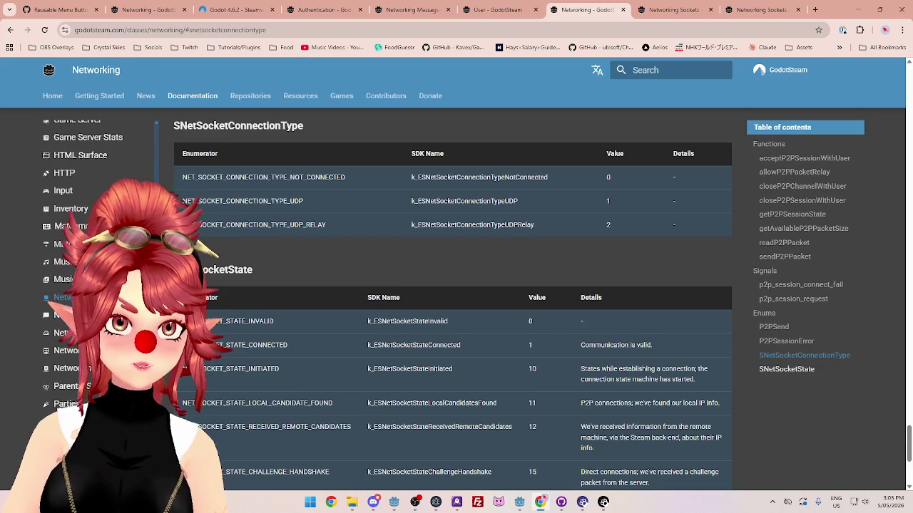
{"action": "scroll", "coordinate": [72, 286], "scroll_direction": "up", "scroll_amount": 1}
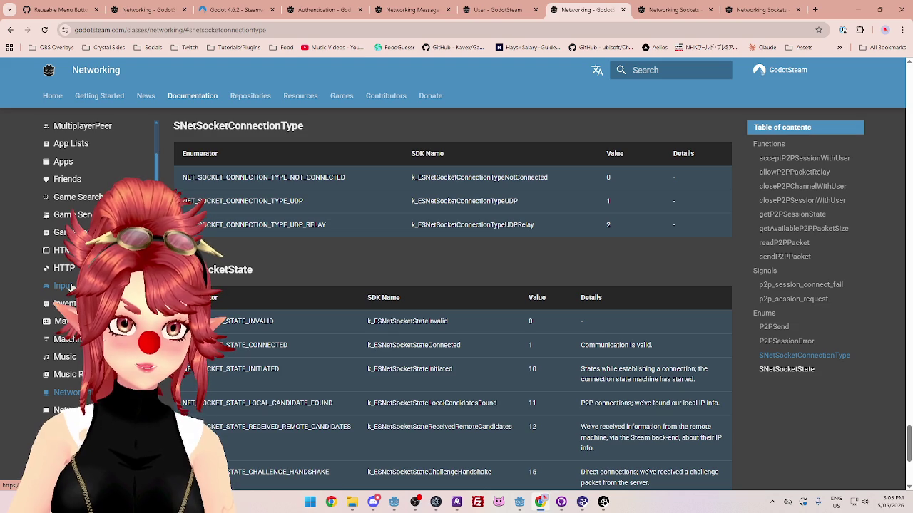
Read the NetworkingConnectionState table and Ping Measurement notes, then return to the Godot server editor
{"action": "key", "text": "ctrl+Tab"}
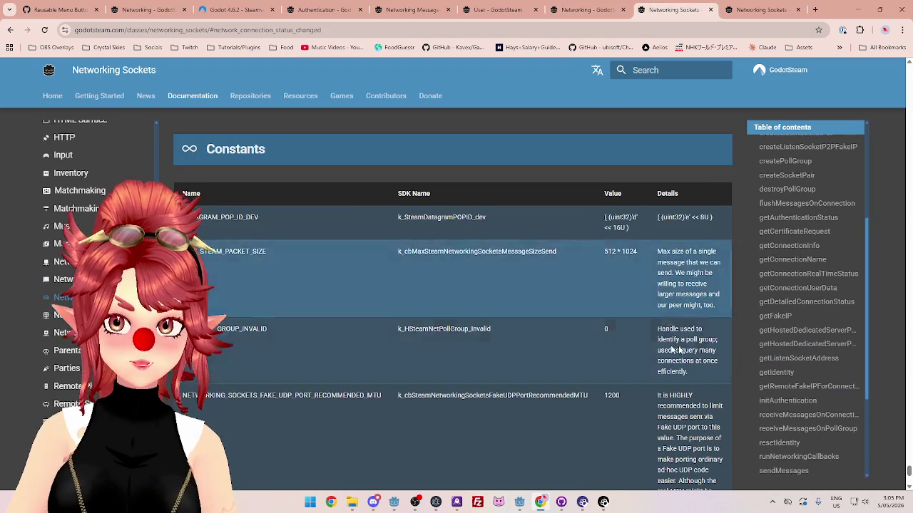
{"action": "scroll", "coordinate": [808, 428], "scroll_direction": "down", "scroll_amount": 4}
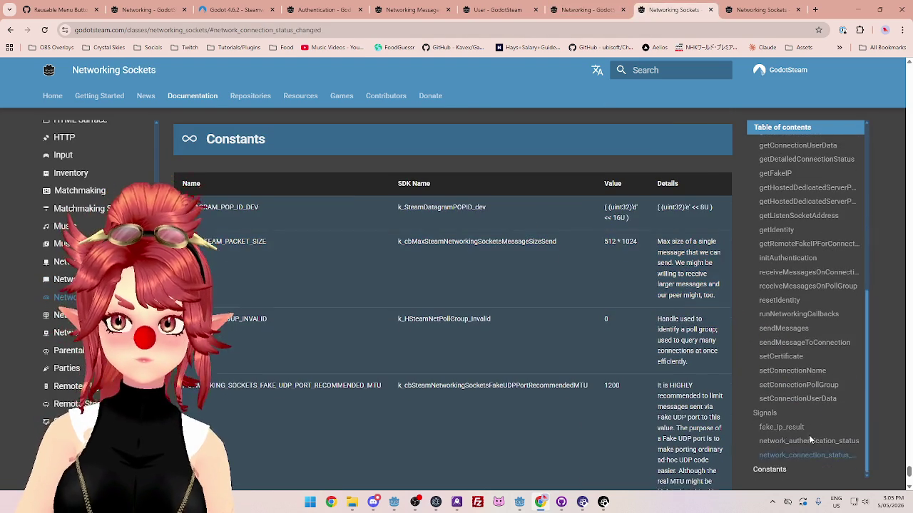
{"action": "left_click", "coordinate": [799, 421]}
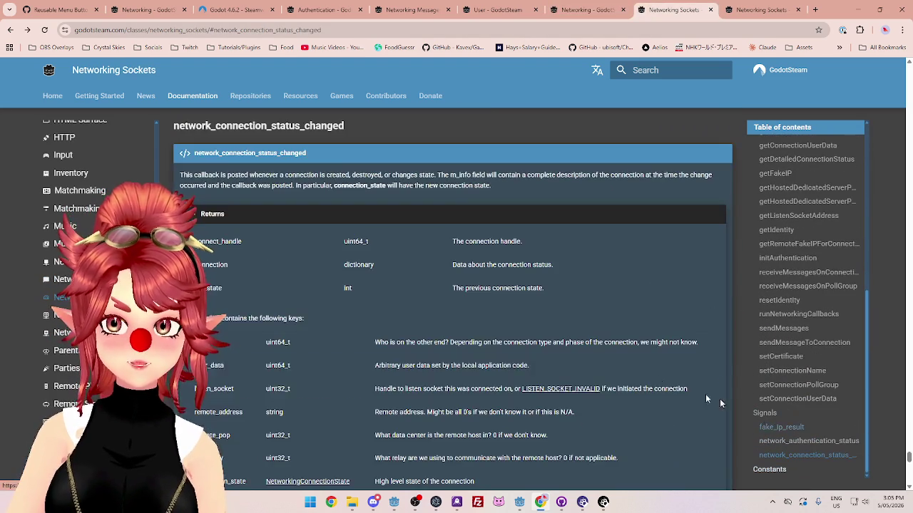
{"action": "scroll", "coordinate": [366, 292], "scroll_direction": "down", "scroll_amount": 2}
{"action": "scroll", "coordinate": [249, 306], "scroll_direction": "down", "scroll_amount": 3}
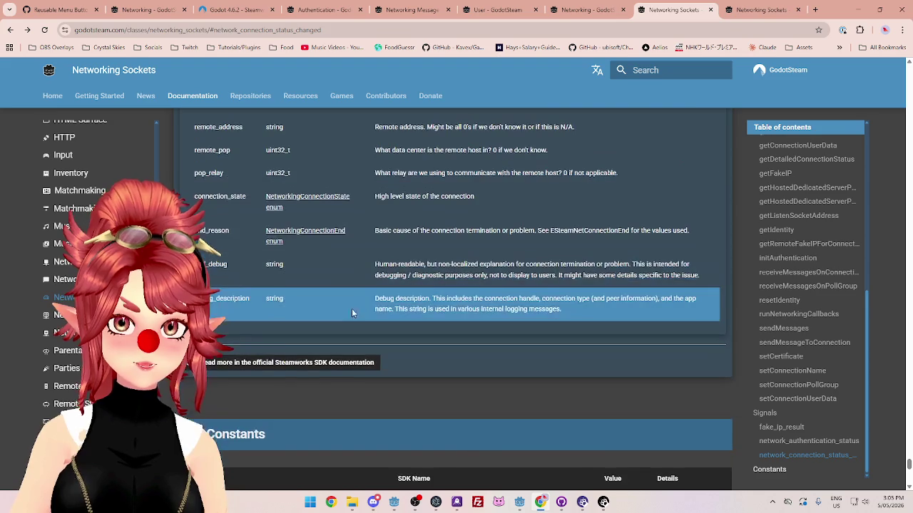
{"action": "scroll", "coordinate": [351, 308], "scroll_direction": "up", "scroll_amount": 2}
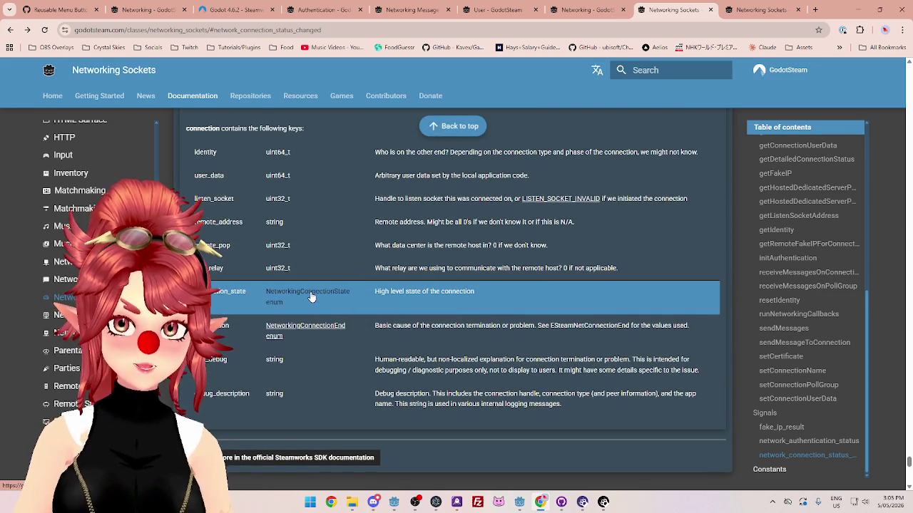
{"action": "left_click", "coordinate": [312, 294]}
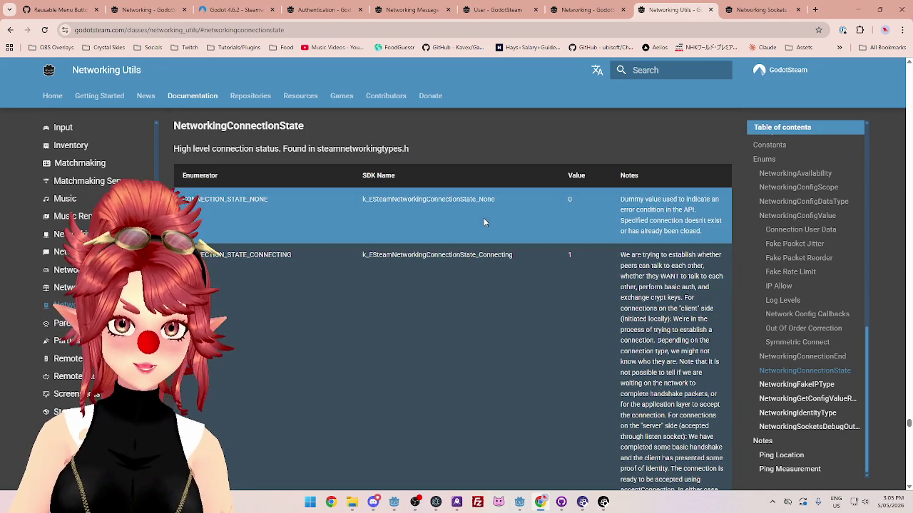
{"action": "scroll", "coordinate": [483, 218], "scroll_direction": "down", "scroll_amount": 2}
{"action": "scroll", "coordinate": [477, 284], "scroll_direction": "down", "scroll_amount": 4}
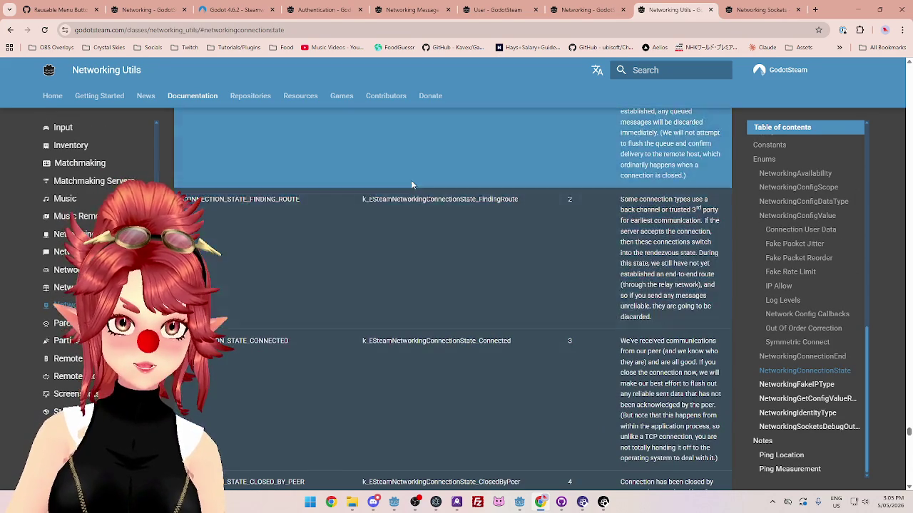
{"action": "scroll", "coordinate": [462, 311], "scroll_direction": "down", "scroll_amount": 1}
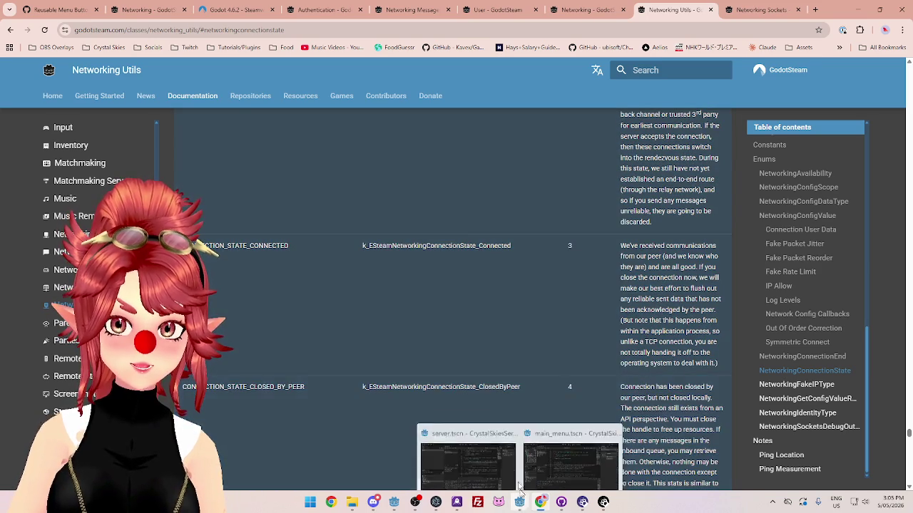
{"action": "scroll", "coordinate": [470, 292], "scroll_direction": "down", "scroll_amount": 3}
{"action": "scroll", "coordinate": [407, 302], "scroll_direction": "down", "scroll_amount": 10}
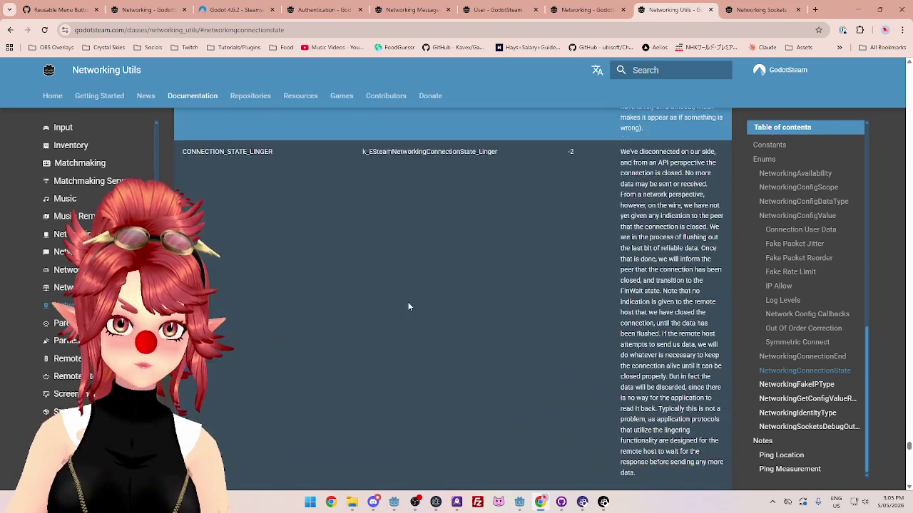
{"action": "scroll", "coordinate": [405, 312], "scroll_direction": "down", "scroll_amount": 9}
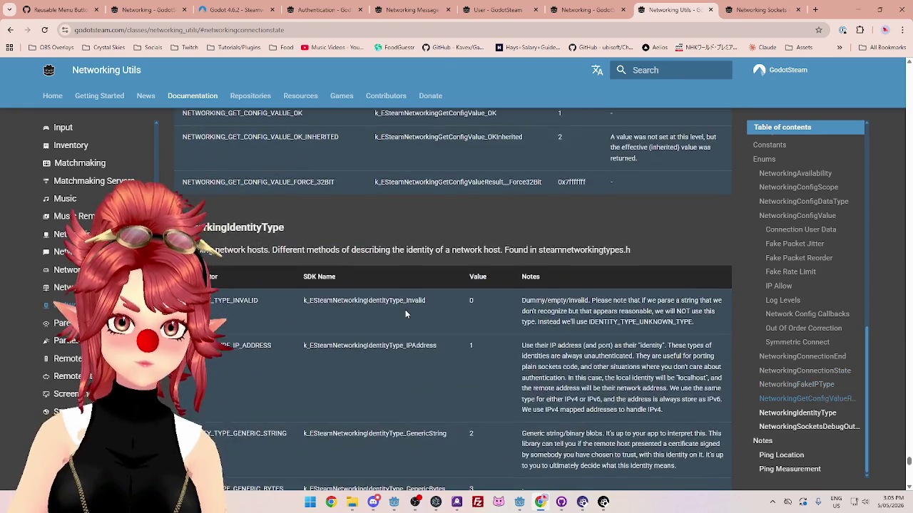
{"action": "scroll", "coordinate": [406, 310], "scroll_direction": "down", "scroll_amount": 4}
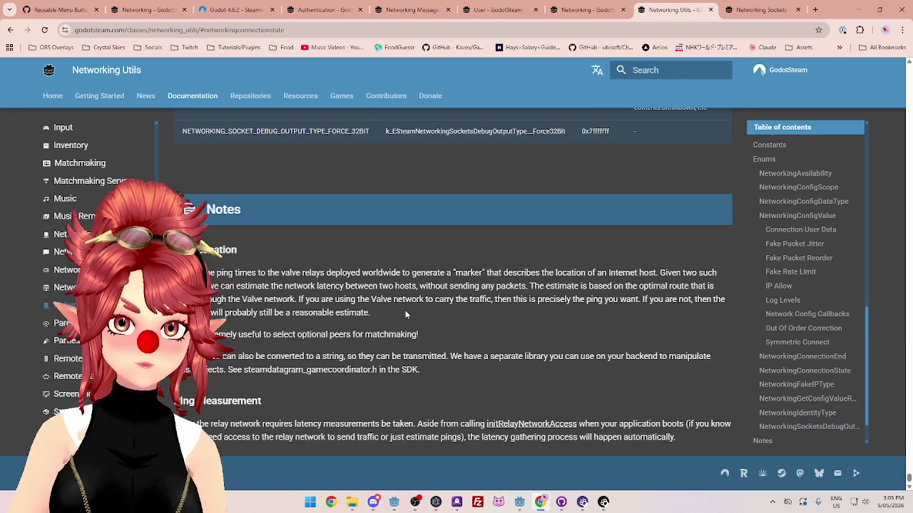
{"action": "mouse_move", "coordinate": [519, 502]}
{"action": "left_click", "coordinate": [497, 477]}
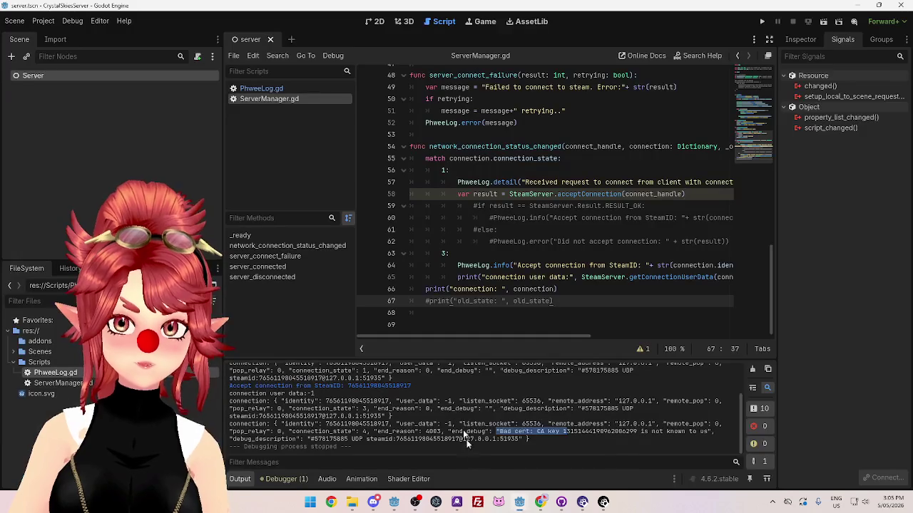
Select the full 'Bad cert: CA key … is not known to us' error in the server Output and go back to the browser
{"action": "left_click", "coordinate": [521, 437]}
{"action": "mouse_move", "coordinate": [604, 433]}
{"action": "left_mouse_down"}
{"action": "mouse_move", "coordinate": [634, 432]}
{"action": "mouse_move", "coordinate": [560, 433]}
{"action": "left_mouse_up"}
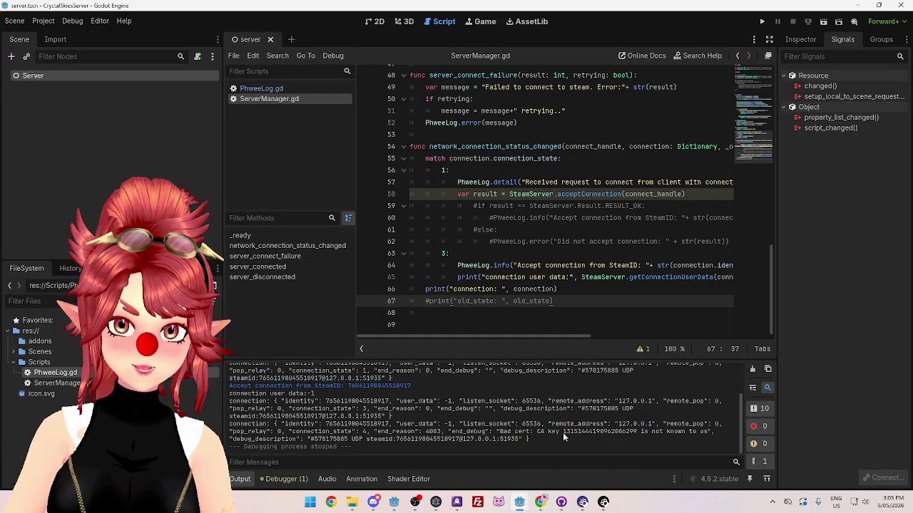
{"action": "scroll", "coordinate": [365, 406], "scroll_direction": "up", "scroll_amount": 5}
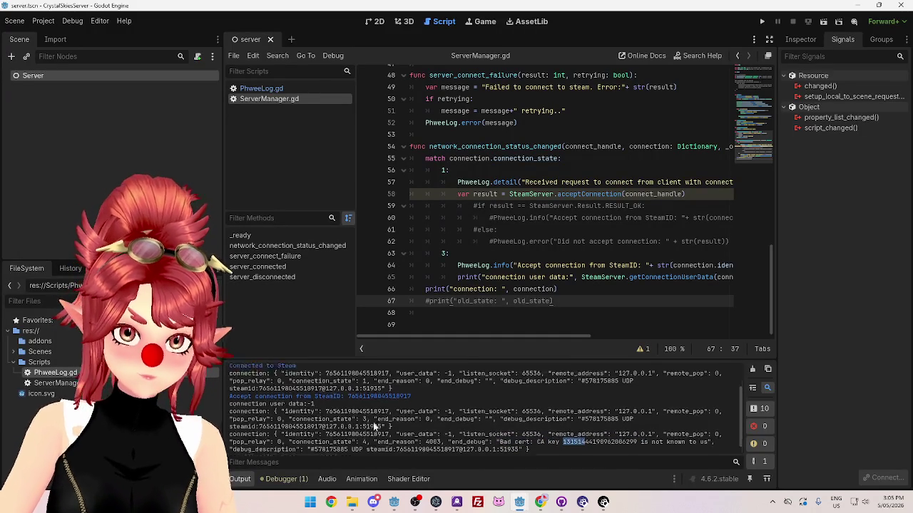
{"action": "scroll", "coordinate": [374, 428], "scroll_direction": "down", "scroll_amount": 5}
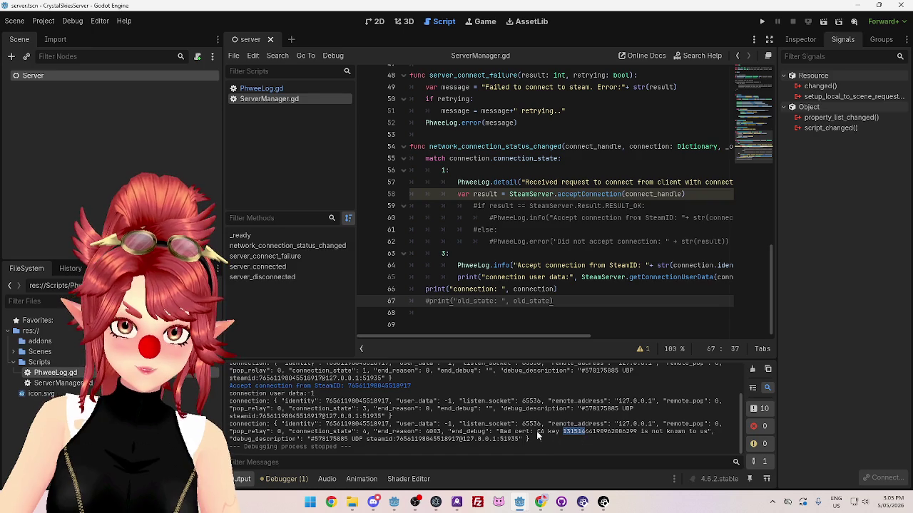
{"action": "left_click_drag", "start_coordinate": [501, 433], "coordinate": [693, 433]}
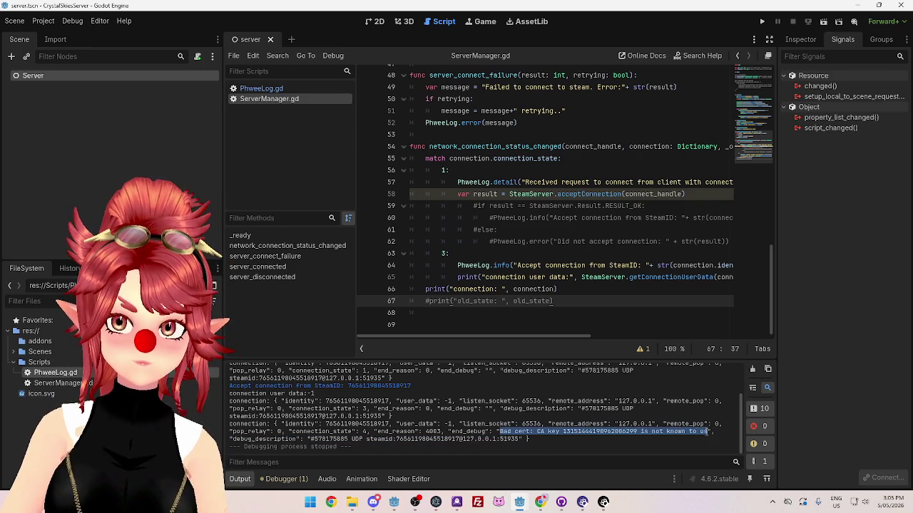
{"action": "left_click", "coordinate": [541, 502]}
{"action": "left_click", "coordinate": [815, 9]}
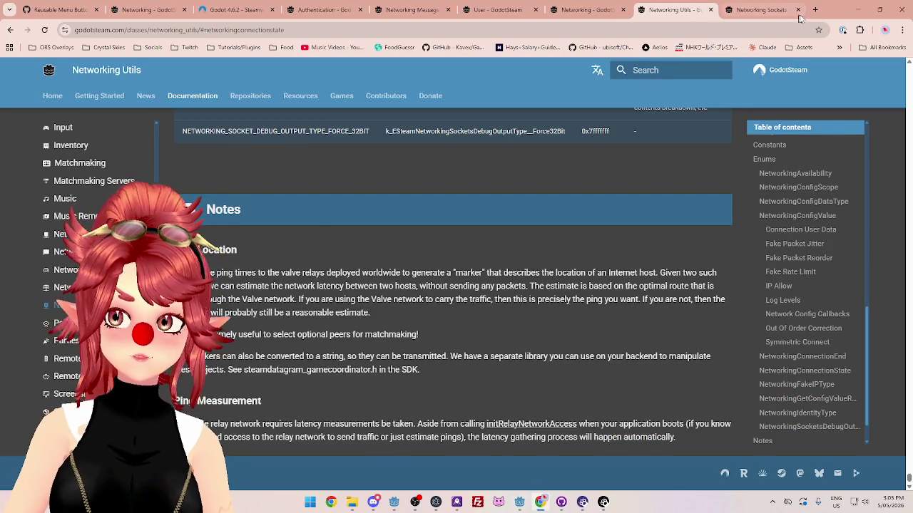
Search Google for 'godot steamserver Bad cert: CA key is not known to us' without the key number
{"action": "type", "text": "godot steamserver"}
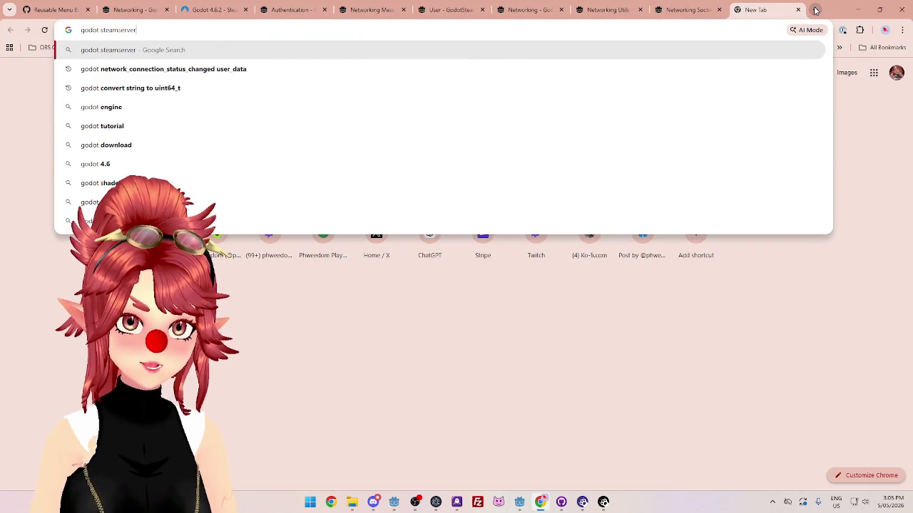
{"action": "key", "text": "ctrl+v"}
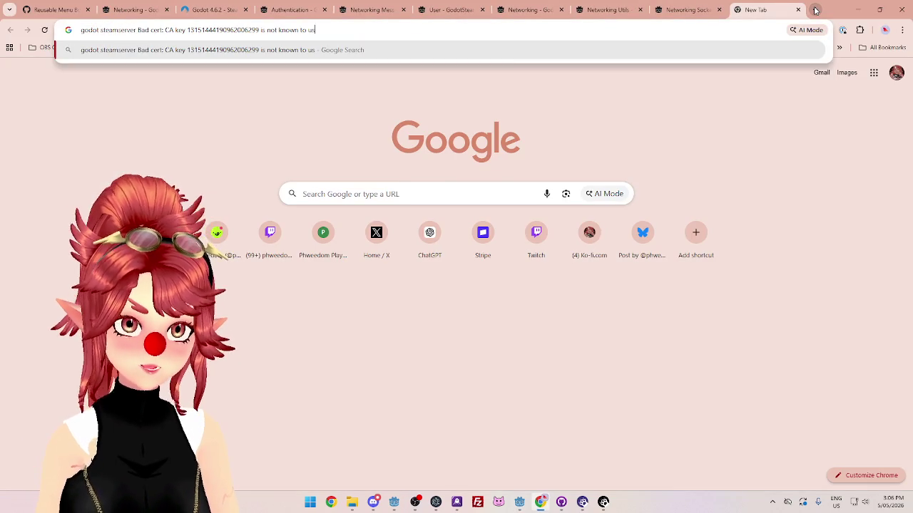
{"action": "left_click_drag", "start_coordinate": [219, 29], "coordinate": [257, 30]}
{"action": "key", "text": "BackSpace"}
{"action": "key", "text": "Return"}
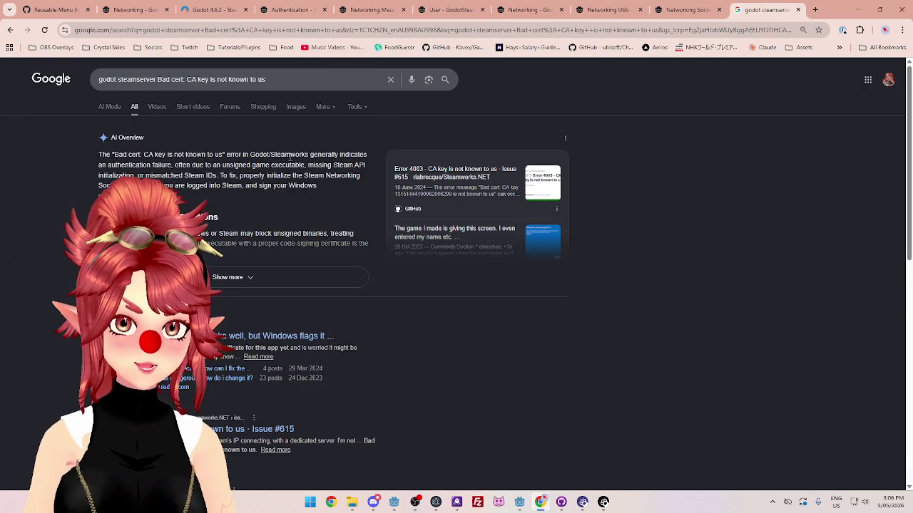
Expand and read the AI Overview on unsigned executables, missing initialization and dedicated servers
{"action": "left_click_drag", "start_coordinate": [174, 164], "coordinate": [287, 173]}
{"action": "left_click_drag", "start_coordinate": [365, 165], "coordinate": [122, 175]}
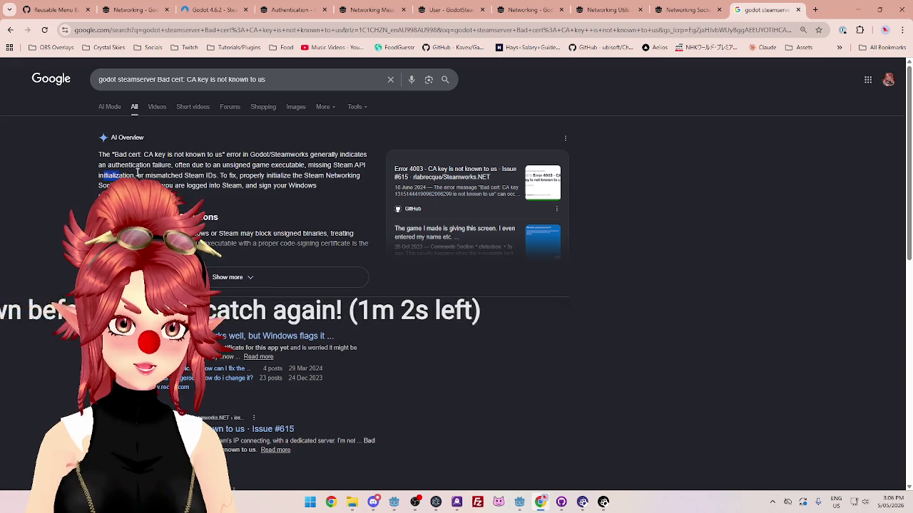
{"action": "left_click_drag", "start_coordinate": [220, 175], "coordinate": [247, 175]}
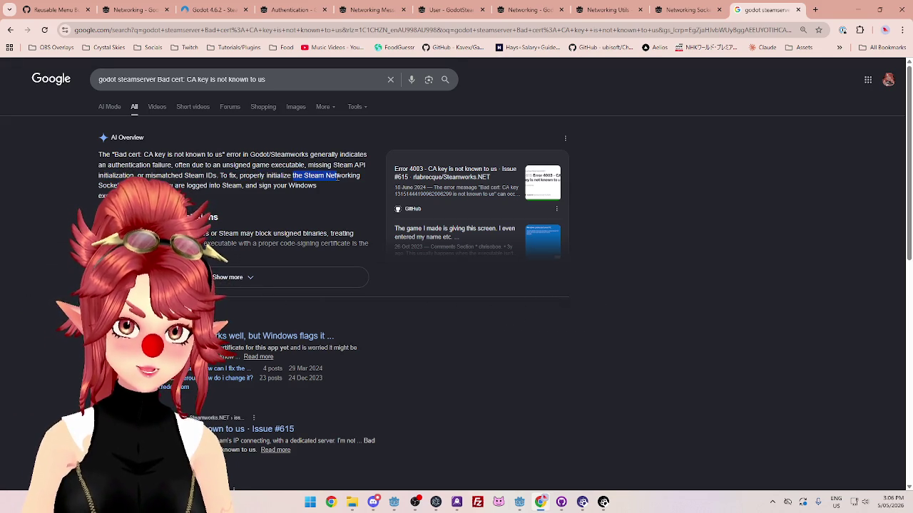
{"action": "left_click", "coordinate": [265, 277]}
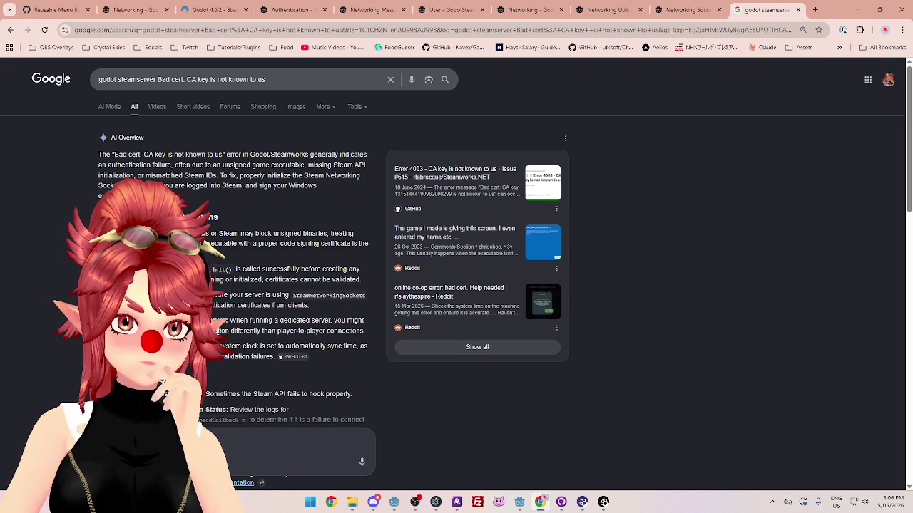
{"action": "mouse_move", "coordinate": [338, 322]}
{"action": "left_mouse_down"}
{"action": "mouse_move", "coordinate": [262, 321]}
{"action": "mouse_move", "coordinate": [265, 330]}
{"action": "left_mouse_up"}
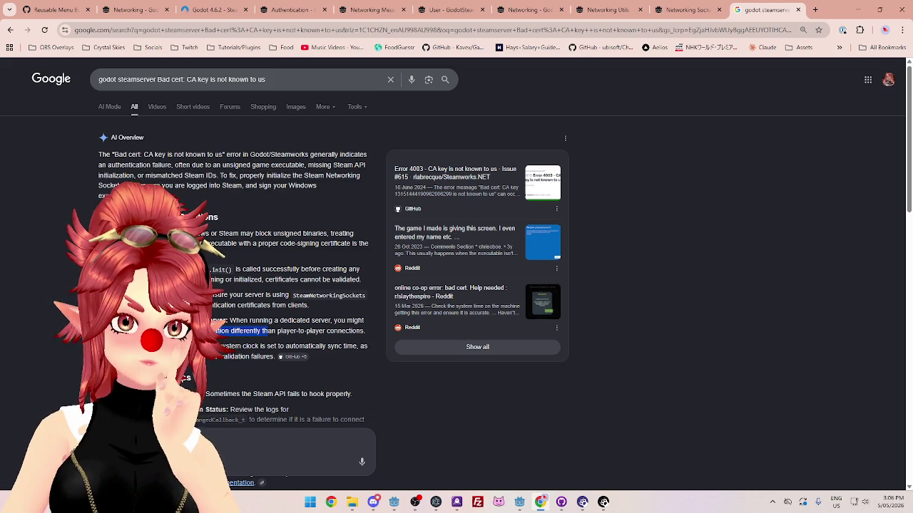
{"action": "scroll", "coordinate": [268, 330], "scroll_direction": "down", "scroll_amount": 2}
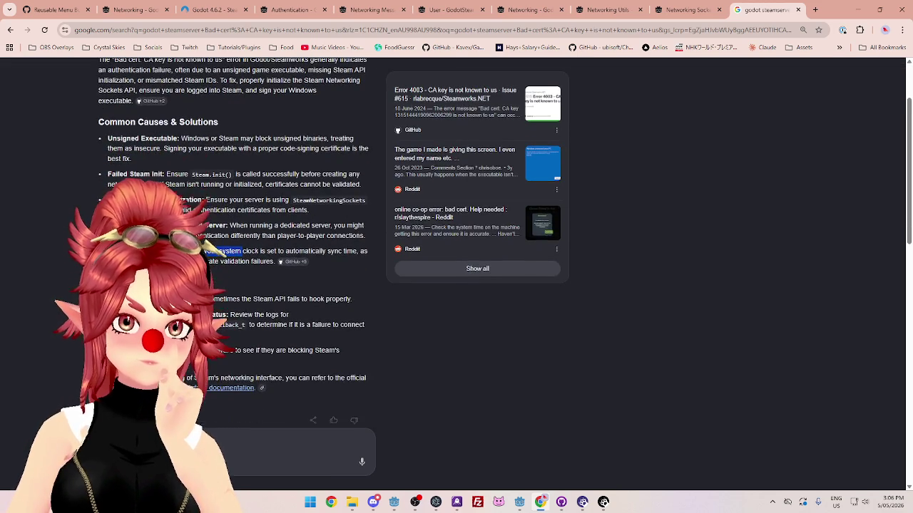
{"action": "double_click", "coordinate": [229, 299]}
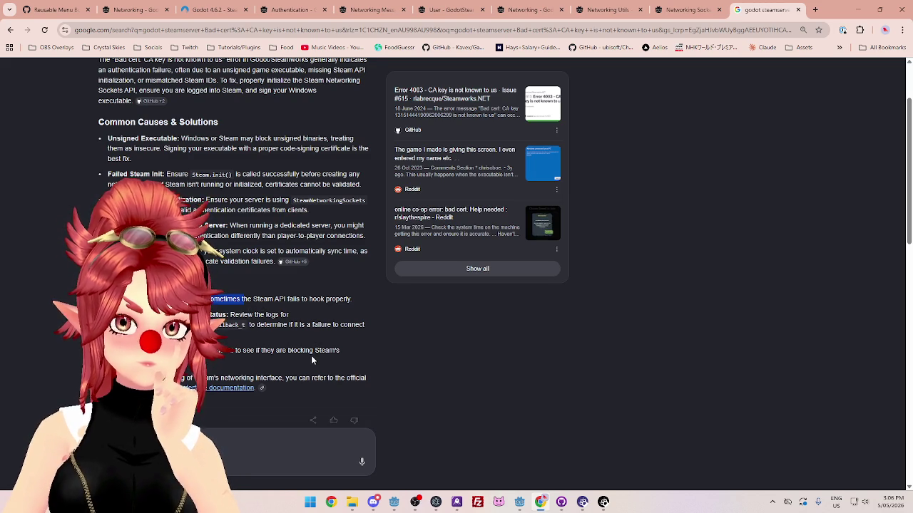
{"action": "scroll", "coordinate": [311, 360], "scroll_direction": "down", "scroll_amount": 3}
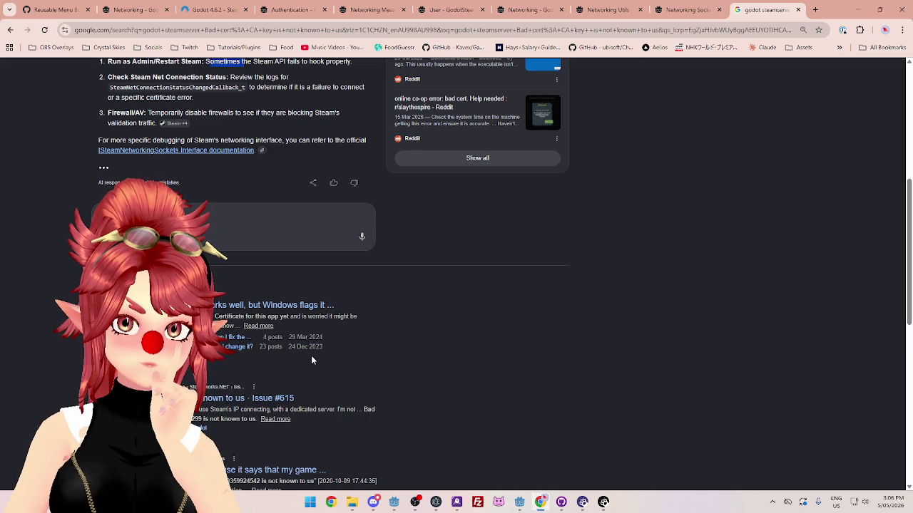
{"action": "scroll", "coordinate": [311, 360], "scroll_direction": "down", "scroll_amount": 1}
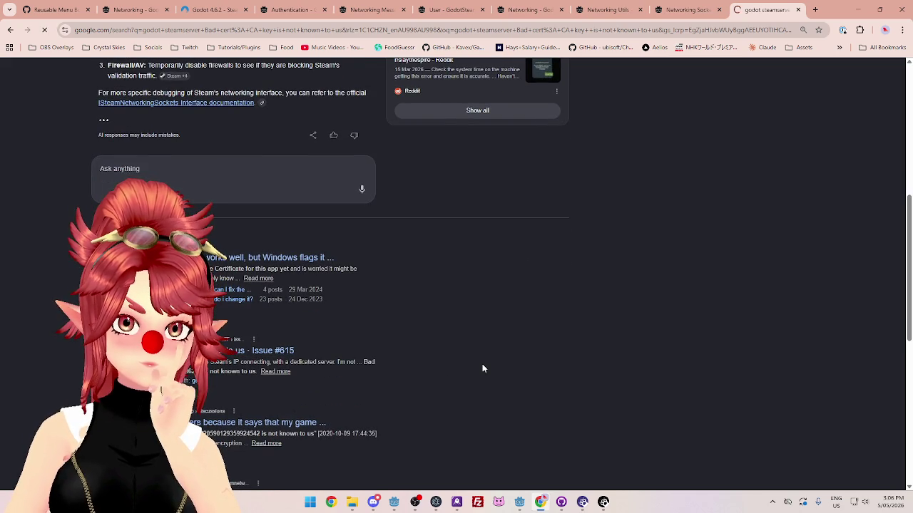
{"action": "scroll", "coordinate": [340, 322], "scroll_direction": "down", "scroll_amount": 1}
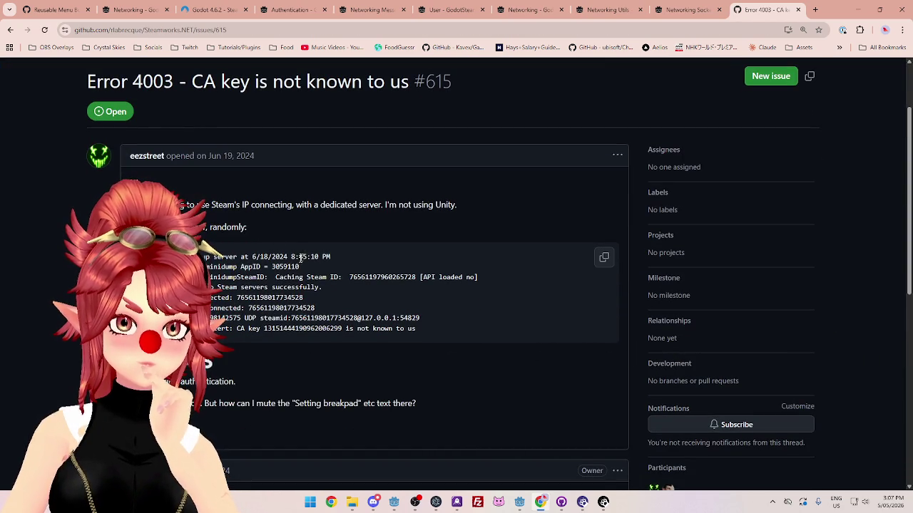
Highlight the 'Bad cert: CA key is not known to us' error in issue #615's log
{"action": "left_click_drag", "start_coordinate": [211, 329], "coordinate": [392, 329]}
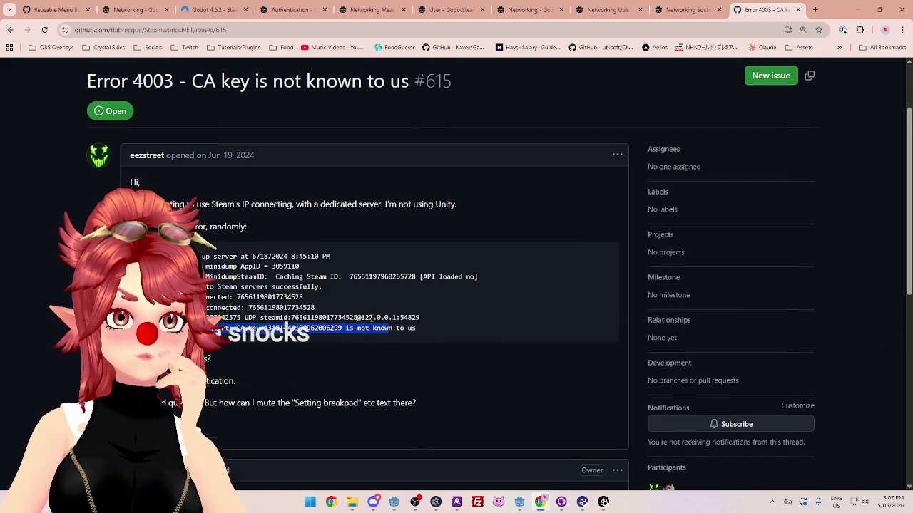
{"action": "scroll", "coordinate": [376, 316], "scroll_direction": "down", "scroll_amount": 1}
{"action": "scroll", "coordinate": [276, 285], "scroll_direction": "down", "scroll_amount": 2}
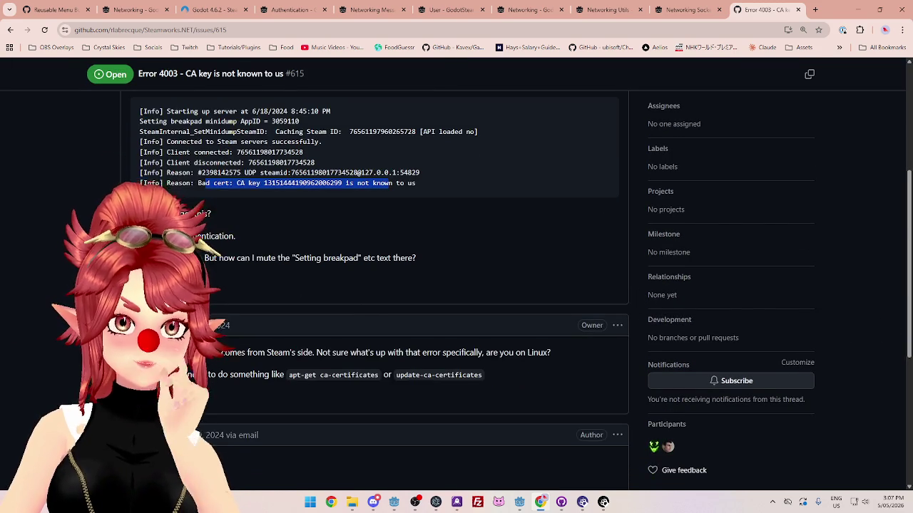
{"action": "scroll", "coordinate": [376, 285], "scroll_direction": "down", "scroll_amount": 3}
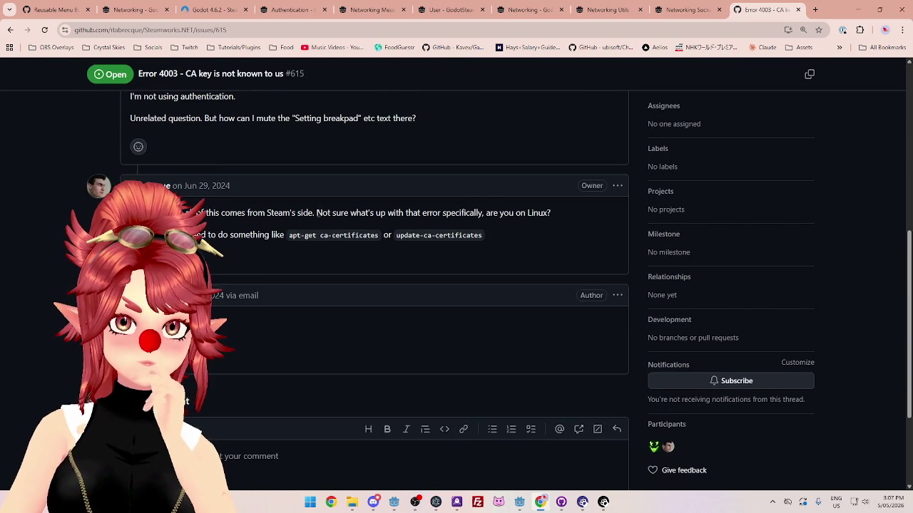
Read the maintainer's advice to update ca-certificates, then go back to the Google results
{"action": "left_click_drag", "start_coordinate": [316, 212], "coordinate": [470, 211]}
{"action": "left_click_drag", "start_coordinate": [130, 234], "coordinate": [238, 237]}
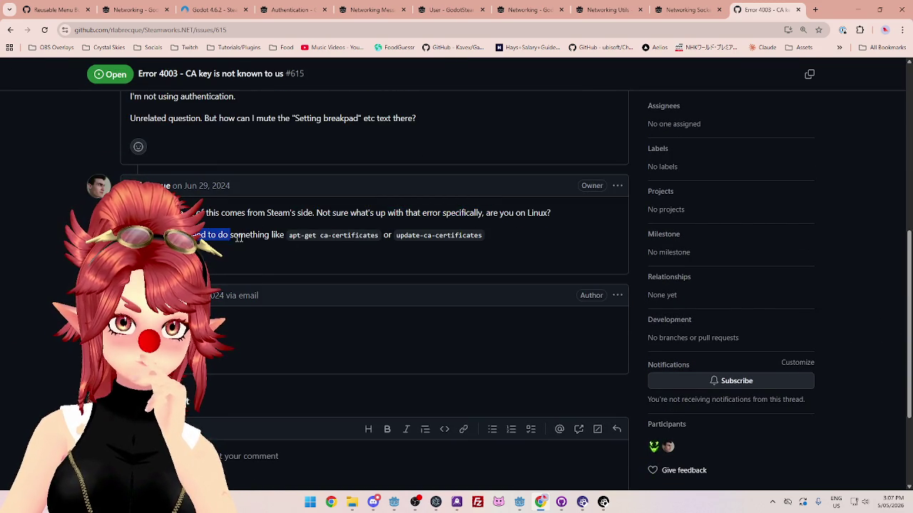
{"action": "scroll", "coordinate": [437, 249], "scroll_direction": "down", "scroll_amount": 2}
{"action": "scroll", "coordinate": [315, 295], "scroll_direction": "up", "scroll_amount": 3}
{"action": "left_click", "coordinate": [252, 286]}
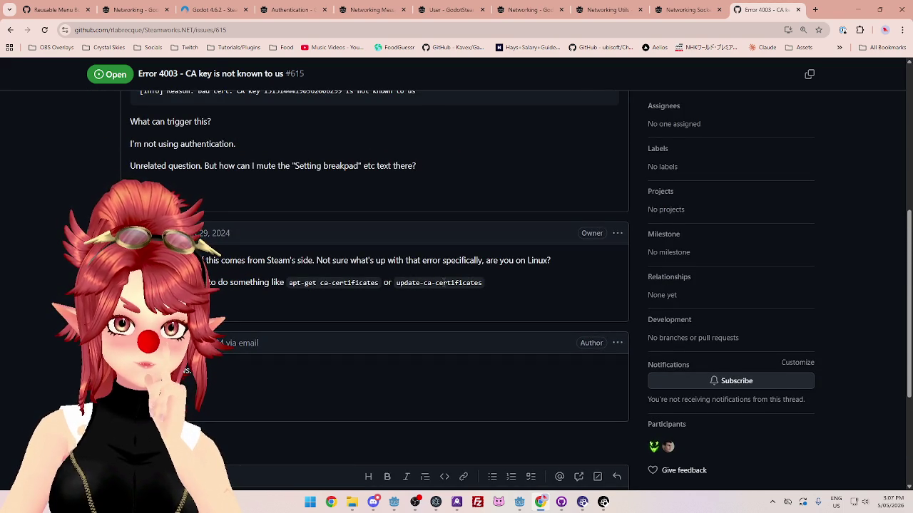
{"action": "mouse_move", "coordinate": [182, 284]}
{"action": "left_mouse_down"}
{"action": "mouse_move", "coordinate": [331, 295]}
{"action": "mouse_move", "coordinate": [239, 284]}
{"action": "mouse_move", "coordinate": [305, 257]}
{"action": "left_mouse_up"}
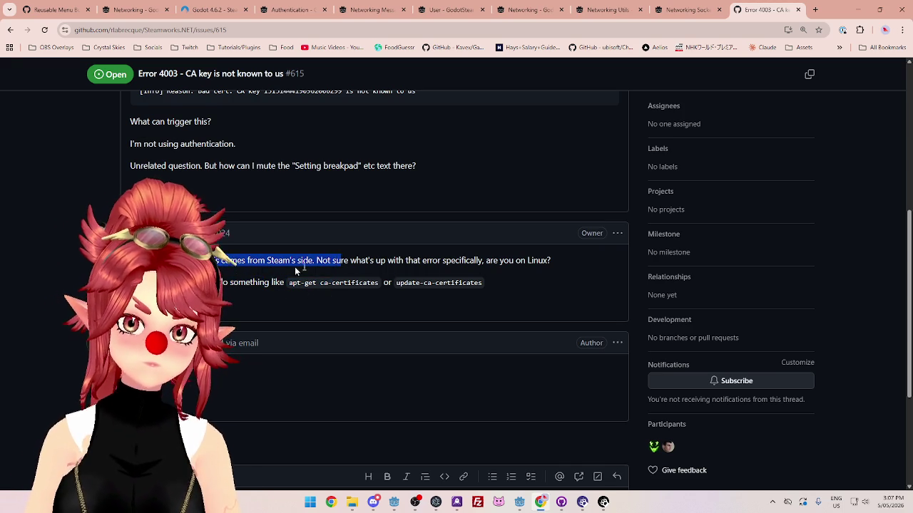
{"action": "scroll", "coordinate": [295, 267], "scroll_direction": "up", "scroll_amount": 4}
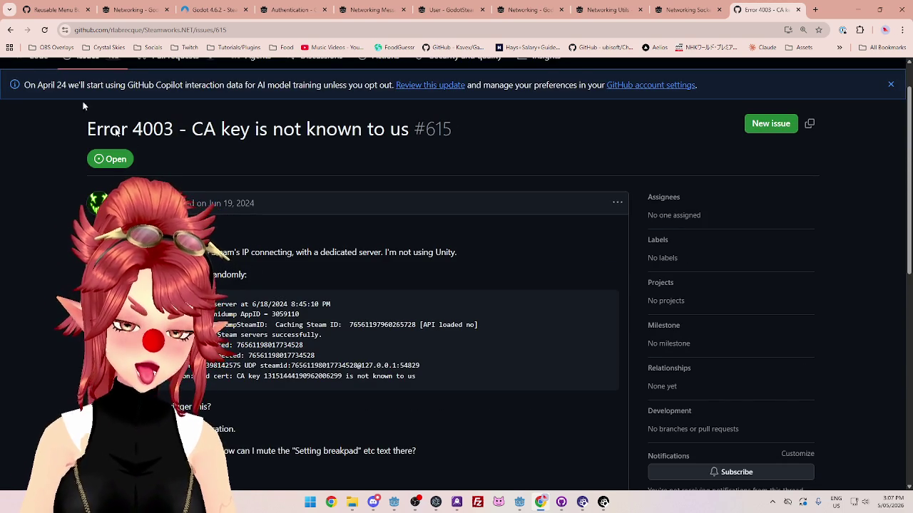
{"action": "key", "text": "alt+Left"}
{"action": "scroll", "coordinate": [276, 365], "scroll_direction": "down", "scroll_amount": 1}
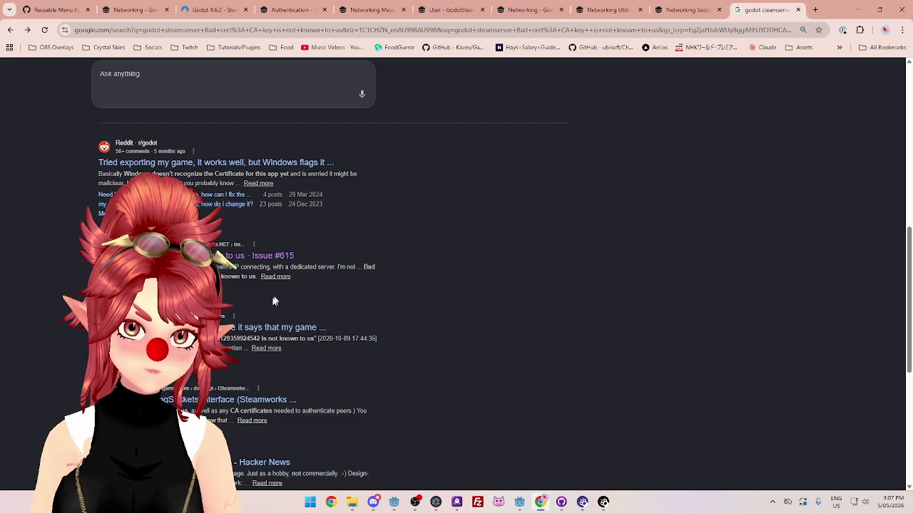
Open the Steam Community encryption-trust discussion in a new tab and skim it
{"action": "middle_click", "coordinate": [246, 329]}
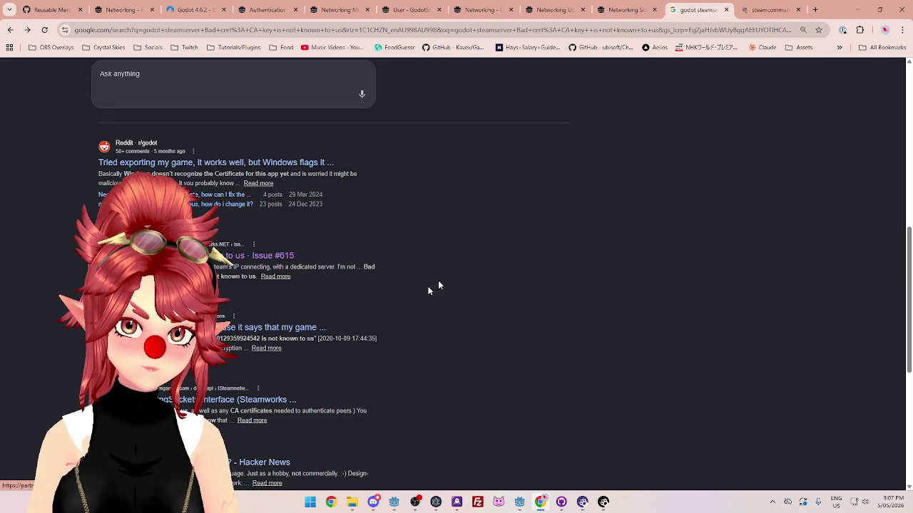
{"action": "left_click", "coordinate": [766, 10]}
{"action": "scroll", "coordinate": [362, 258], "scroll_direction": "down", "scroll_amount": 2}
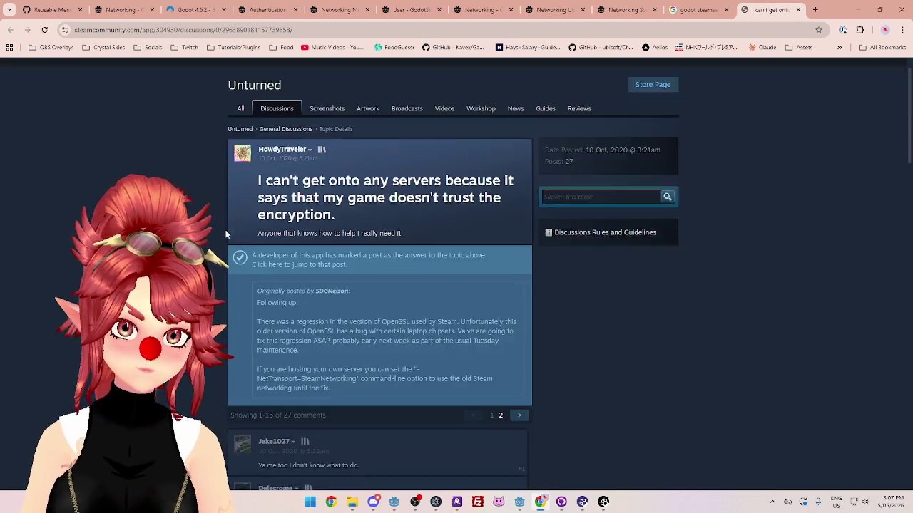
{"action": "scroll", "coordinate": [246, 194], "scroll_direction": "down", "scroll_amount": 1}
{"action": "scroll", "coordinate": [246, 194], "scroll_direction": "up", "scroll_amount": 1}
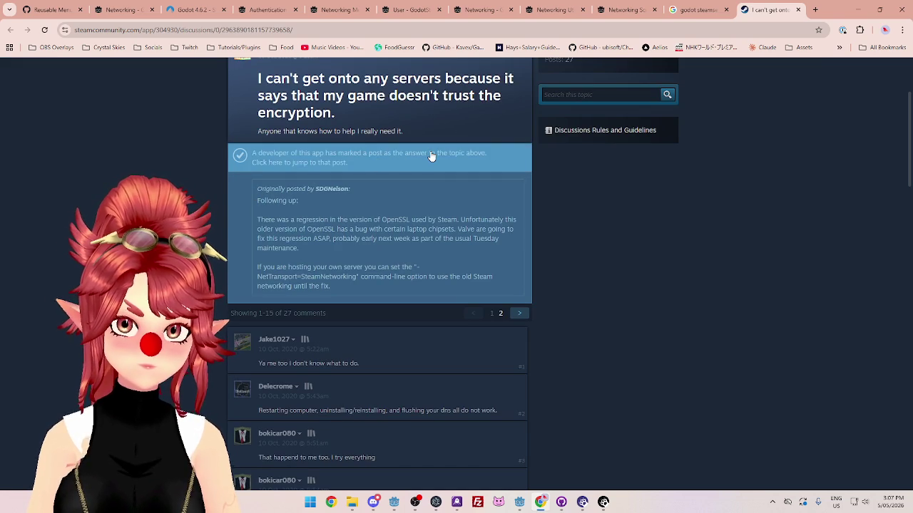
Highlight the developer's answer about the OpenSSL regression and hosting your own server
{"action": "double_click", "coordinate": [280, 221]}
{"action": "left_click_drag", "start_coordinate": [294, 218], "coordinate": [400, 230]}
{"action": "left_click", "coordinate": [293, 230]}
{"action": "mouse_move", "coordinate": [292, 230]}
{"action": "left_mouse_down"}
{"action": "mouse_move", "coordinate": [446, 240]}
{"action": "mouse_move", "coordinate": [457, 231]}
{"action": "mouse_move", "coordinate": [509, 229]}
{"action": "mouse_move", "coordinate": [407, 239]}
{"action": "left_mouse_up"}
{"action": "left_click", "coordinate": [479, 231]}
{"action": "mouse_move", "coordinate": [312, 267]}
{"action": "left_mouse_down"}
{"action": "mouse_move", "coordinate": [297, 267]}
{"action": "mouse_move", "coordinate": [358, 278]}
{"action": "left_mouse_up"}
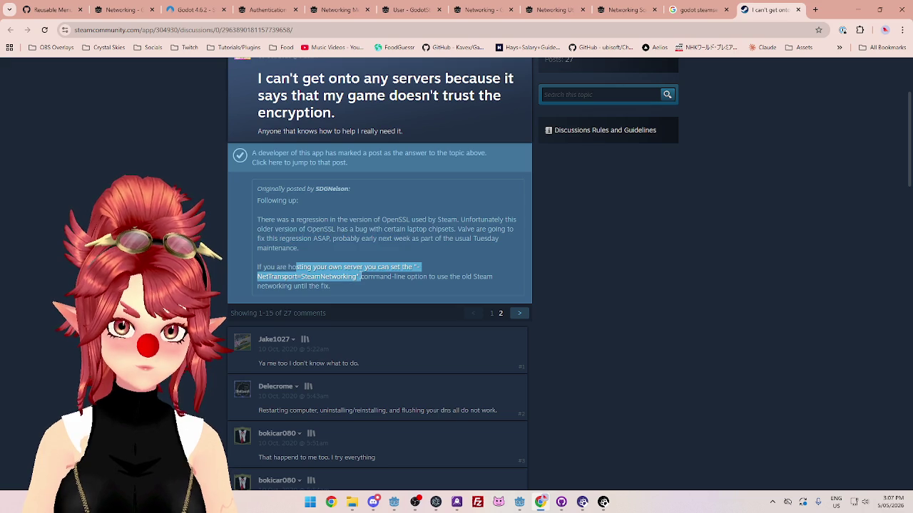
{"action": "left_click", "coordinate": [449, 255]}
{"action": "scroll", "coordinate": [449, 256], "scroll_direction": "down", "scroll_amount": 2}
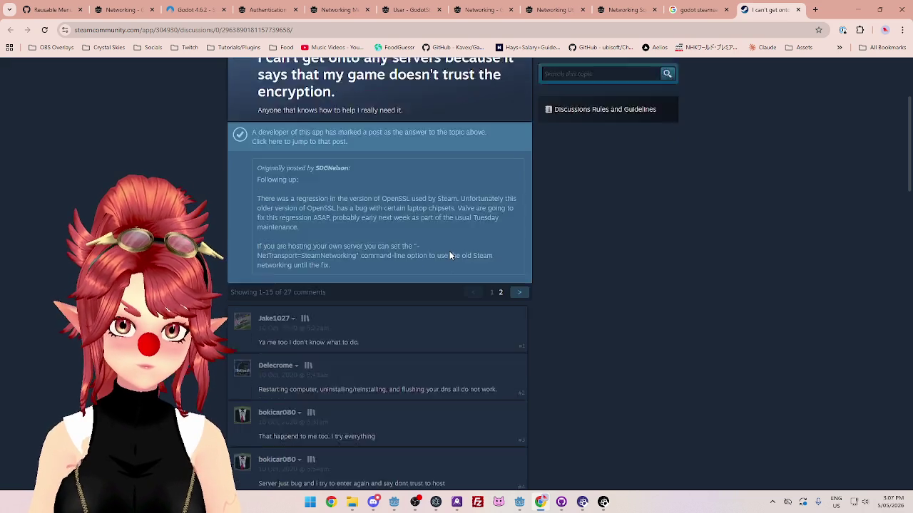
{"action": "scroll", "coordinate": [449, 255], "scroll_direction": "down", "scroll_amount": 1}
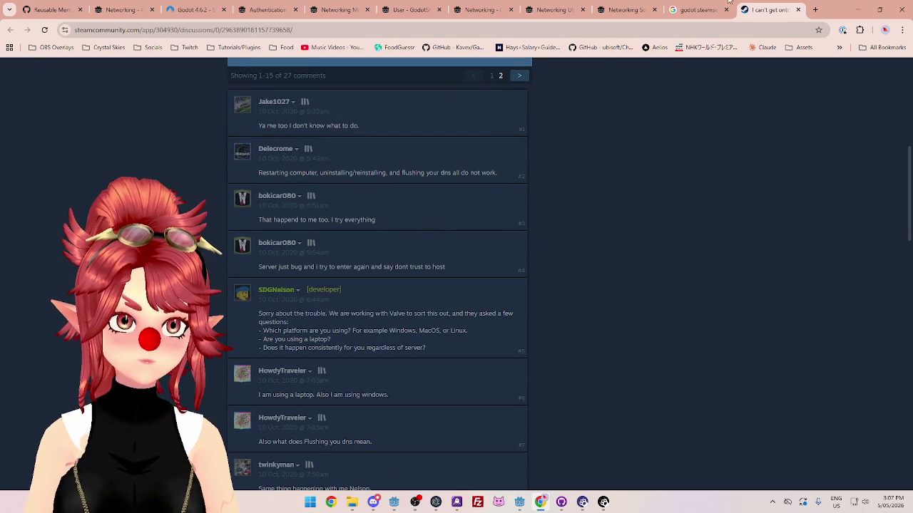
Close the Steam discussion and Google results tabs and bring the Godot editor forward
{"action": "left_click", "coordinate": [798, 9]}
{"action": "scroll", "coordinate": [343, 207], "scroll_direction": "down", "scroll_amount": 2}
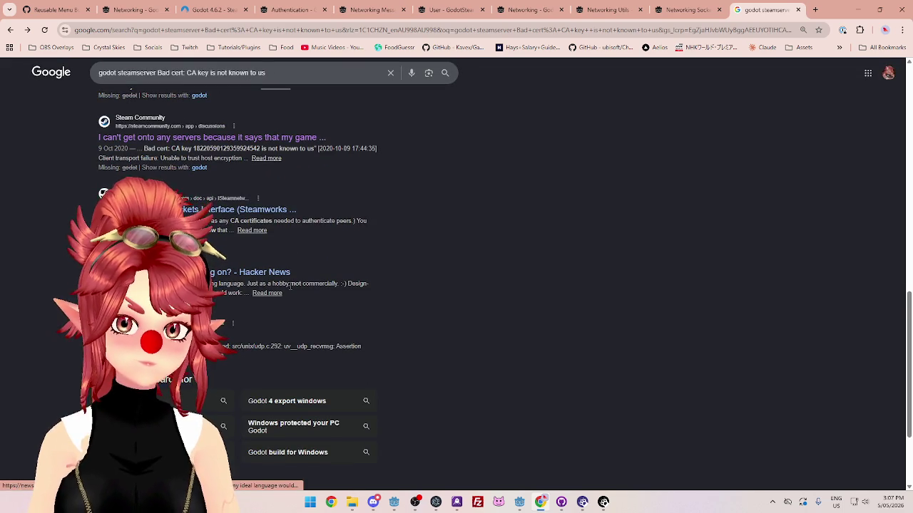
{"action": "scroll", "coordinate": [289, 286], "scroll_direction": "down", "scroll_amount": 2}
{"action": "scroll", "coordinate": [289, 285], "scroll_direction": "up", "scroll_amount": 6}
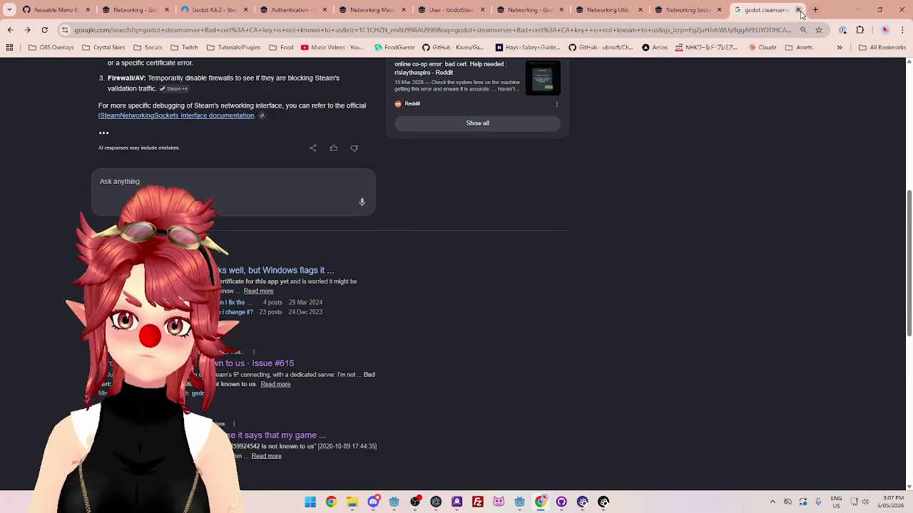
{"action": "left_click", "coordinate": [798, 9]}
{"action": "scroll", "coordinate": [514, 317], "scroll_direction": "down", "scroll_amount": 5}
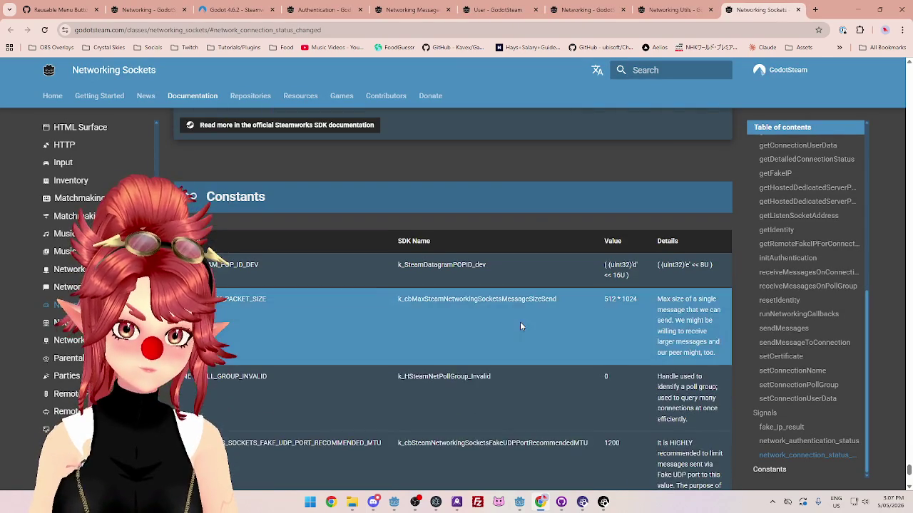
{"action": "mouse_move", "coordinate": [520, 502]}
{"action": "left_click", "coordinate": [487, 448]}
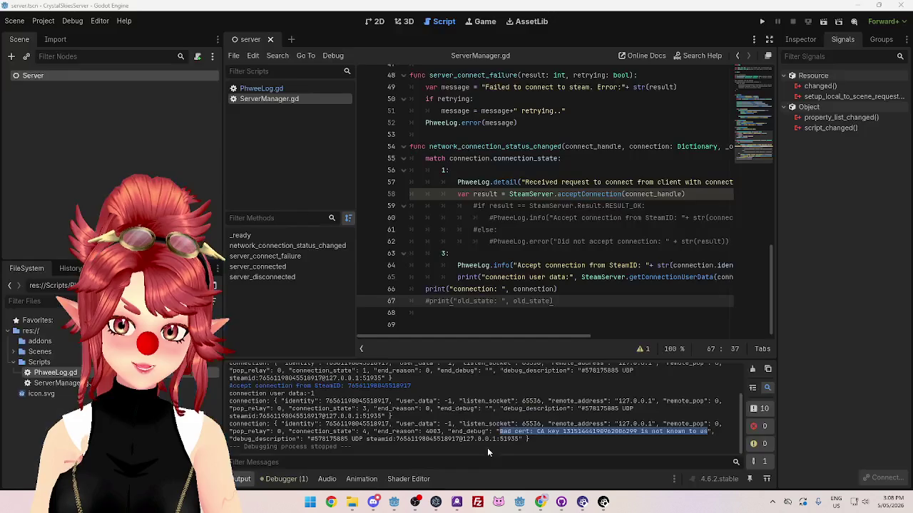
{"action": "left_click", "coordinate": [485, 413]}
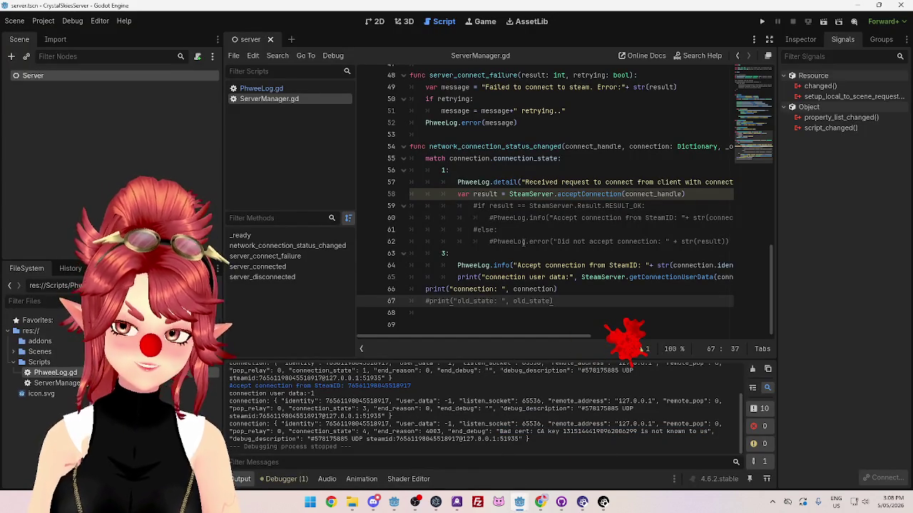
{"action": "scroll", "coordinate": [526, 250], "scroll_direction": "up", "scroll_amount": 10}
{"action": "scroll", "coordinate": [526, 253], "scroll_direction": "down", "scroll_amount": 10}
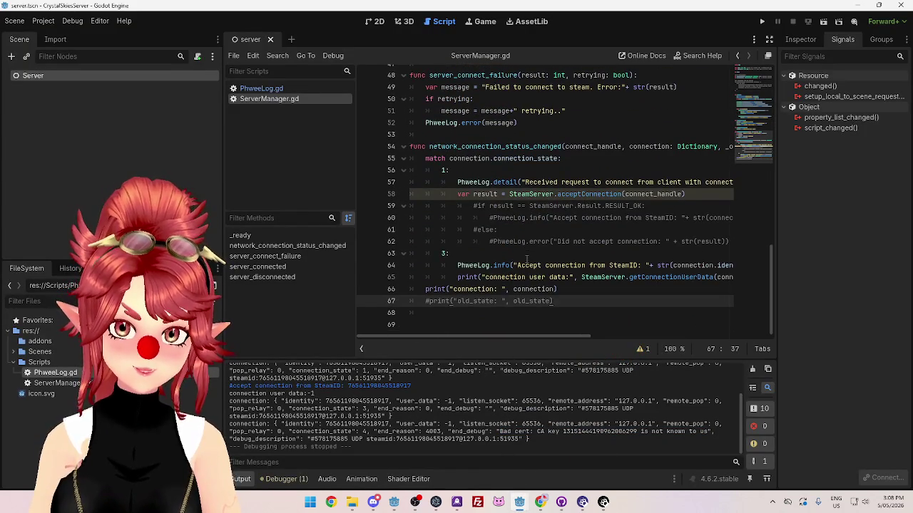
{"action": "mouse_move", "coordinate": [495, 334]}
{"action": "left_mouse_down"}
{"action": "mouse_move", "coordinate": [628, 332]}
{"action": "mouse_move", "coordinate": [471, 332]}
{"action": "left_mouse_up"}
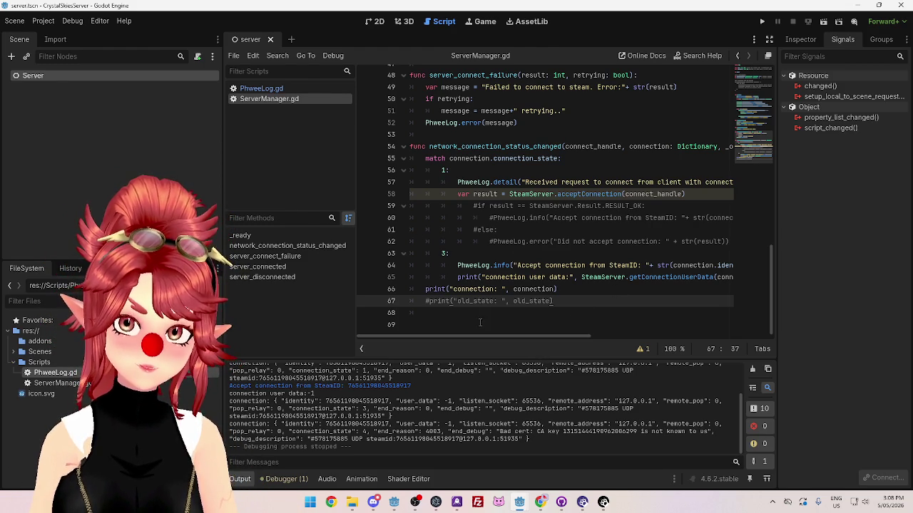
{"action": "left_click_drag", "start_coordinate": [510, 194], "coordinate": [699, 192]}
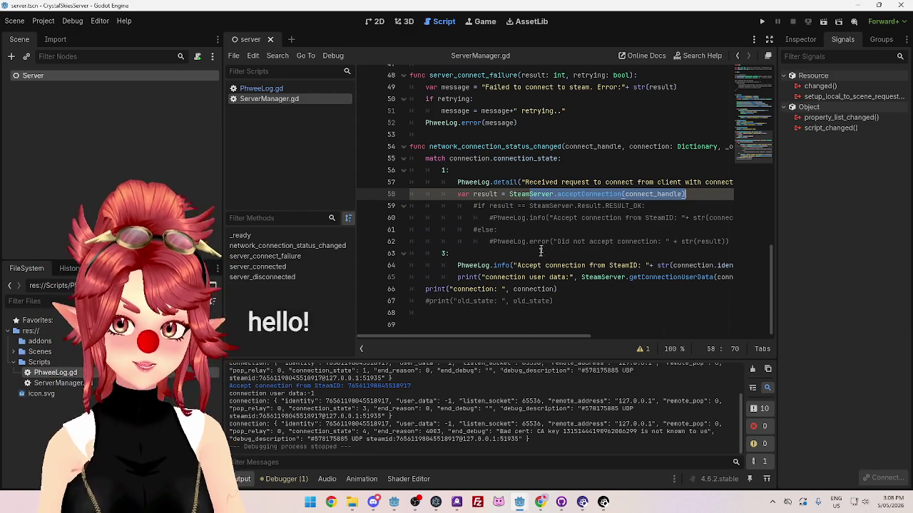
{"action": "mouse_move", "coordinate": [535, 336]}
{"action": "left_mouse_down"}
{"action": "mouse_move", "coordinate": [569, 338]}
{"action": "mouse_move", "coordinate": [534, 338]}
{"action": "left_mouse_up"}
{"action": "scroll", "coordinate": [513, 301], "scroll_direction": "up", "scroll_amount": 3}
{"action": "scroll", "coordinate": [514, 301], "scroll_direction": "down", "scroll_amount": 3}
{"action": "scroll", "coordinate": [513, 301], "scroll_direction": "up", "scroll_amount": 8}
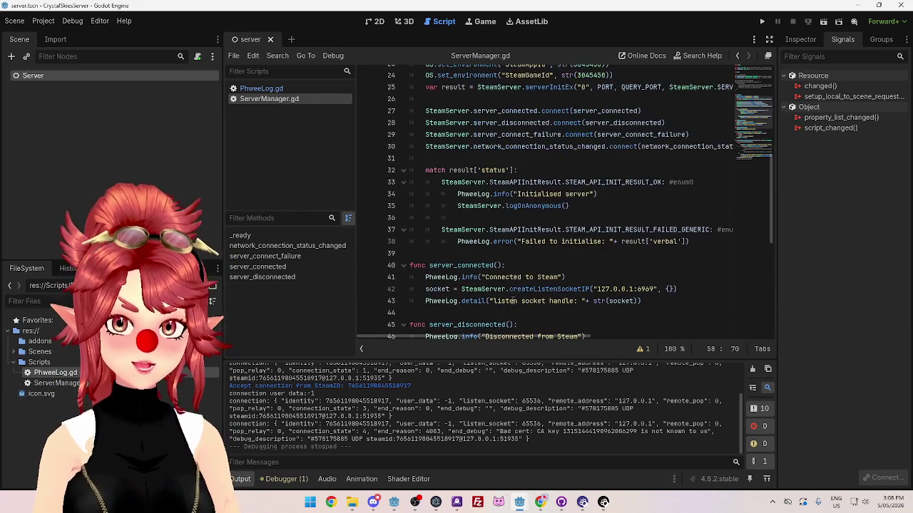
{"action": "scroll", "coordinate": [508, 302], "scroll_direction": "down", "scroll_amount": 5}
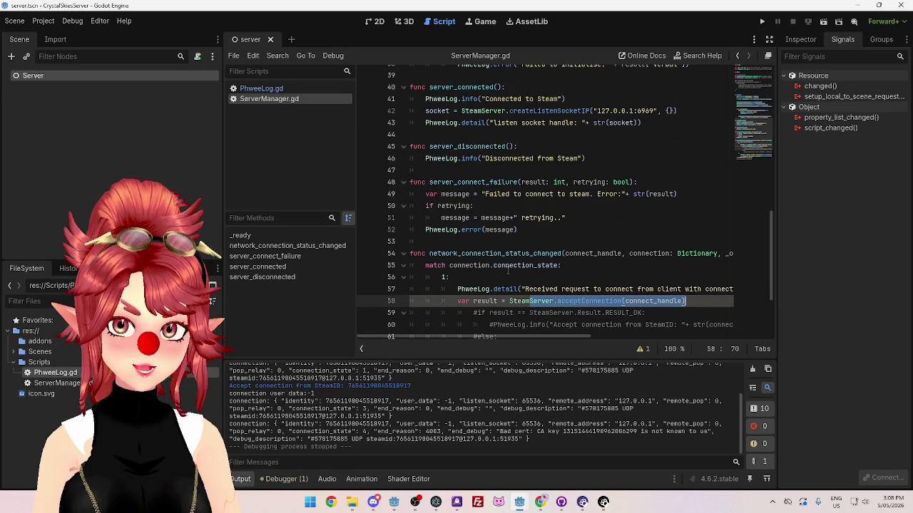
{"action": "scroll", "coordinate": [504, 268], "scroll_direction": "down", "scroll_amount": 1}
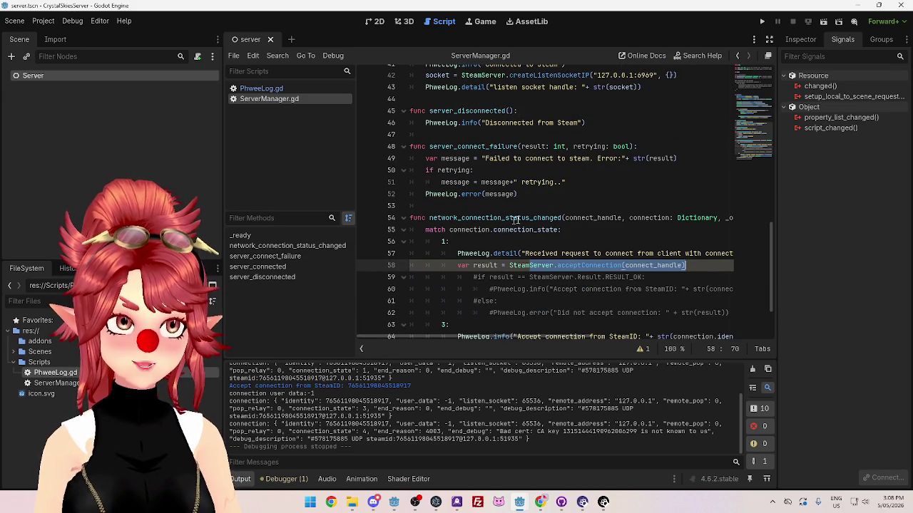
{"action": "scroll", "coordinate": [481, 224], "scroll_direction": "up", "scroll_amount": 1}
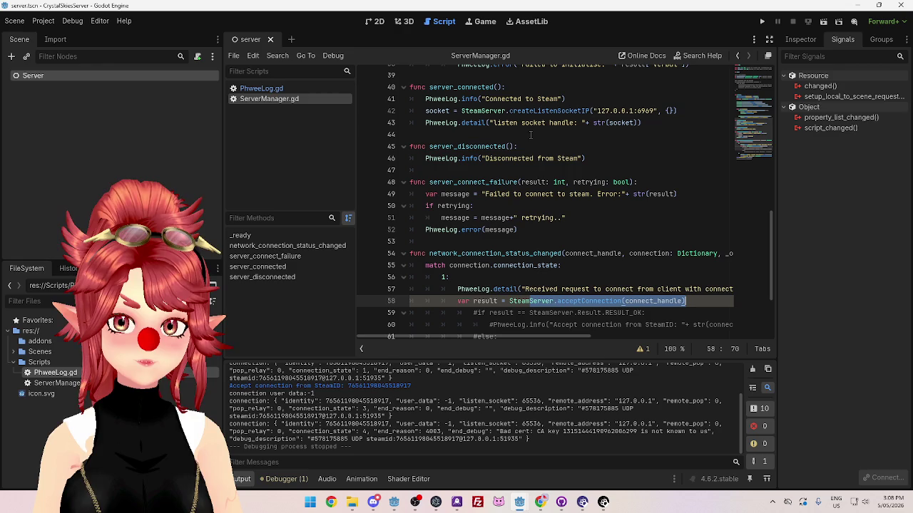
{"action": "left_click_drag", "start_coordinate": [445, 185], "coordinate": [509, 184]}
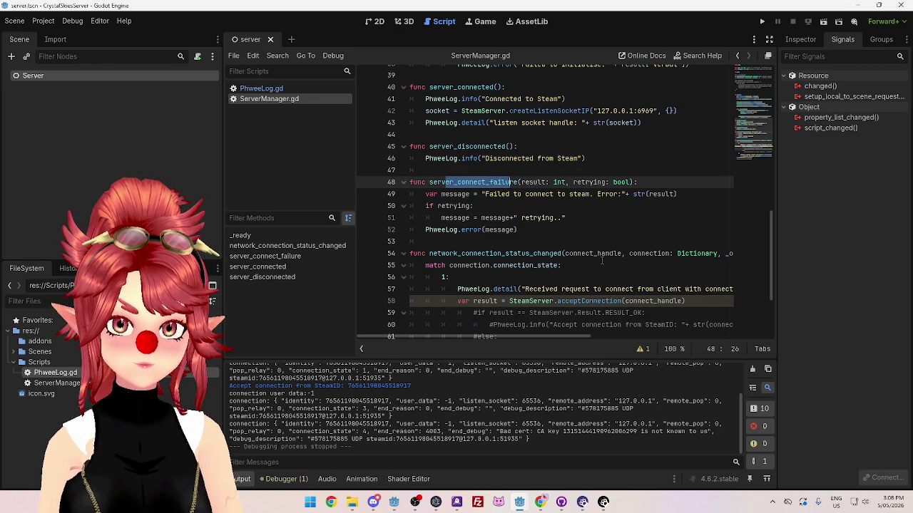
{"action": "scroll", "coordinate": [602, 261], "scroll_direction": "up", "scroll_amount": 1}
{"action": "scroll", "coordinate": [602, 261], "scroll_direction": "up", "scroll_amount": 3}
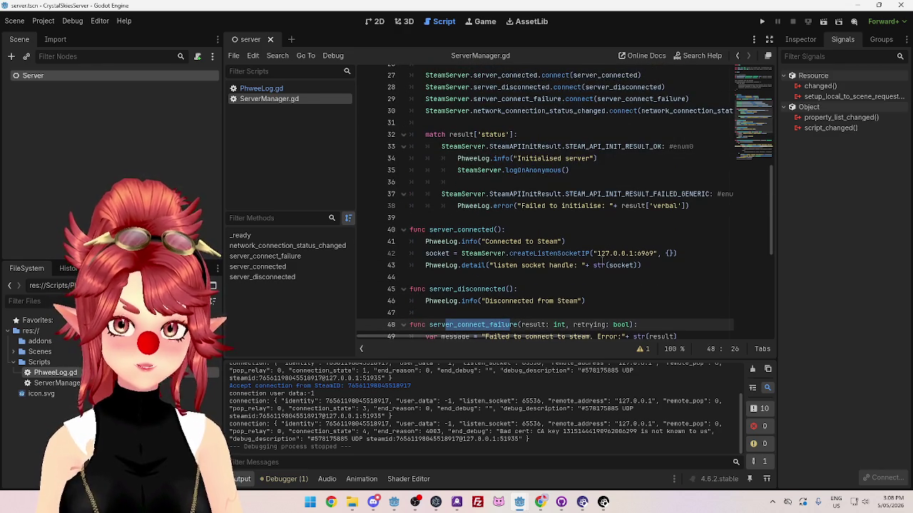
{"action": "scroll", "coordinate": [602, 263], "scroll_direction": "down", "scroll_amount": 1}
Review the server_connected function and its createListenSocketIP call in ServerManager.gd
{"action": "left_click_drag", "start_coordinate": [513, 218], "coordinate": [592, 218]}
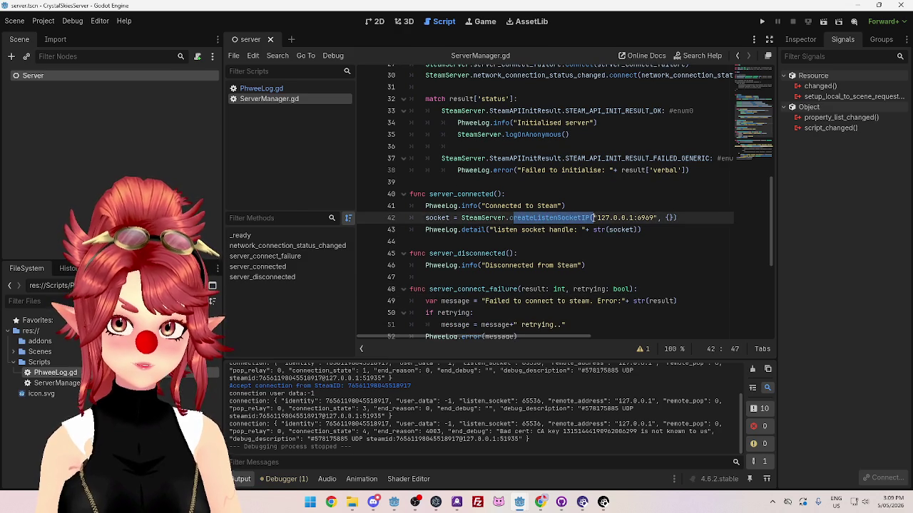
{"action": "left_click", "coordinate": [664, 228]}
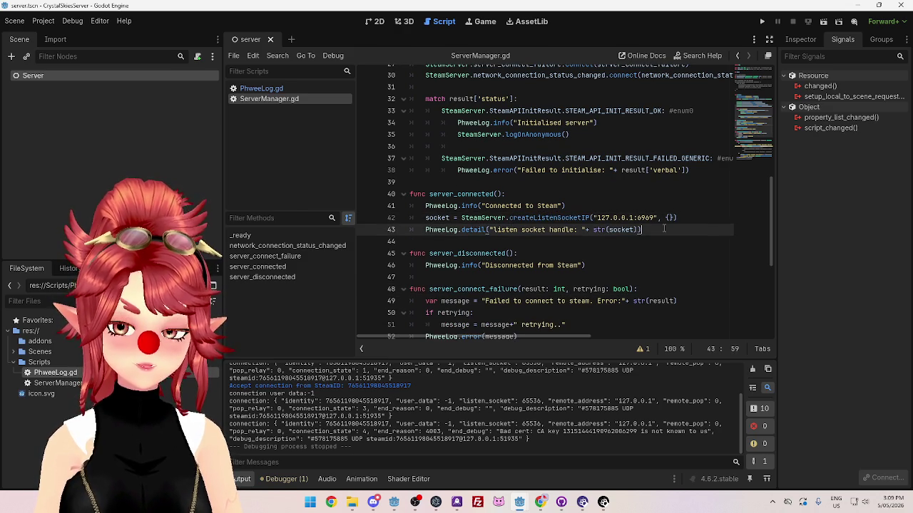
{"action": "left_click", "coordinate": [510, 218]}
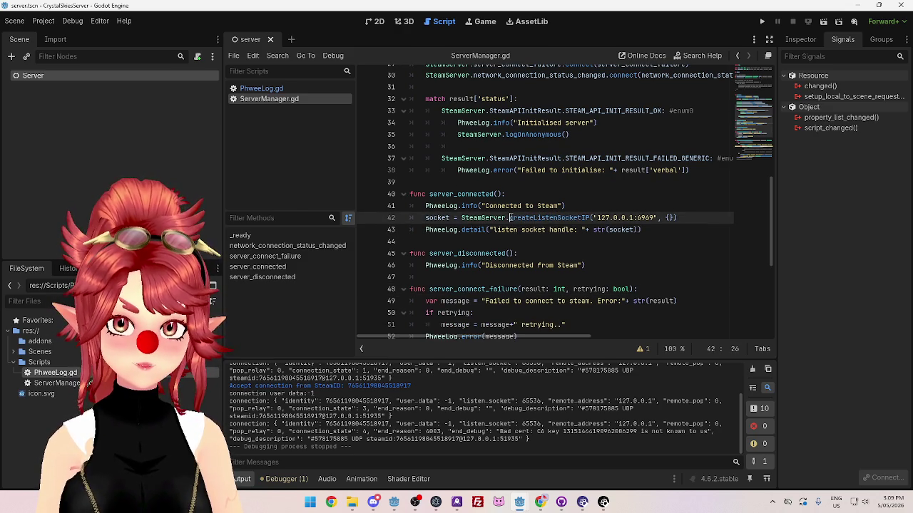
{"action": "left_click_drag", "start_coordinate": [547, 218], "coordinate": [591, 217]}
{"action": "mouse_move", "coordinate": [651, 233]}
{"action": "left_mouse_down"}
{"action": "mouse_move", "coordinate": [422, 229]}
{"action": "mouse_move", "coordinate": [425, 207]}
{"action": "mouse_move", "coordinate": [410, 194]}
{"action": "left_mouse_up"}
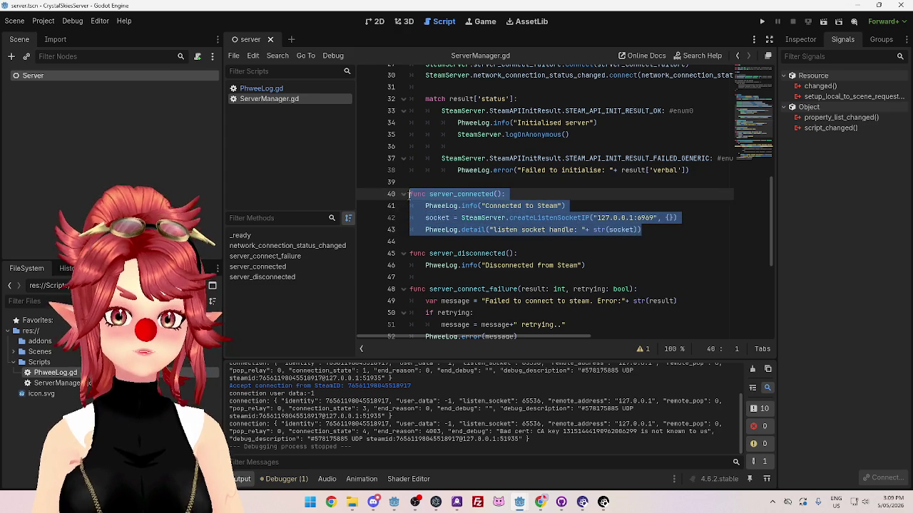
{"action": "left_click", "coordinate": [649, 230]}
{"action": "mouse_move", "coordinate": [662, 234]}
{"action": "left_mouse_down"}
{"action": "mouse_move", "coordinate": [529, 206]}
{"action": "mouse_move", "coordinate": [512, 218]}
{"action": "mouse_move", "coordinate": [589, 217]}
{"action": "left_mouse_up"}
{"action": "left_click", "coordinate": [670, 235]}
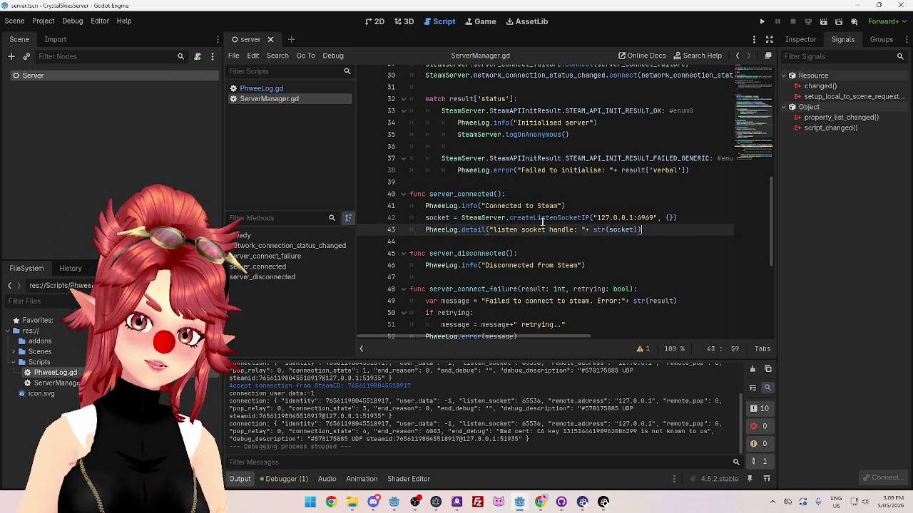
Highlight the createListenSocketIP name and its listen address 127.0.0.1:6969
{"action": "left_click_drag", "start_coordinate": [509, 217], "coordinate": [583, 218]}
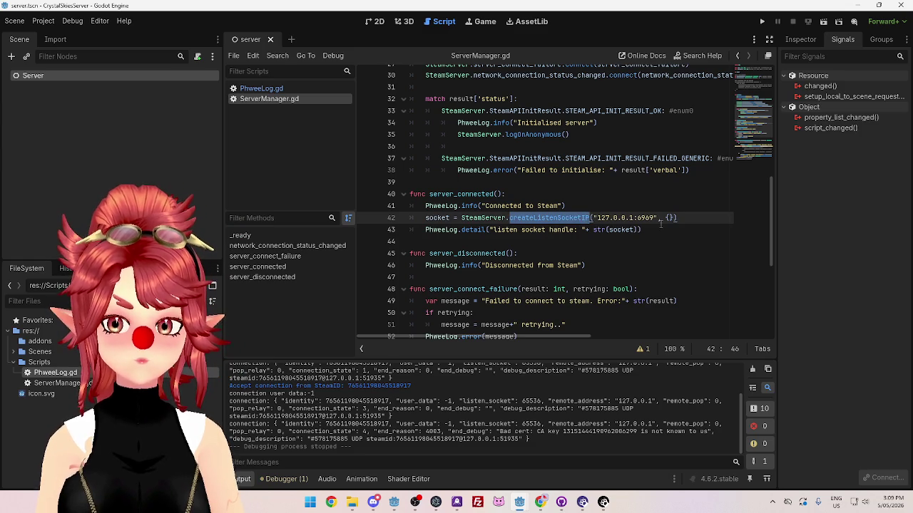
{"action": "left_click_drag", "start_coordinate": [654, 218], "coordinate": [594, 218]}
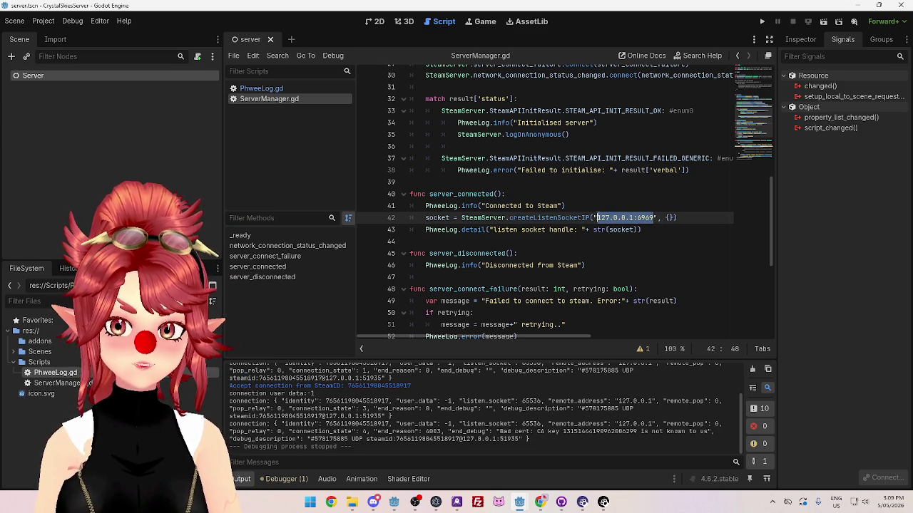
{"action": "left_click", "coordinate": [669, 230]}
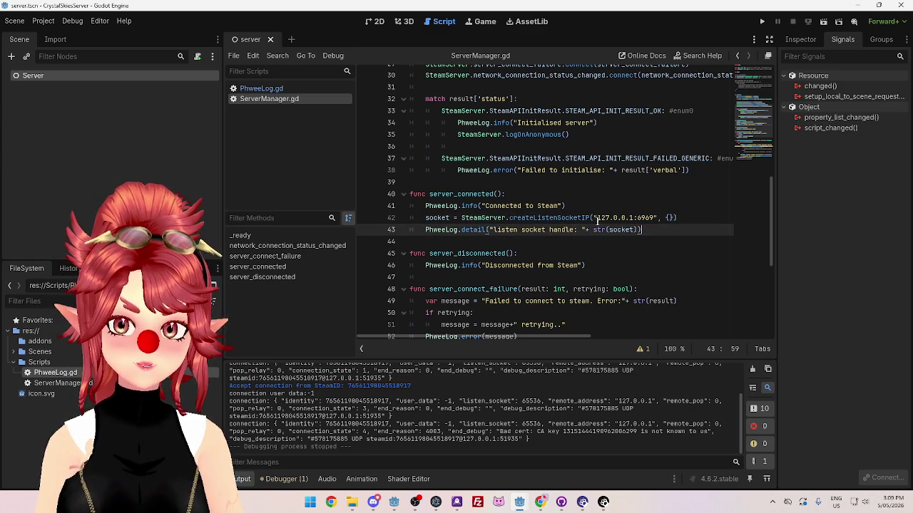
{"action": "left_click_drag", "start_coordinate": [597, 217], "coordinate": [653, 217]}
{"action": "left_click", "coordinate": [655, 229]}
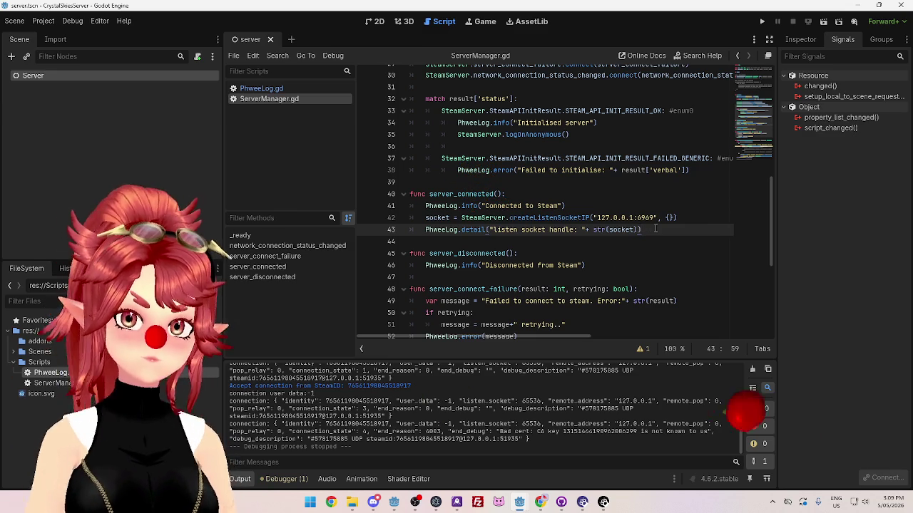
Bring the GodotSteam Networking Sockets docs back in front
{"action": "scroll", "coordinate": [574, 259], "scroll_direction": "up", "scroll_amount": 3}
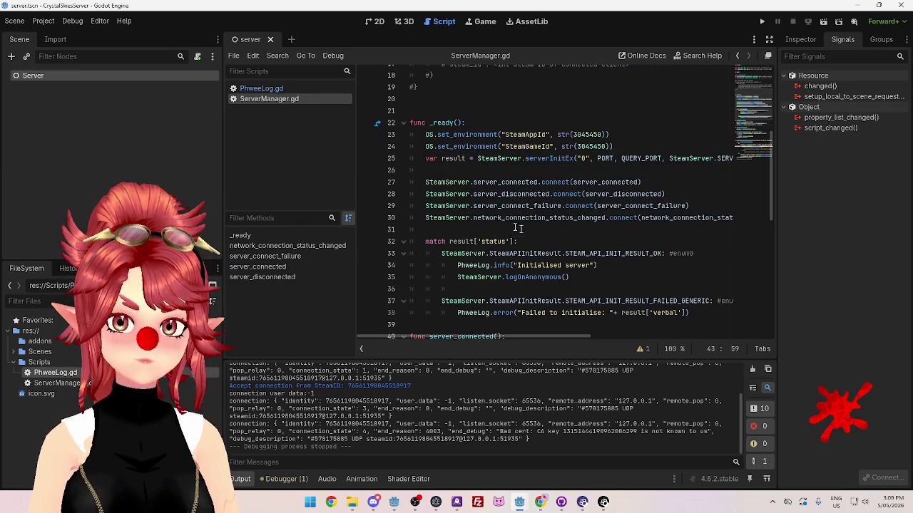
{"action": "scroll", "coordinate": [462, 211], "scroll_direction": "down", "scroll_amount": 1}
{"action": "left_click", "coordinate": [485, 265]}
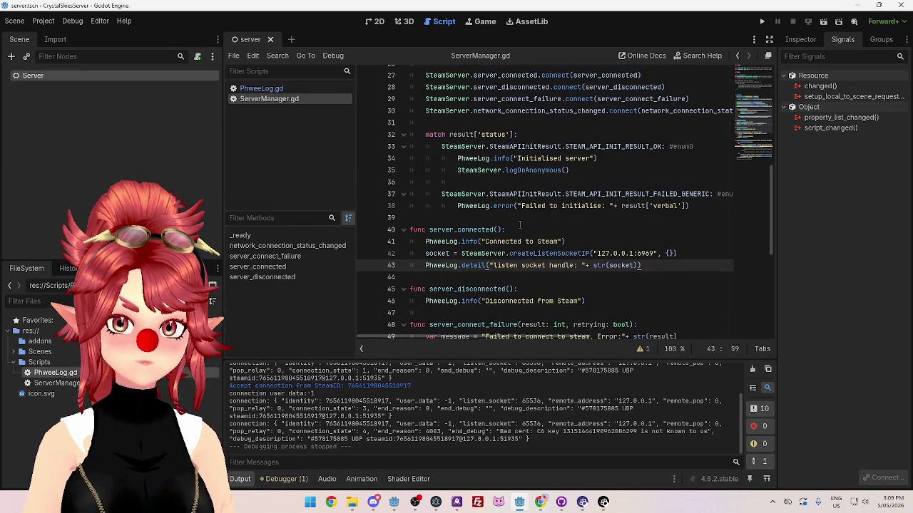
{"action": "left_click", "coordinate": [540, 502]}
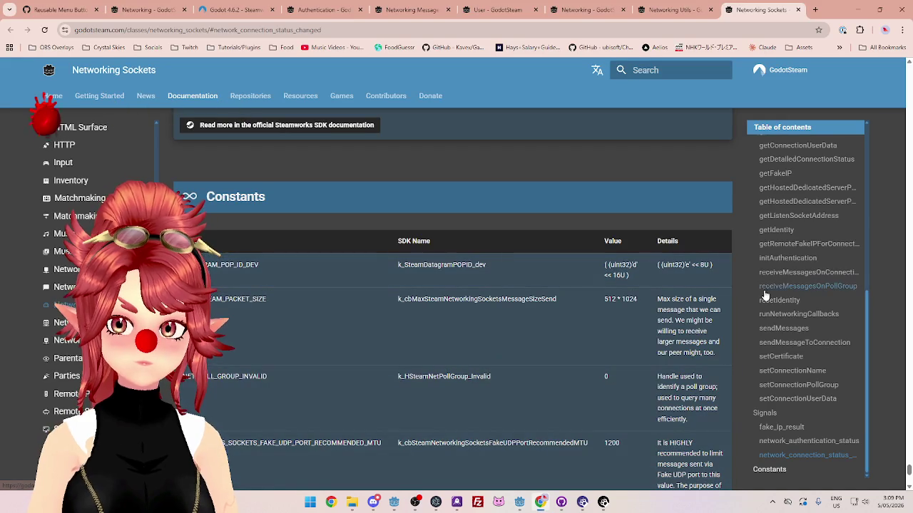
Jump to getListenSocketAddress in the Networking Sockets docs and read its description
{"action": "scroll", "coordinate": [800, 236], "scroll_direction": "up", "scroll_amount": 2}
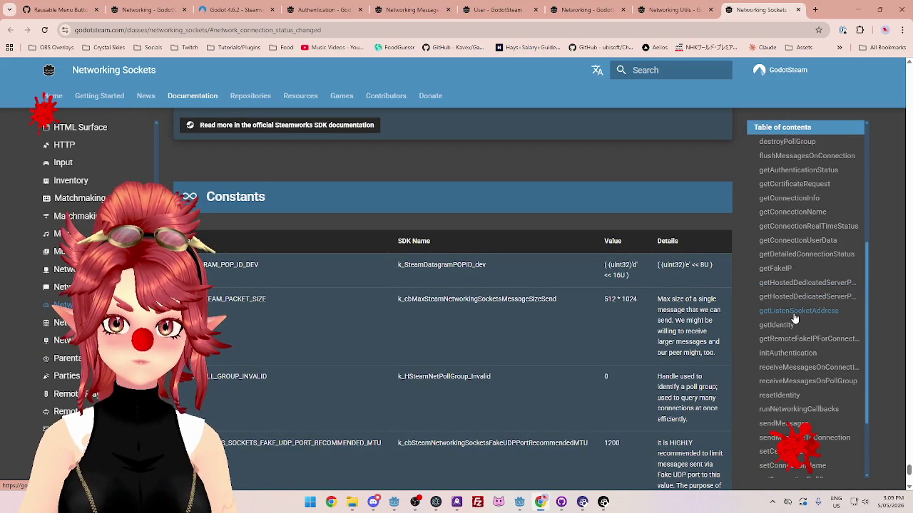
{"action": "left_click", "coordinate": [795, 314]}
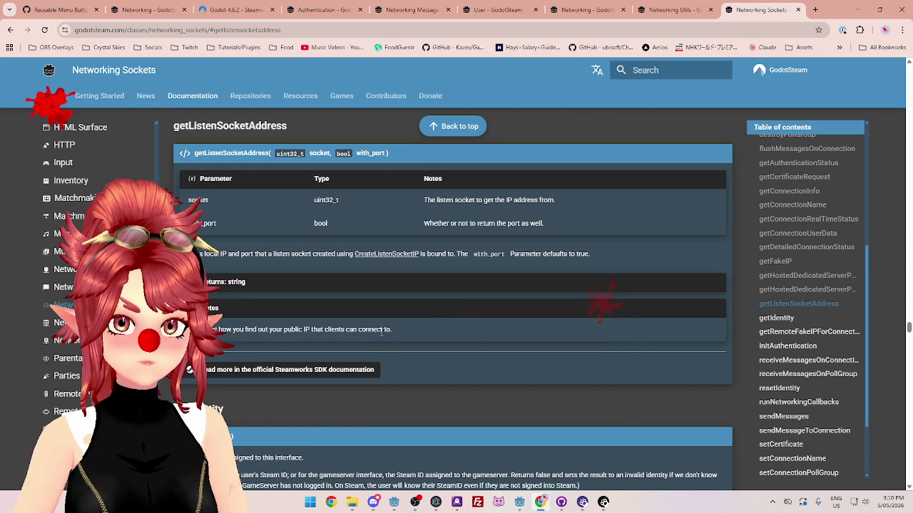
{"action": "scroll", "coordinate": [475, 343], "scroll_direction": "up", "scroll_amount": 2}
{"action": "scroll", "coordinate": [507, 359], "scroll_direction": "down", "scroll_amount": 2}
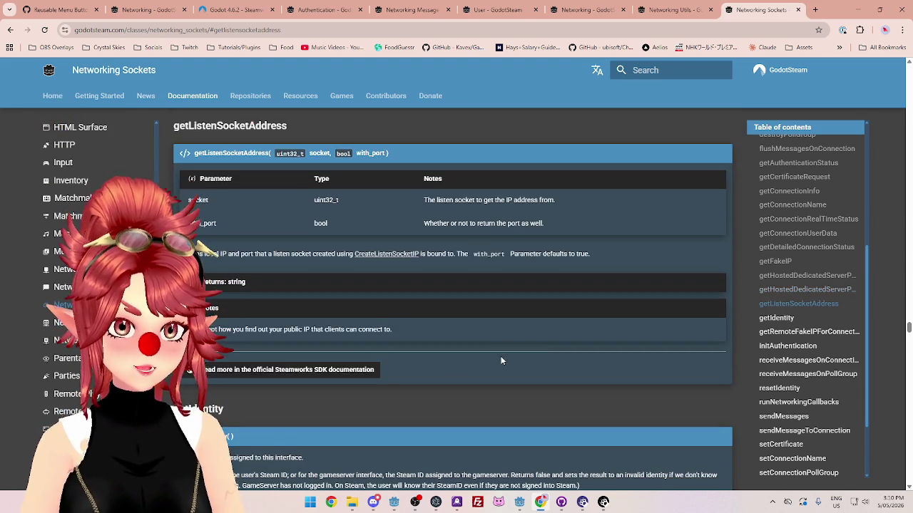
{"action": "left_click_drag", "start_coordinate": [214, 330], "coordinate": [383, 329]}
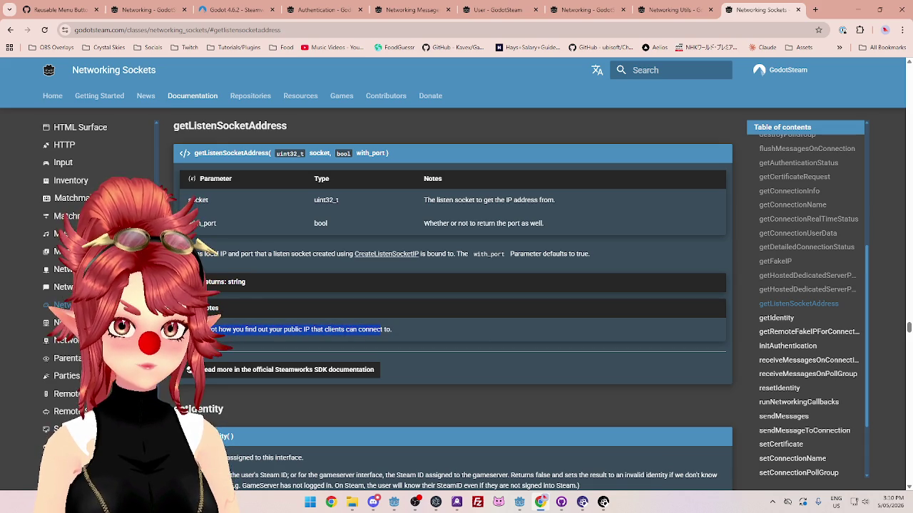
{"action": "scroll", "coordinate": [374, 312], "scroll_direction": "up", "scroll_amount": 2}
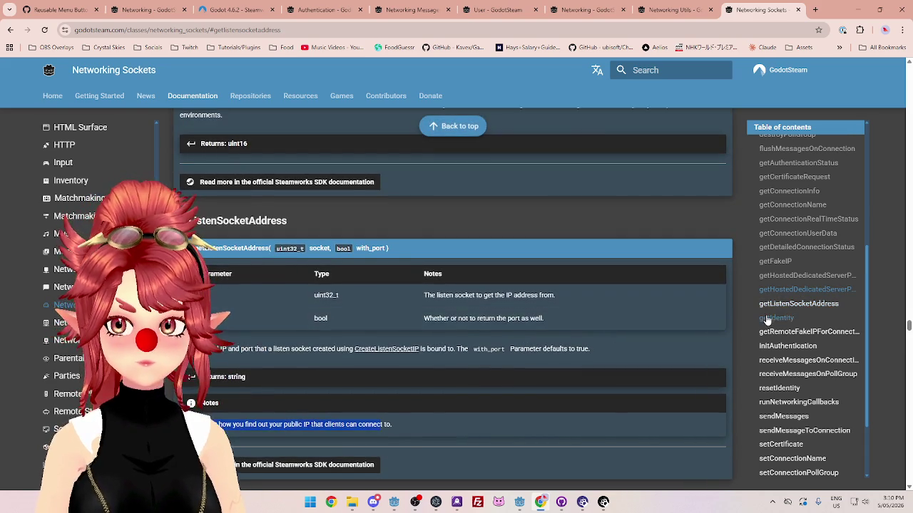
{"action": "scroll", "coordinate": [452, 244], "scroll_direction": "down", "scroll_amount": 5}
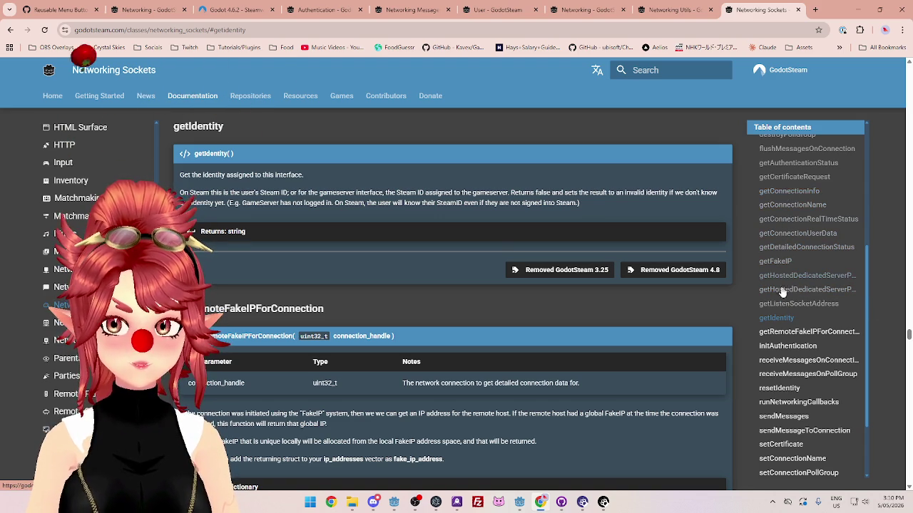
{"action": "scroll", "coordinate": [782, 297], "scroll_direction": "down", "scroll_amount": 2}
{"action": "scroll", "coordinate": [788, 297], "scroll_direction": "up", "scroll_amount": 8}
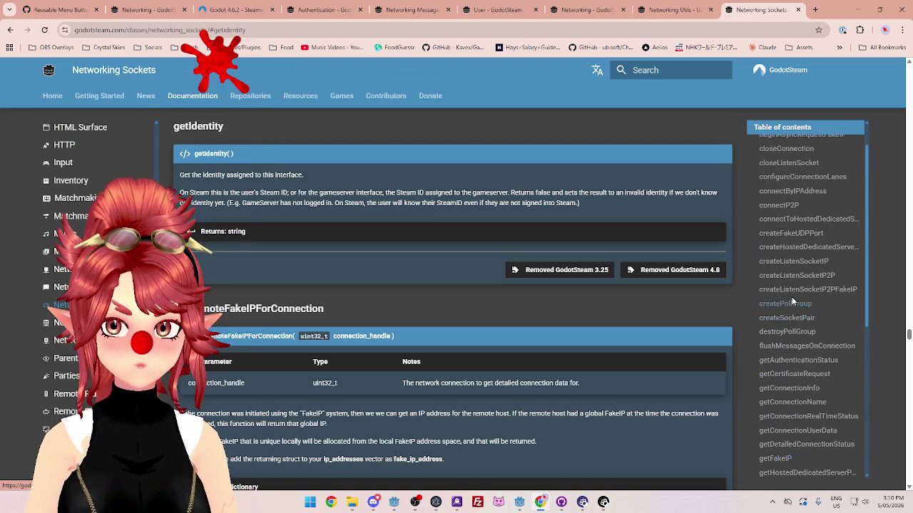
Read connectToHostedDedicatedServer, highlighting the server ticket and Valve data centers text
{"action": "left_click", "coordinate": [792, 230]}
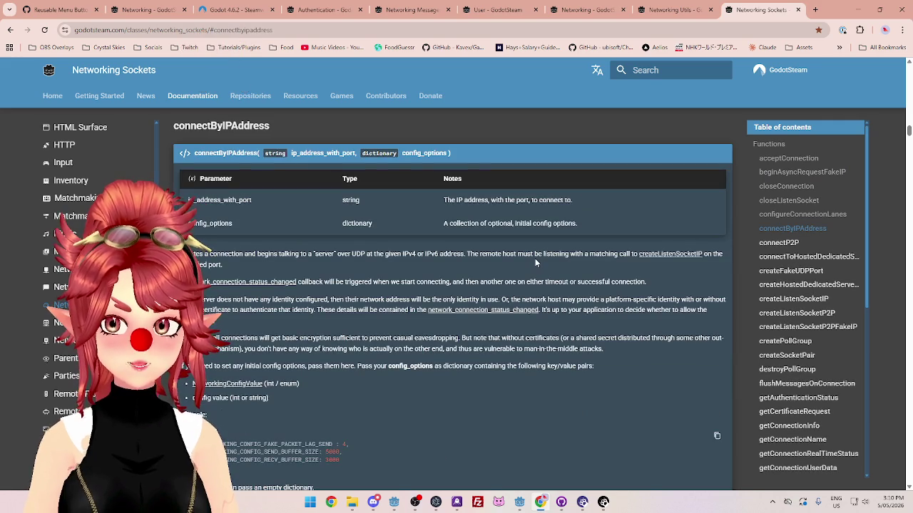
{"action": "left_click", "coordinate": [816, 257]}
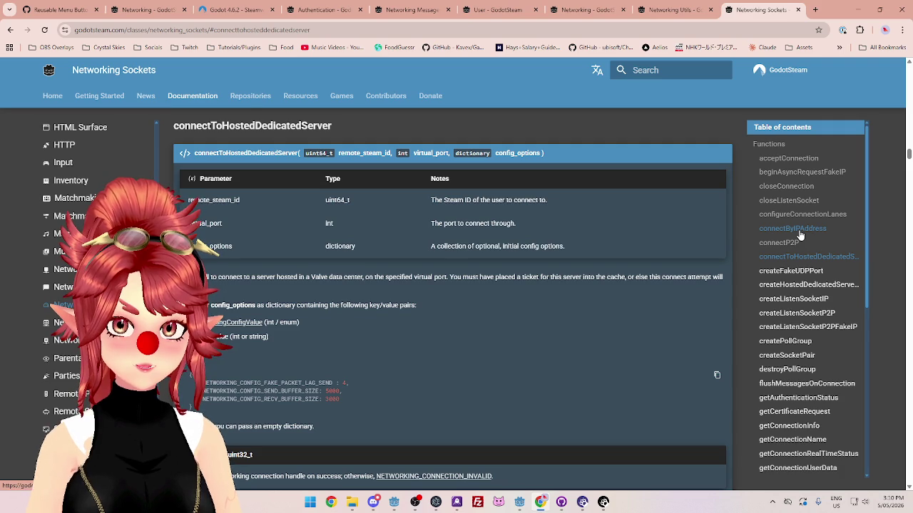
{"action": "left_click", "coordinate": [798, 229]}
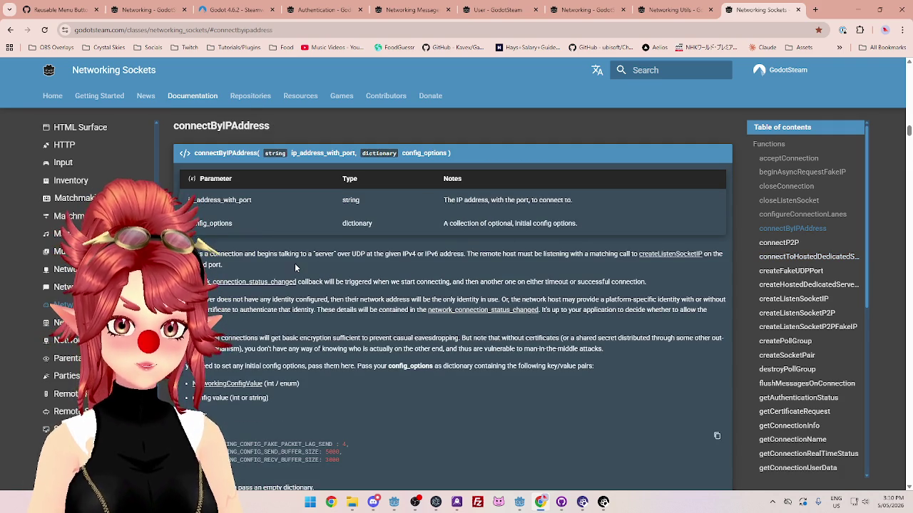
{"action": "left_click", "coordinate": [784, 258]}
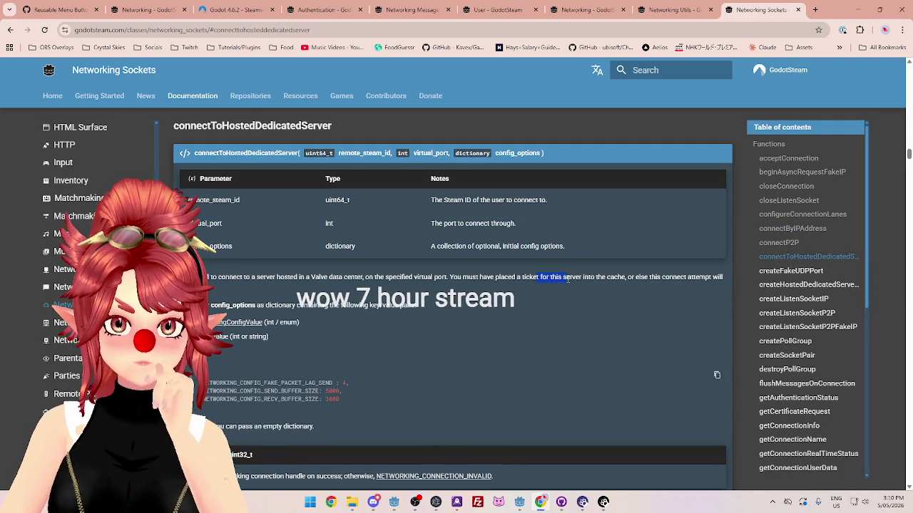
{"action": "left_click_drag", "start_coordinate": [472, 278], "coordinate": [690, 279]}
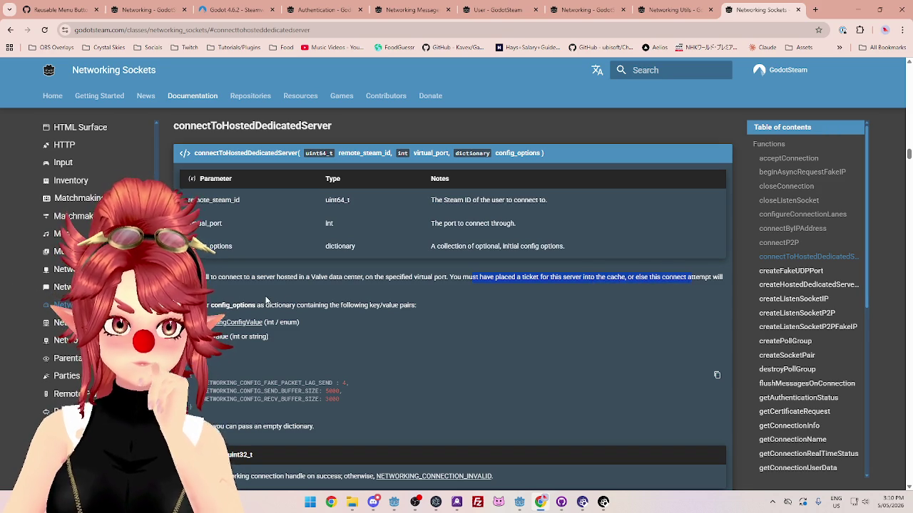
{"action": "left_click_drag", "start_coordinate": [203, 278], "coordinate": [492, 281]}
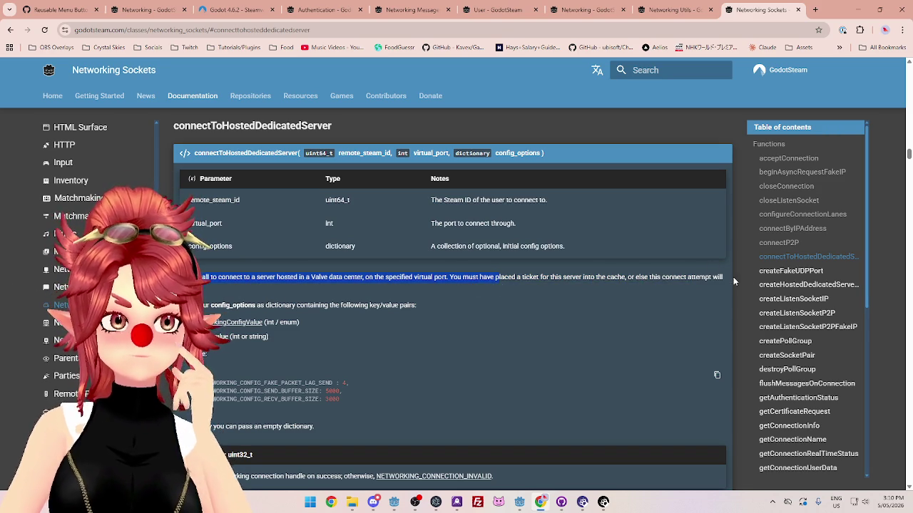
Highlight connectByIPAddress notes on listening hosts, missing identity and encryption, then return to Godot
{"action": "left_click", "coordinate": [793, 229]}
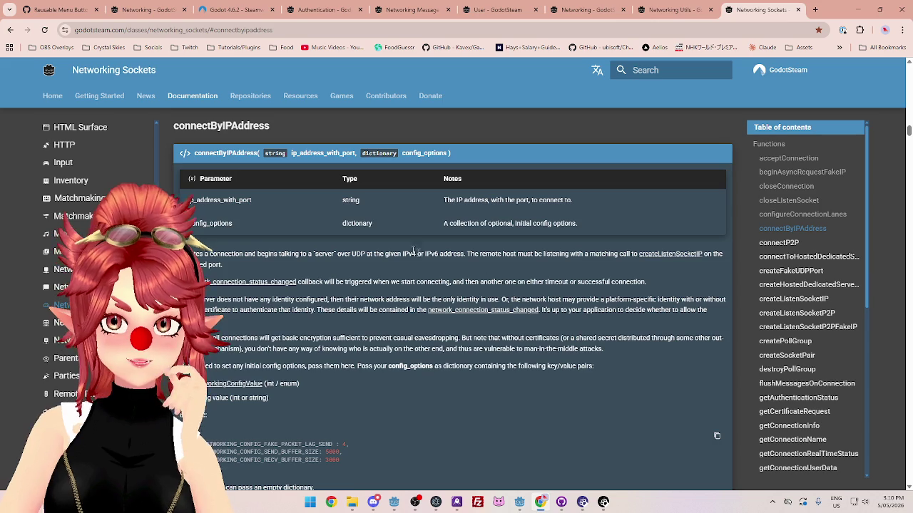
{"action": "mouse_move", "coordinate": [234, 254]}
{"action": "left_mouse_down"}
{"action": "mouse_move", "coordinate": [385, 254]}
{"action": "mouse_move", "coordinate": [239, 255]}
{"action": "mouse_move", "coordinate": [302, 255]}
{"action": "left_mouse_up"}
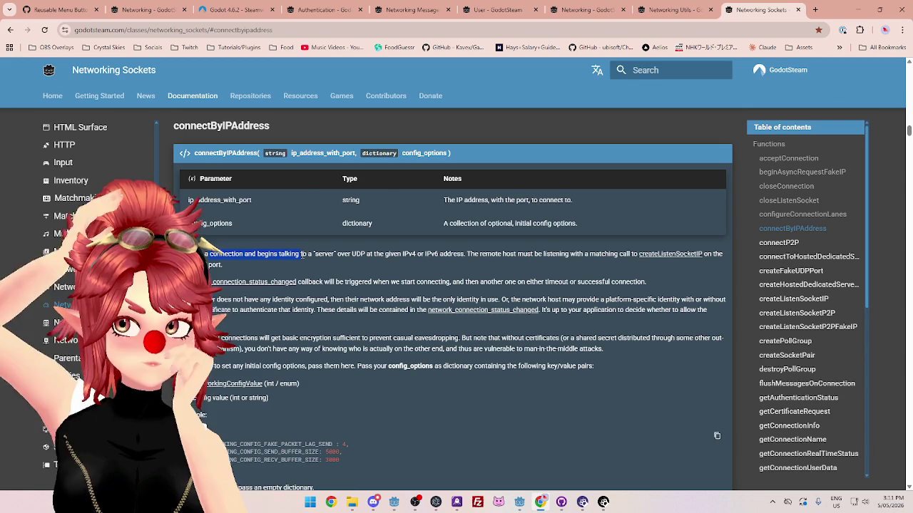
{"action": "left_click_drag", "start_coordinate": [480, 254], "coordinate": [619, 255]}
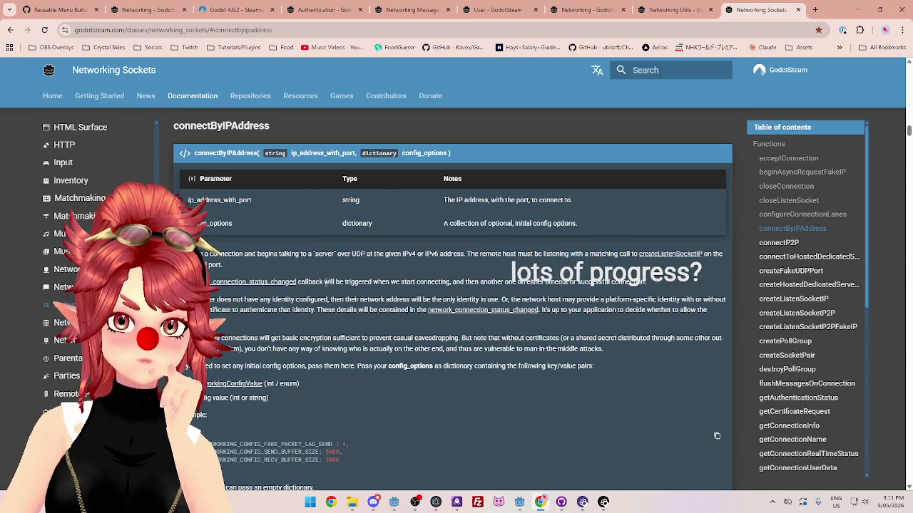
{"action": "left_click_drag", "start_coordinate": [328, 300], "coordinate": [236, 300]}
{"action": "left_click_drag", "start_coordinate": [221, 338], "coordinate": [371, 339]}
{"action": "scroll", "coordinate": [370, 339], "scroll_direction": "down", "scroll_amount": 2}
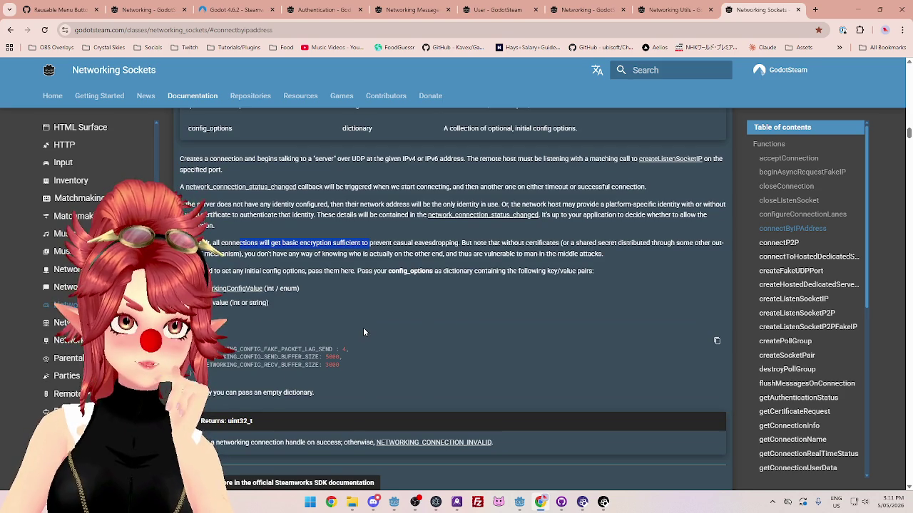
{"action": "scroll", "coordinate": [363, 328], "scroll_direction": "up", "scroll_amount": 4}
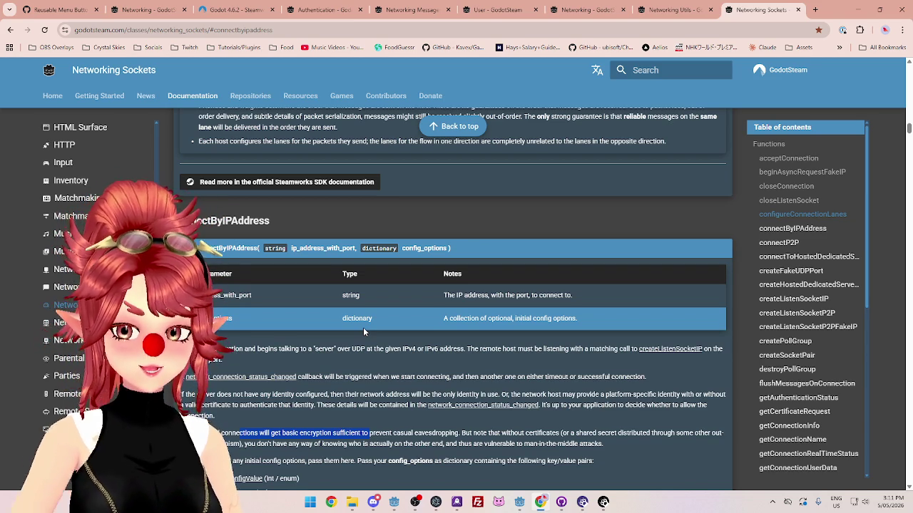
{"action": "mouse_move", "coordinate": [517, 505]}
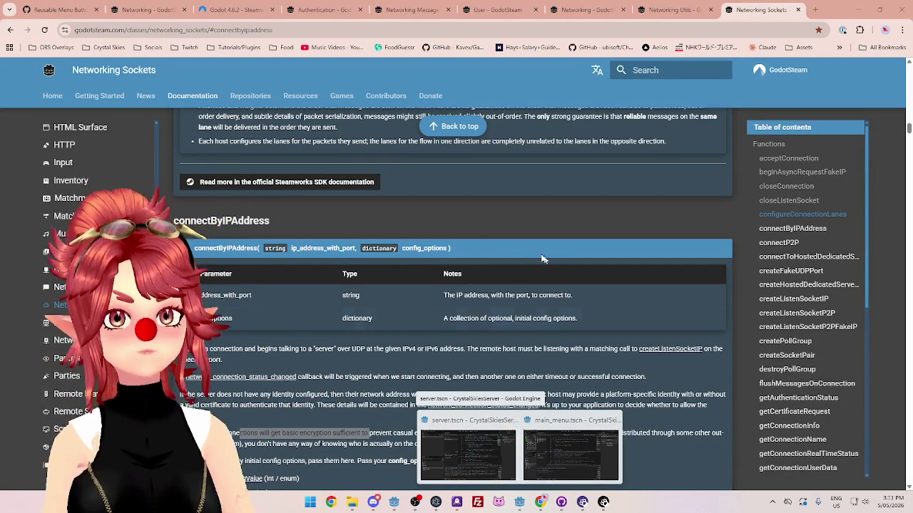
{"action": "key", "text": "alt+Tab"}
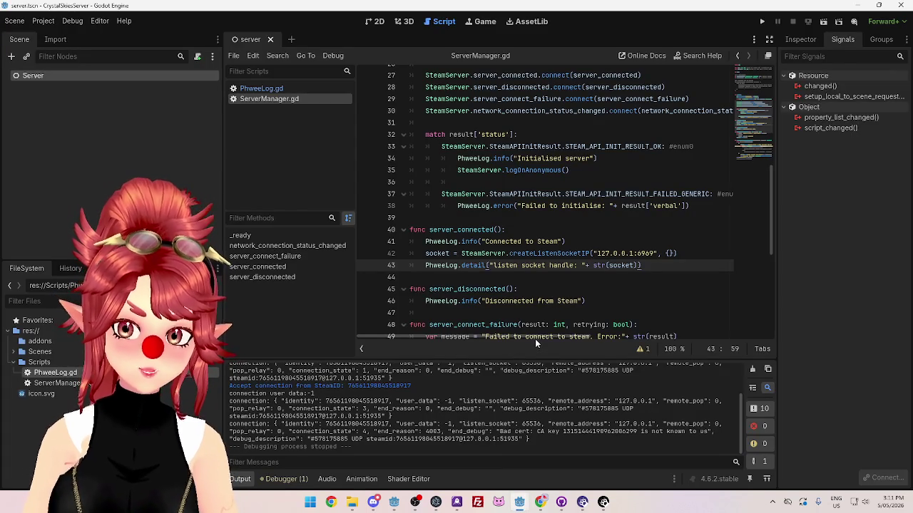
Scroll through ServerManager.gd, then return to the connectByIPAddress docs in Chrome
{"action": "scroll", "coordinate": [531, 335], "scroll_direction": "down", "scroll_amount": 2}
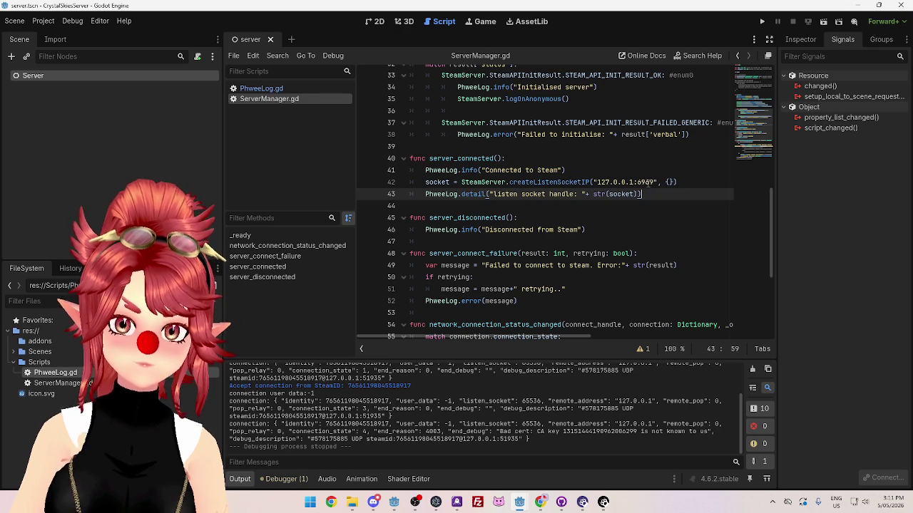
{"action": "scroll", "coordinate": [642, 184], "scroll_direction": "down", "scroll_amount": 1}
{"action": "scroll", "coordinate": [641, 184], "scroll_direction": "up", "scroll_amount": 1}
{"action": "left_click", "coordinate": [540, 502]}
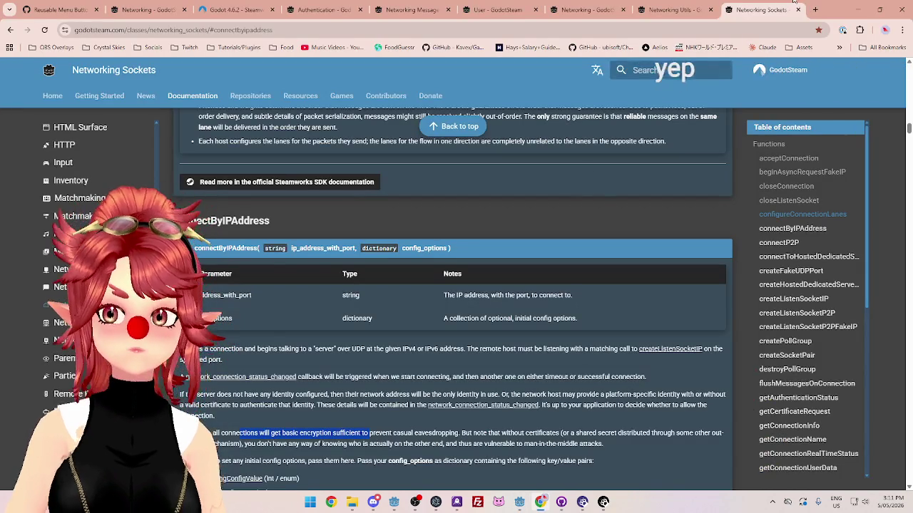
Search Google in a new tab for 'steamgodot server listen socket both ways?'
{"action": "left_click", "coordinate": [814, 10]}
{"action": "type", "text": "steamserver"}
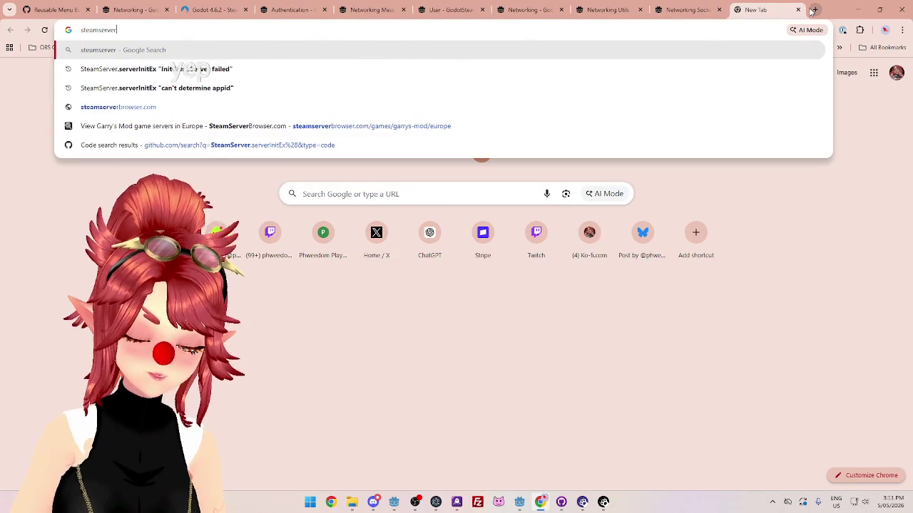
{"action": "key", "text": "Escape"}
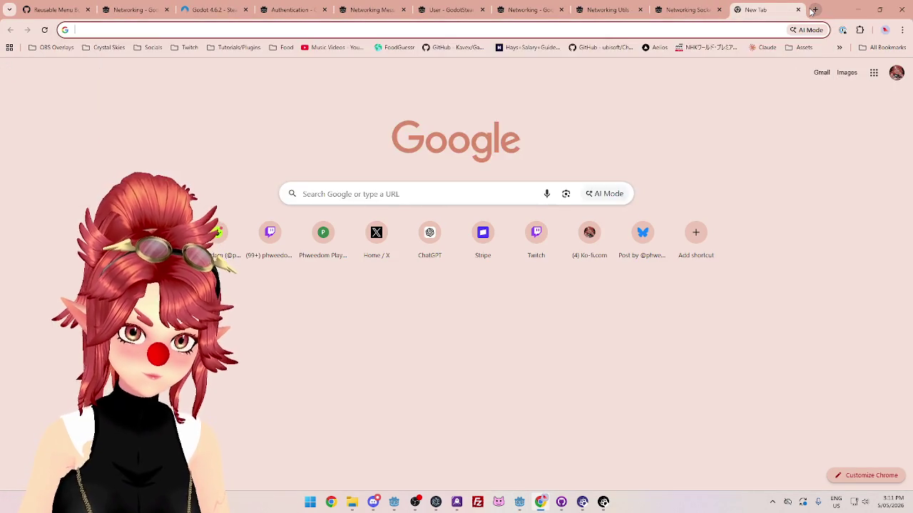
{"action": "type", "text": "steamgodot server "}
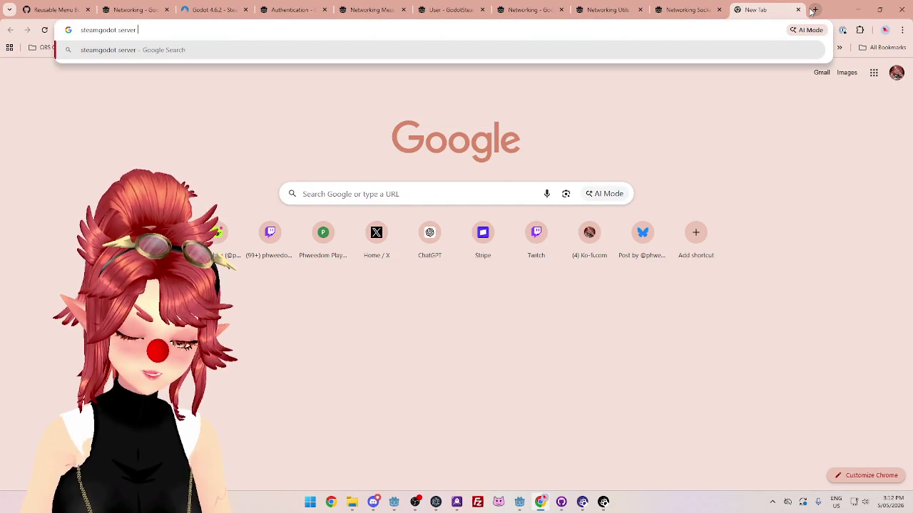
{"action": "type", "text": "listenm"}
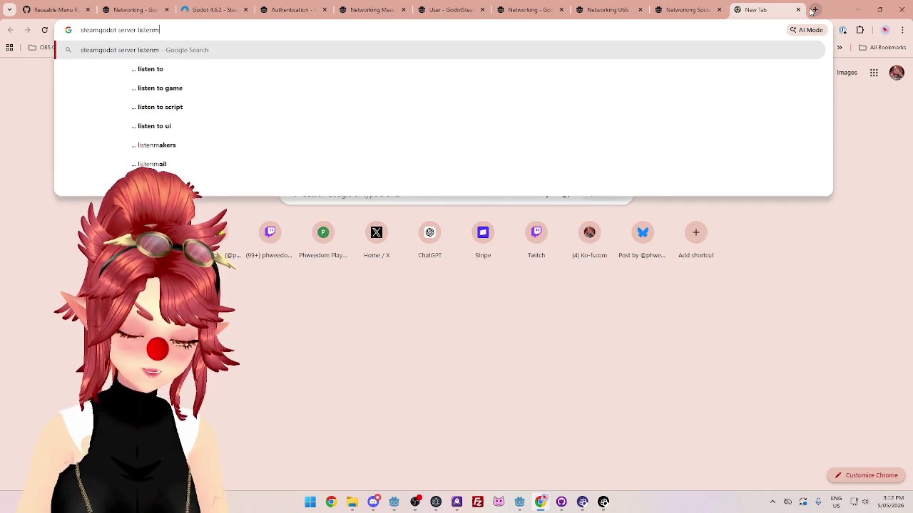
{"action": "key", "text": "BackSpace"}
{"action": "type", "text": "socket both ways?"}
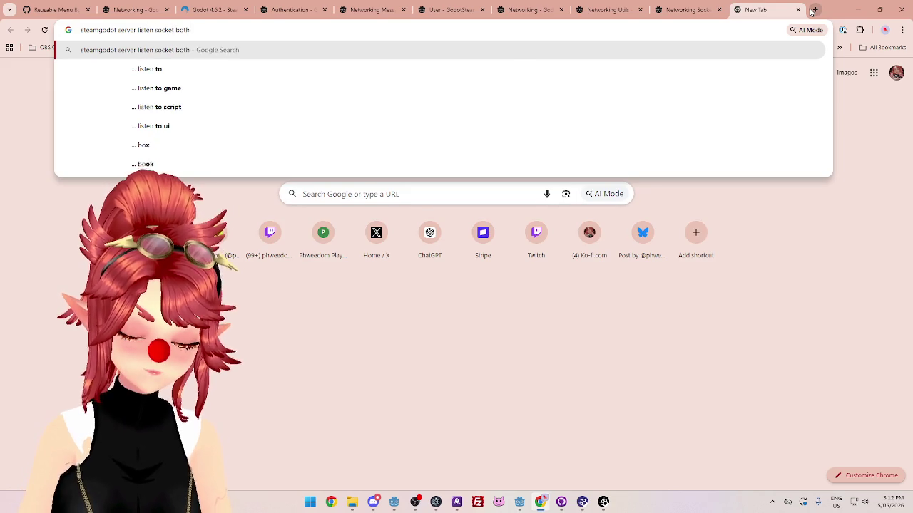
{"action": "key", "text": "Return"}
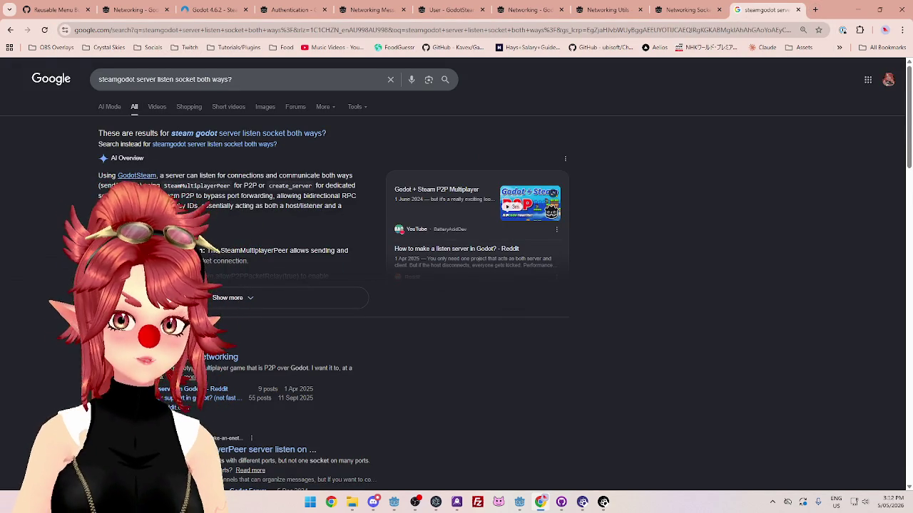
Read the AI Overview on bidirectional listen servers, expanded to its P2PPacketRelay(true) details
{"action": "left_click_drag", "start_coordinate": [180, 175], "coordinate": [318, 176]}
{"action": "double_click", "coordinate": [298, 176]}
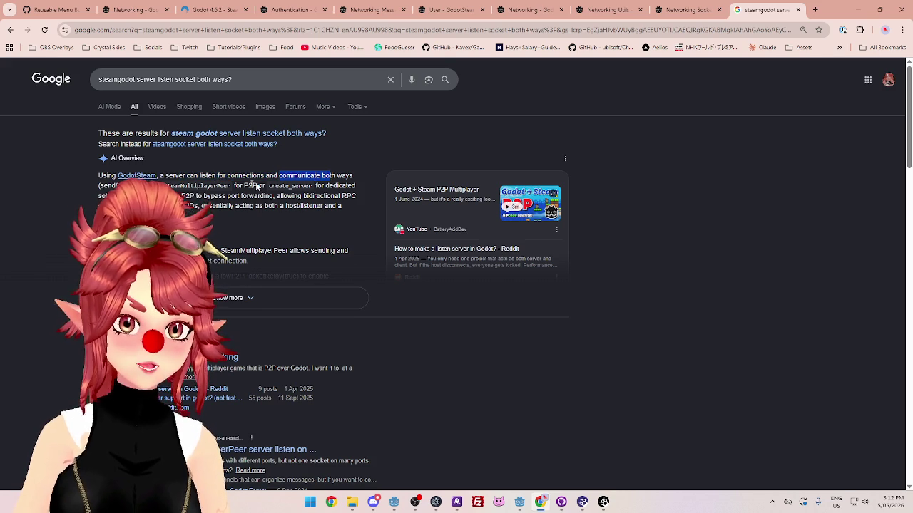
{"action": "left_click", "coordinate": [202, 184]}
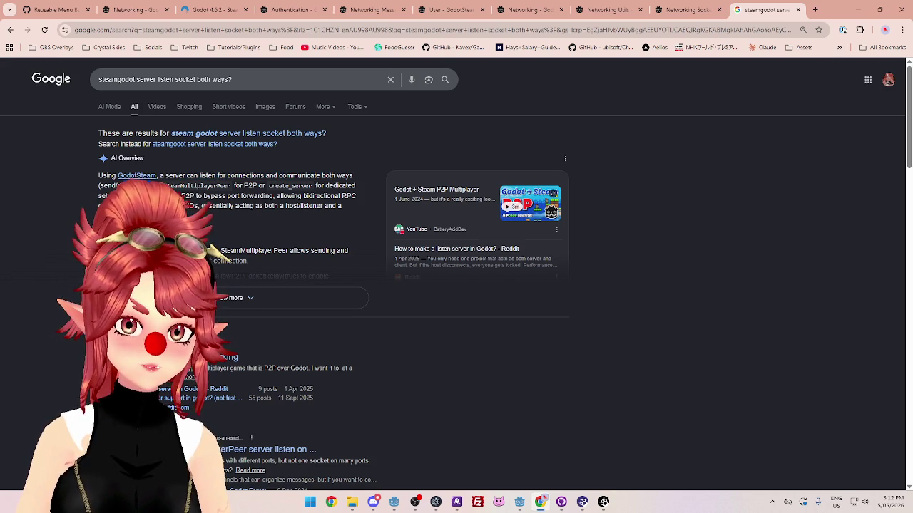
{"action": "double_click", "coordinate": [334, 186]}
{"action": "left_click", "coordinate": [334, 185]}
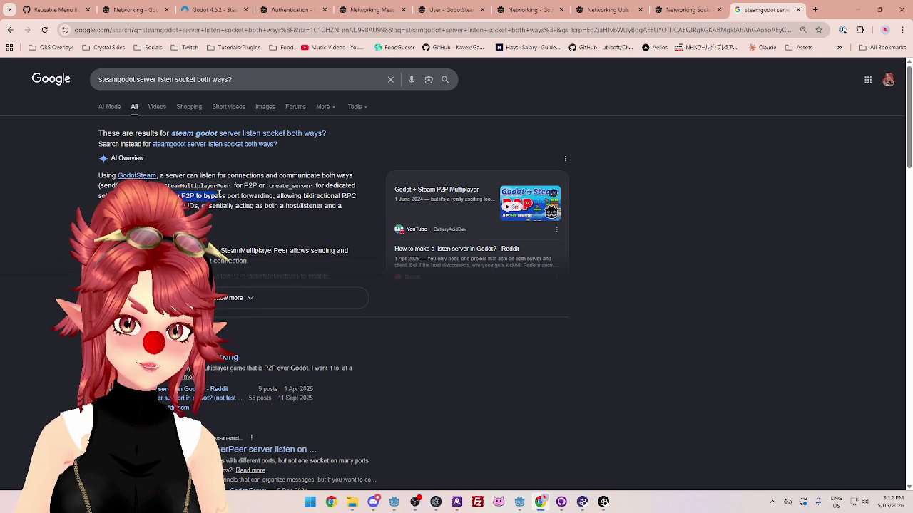
{"action": "left_click", "coordinate": [256, 298]}
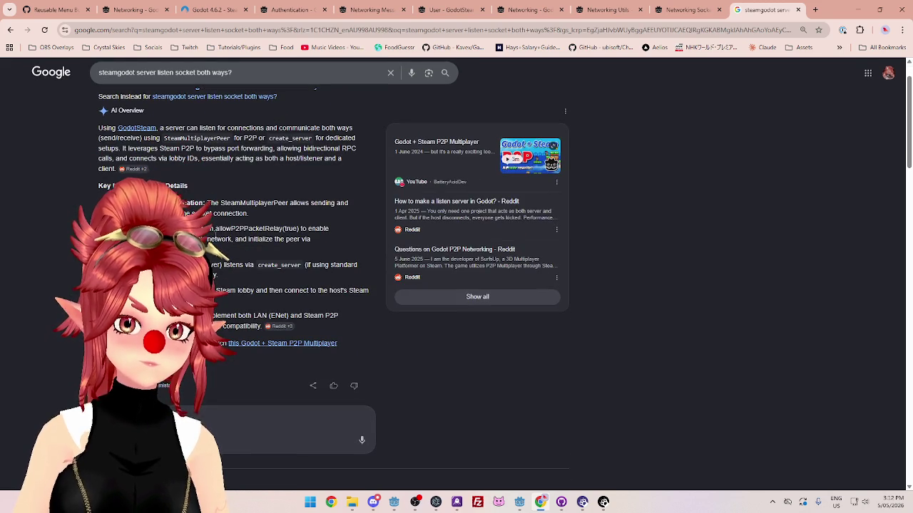
{"action": "scroll", "coordinate": [184, 177], "scroll_direction": "down", "scroll_amount": 1}
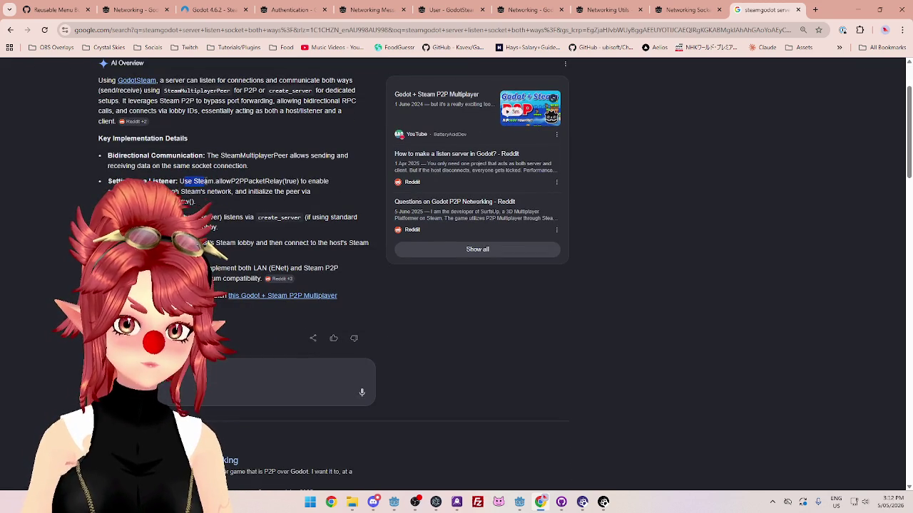
{"action": "left_click_drag", "start_coordinate": [233, 181], "coordinate": [295, 181]}
{"action": "double_click", "coordinate": [194, 191]}
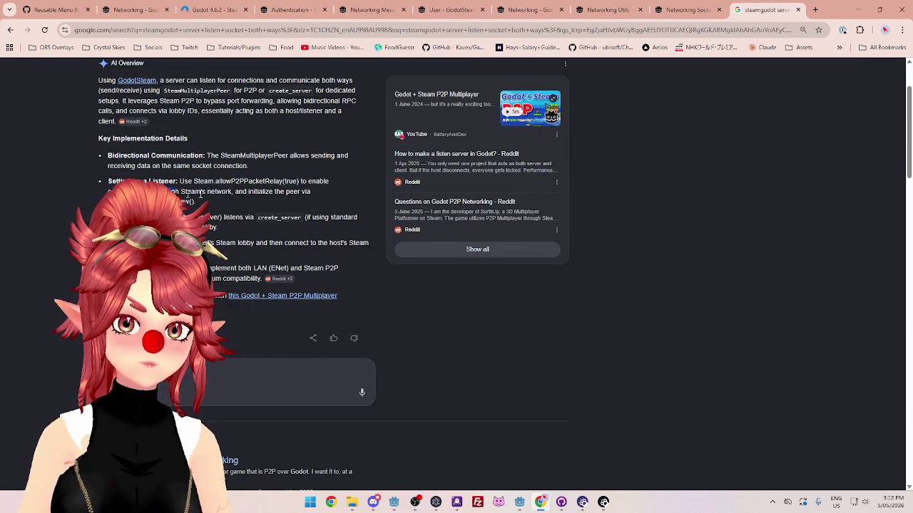
{"action": "scroll", "coordinate": [261, 212], "scroll_direction": "down", "scroll_amount": 1}
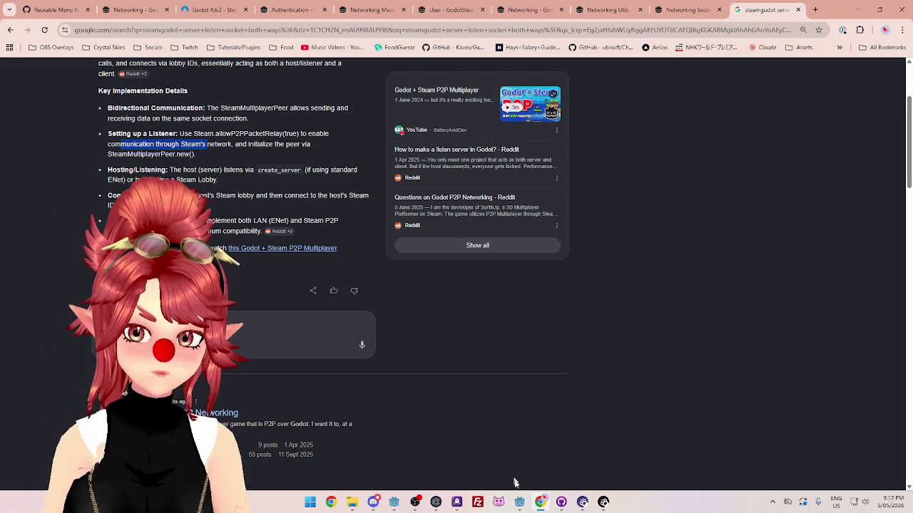
{"action": "left_click", "coordinate": [519, 502]}
Return from Godot to the Networking Sockets docs and jump to the connectP2P section
{"action": "left_click", "coordinate": [462, 448]}
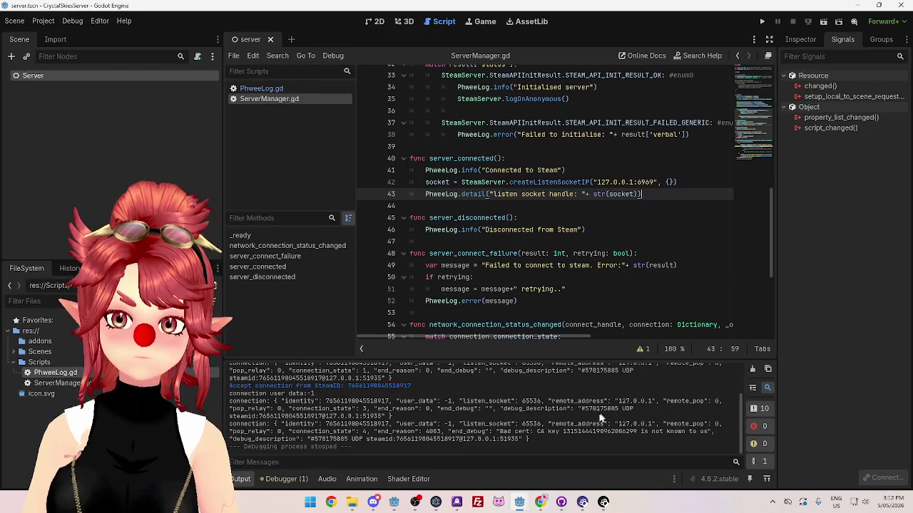
{"action": "left_click", "coordinate": [540, 502]}
{"action": "left_click", "coordinate": [607, 12]}
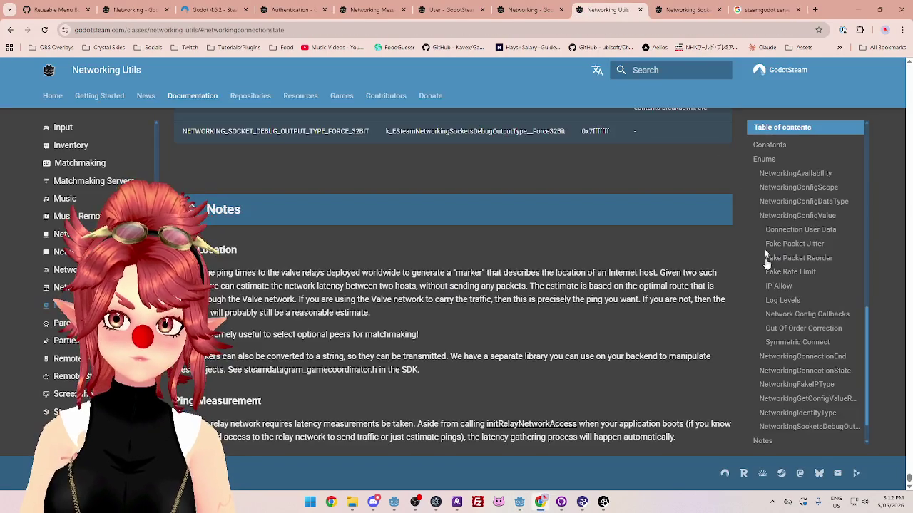
{"action": "left_click", "coordinate": [686, 10]}
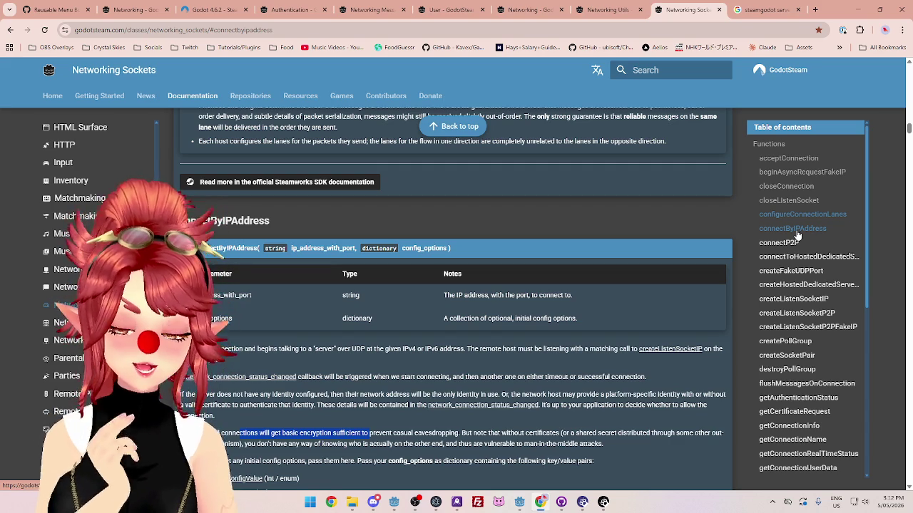
{"action": "left_click", "coordinate": [794, 243]}
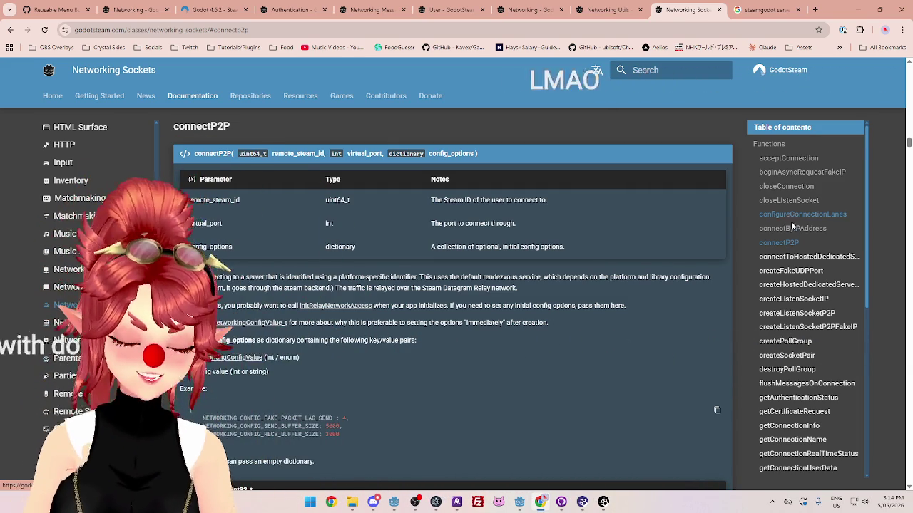
{"action": "scroll", "coordinate": [791, 227], "scroll_direction": "down", "scroll_amount": 1}
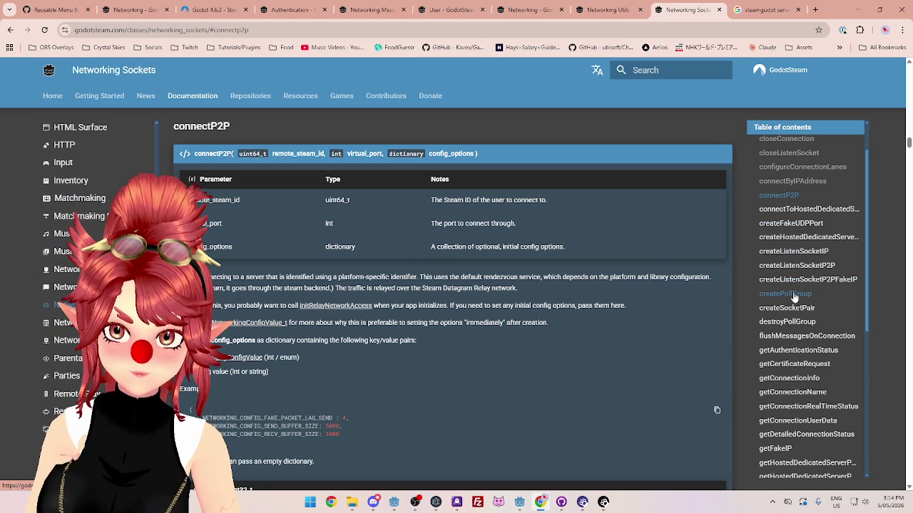
{"action": "mouse_move", "coordinate": [526, 503]}
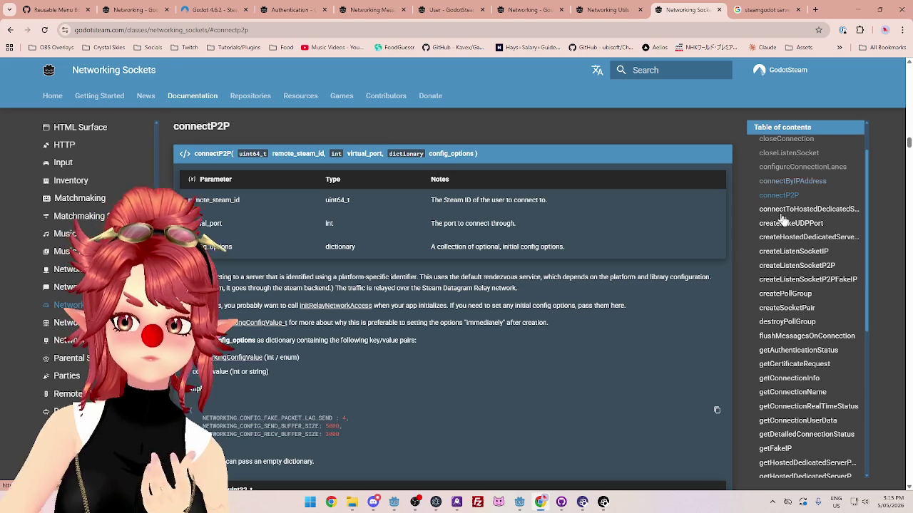
{"action": "scroll", "coordinate": [774, 207], "scroll_direction": "up", "scroll_amount": 1}
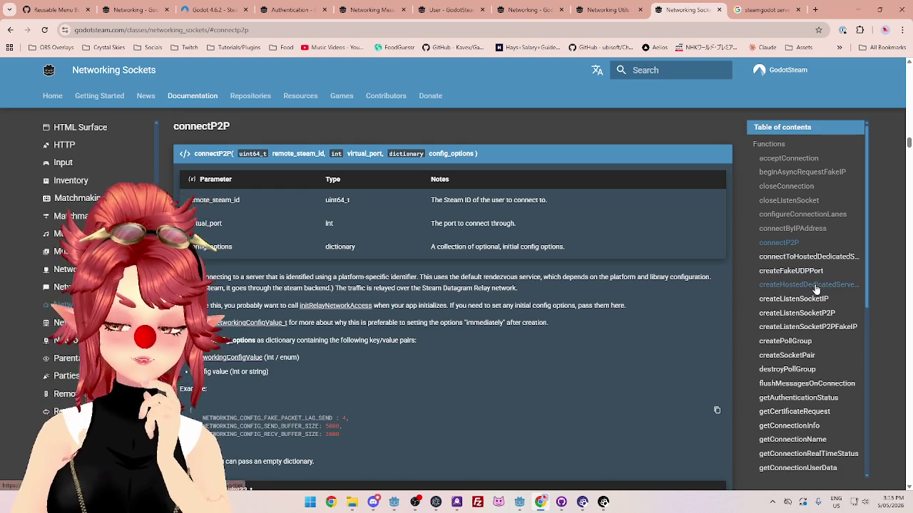
{"action": "scroll", "coordinate": [795, 335], "scroll_direction": "down", "scroll_amount": 1}
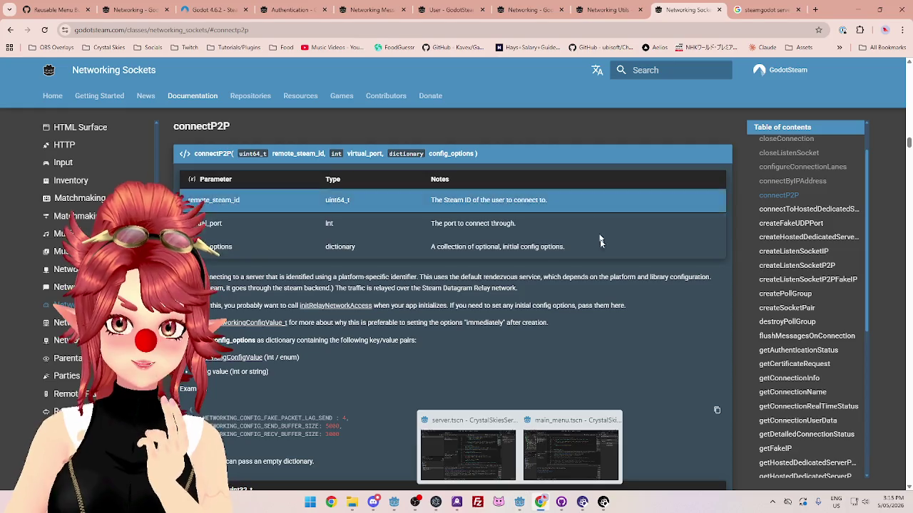
{"action": "left_click", "coordinate": [524, 10]}
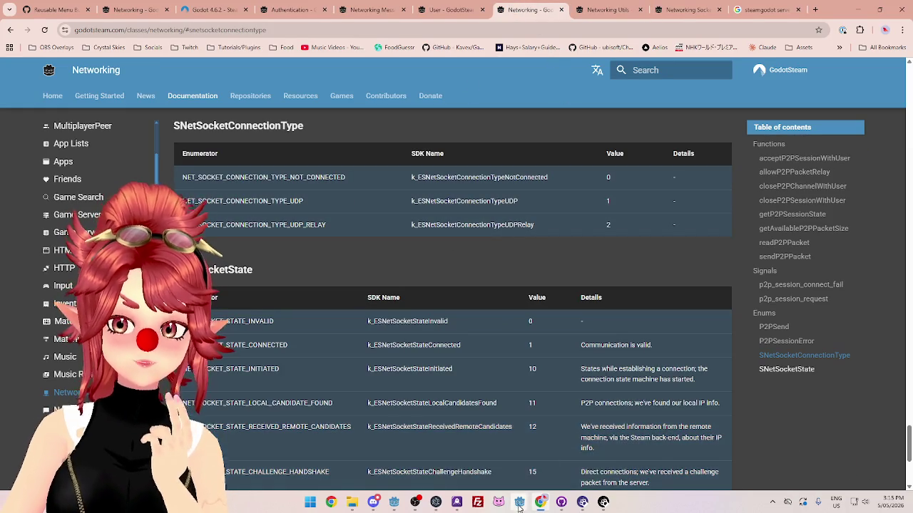
In ClientManager.gd, review the connected_clients and pending_clients declarations and the dictionary entry example
{"action": "mouse_move", "coordinate": [519, 502]}
{"action": "left_click", "coordinate": [469, 463]}
{"action": "scroll", "coordinate": [419, 249], "scroll_direction": "up", "scroll_amount": 12}
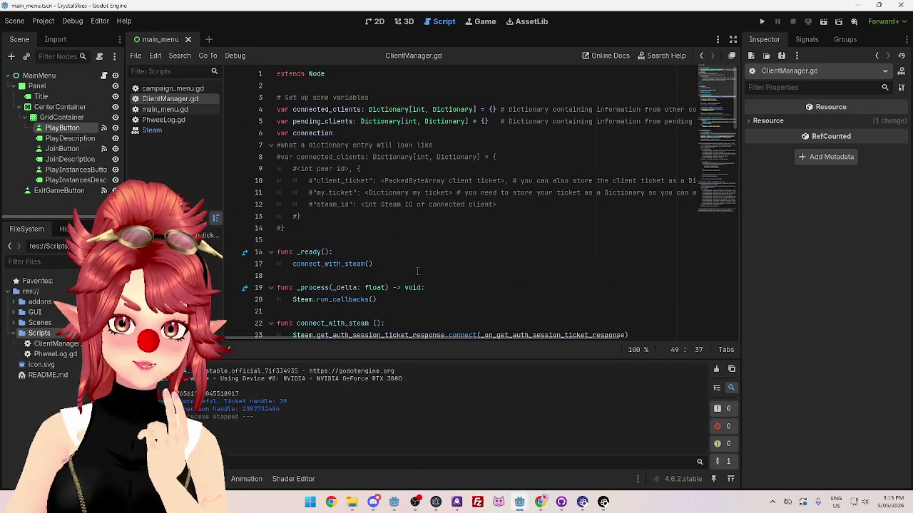
{"action": "left_click_drag", "start_coordinate": [293, 109], "coordinate": [417, 110]}
{"action": "left_click_drag", "start_coordinate": [293, 121], "coordinate": [460, 123]}
{"action": "left_click", "coordinate": [439, 158]}
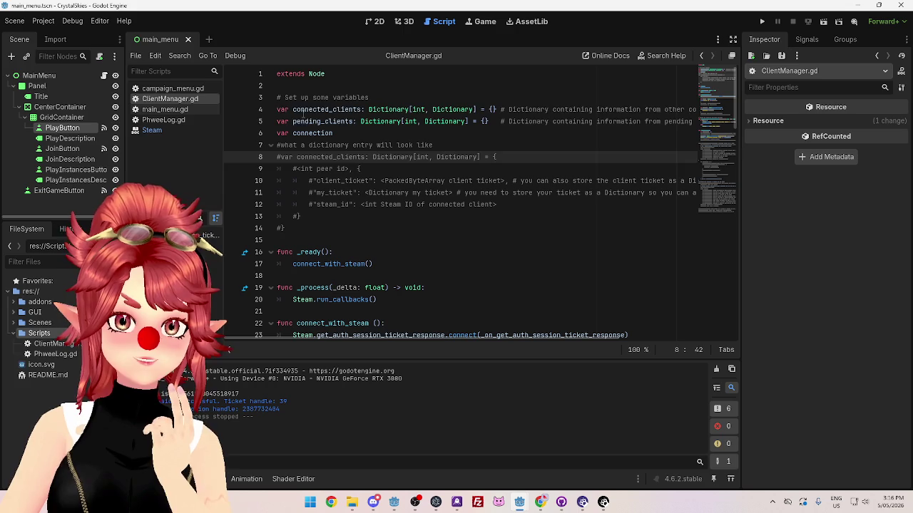
{"action": "left_click_drag", "start_coordinate": [293, 109], "coordinate": [427, 121]}
{"action": "mouse_move", "coordinate": [311, 169]}
{"action": "left_mouse_down"}
{"action": "mouse_move", "coordinate": [357, 181]}
{"action": "mouse_move", "coordinate": [381, 205]}
{"action": "left_mouse_up"}
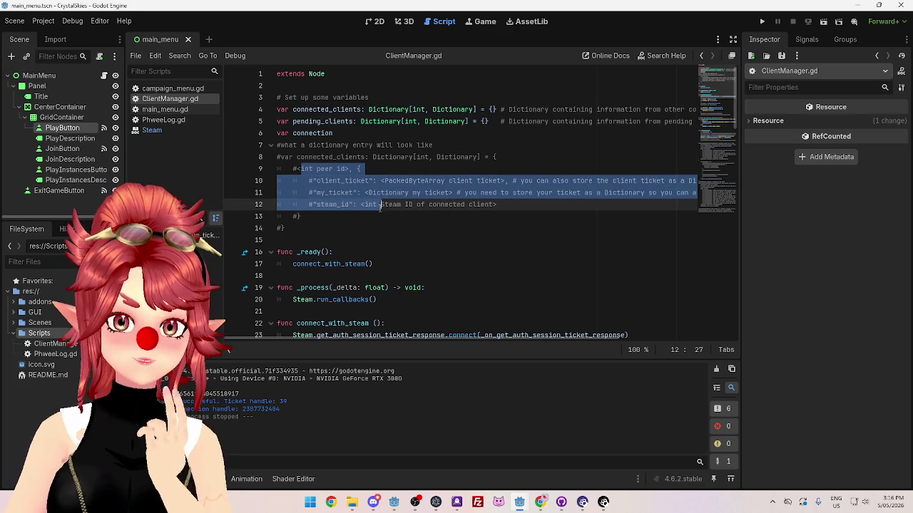
{"action": "left_click", "coordinate": [513, 205]}
Highlight lines 9–12 and the client_ticket key, then return to the GodotSteam Networking docs
{"action": "mouse_move", "coordinate": [515, 206]}
{"action": "left_mouse_down"}
{"action": "mouse_move", "coordinate": [362, 193]}
{"action": "mouse_move", "coordinate": [362, 181]}
{"action": "mouse_move", "coordinate": [283, 165]}
{"action": "left_mouse_up"}
{"action": "left_click", "coordinate": [370, 187]}
{"action": "double_click", "coordinate": [325, 182]}
{"action": "key", "text": "Down"}
{"action": "left_click_drag", "start_coordinate": [317, 181], "coordinate": [356, 181]}
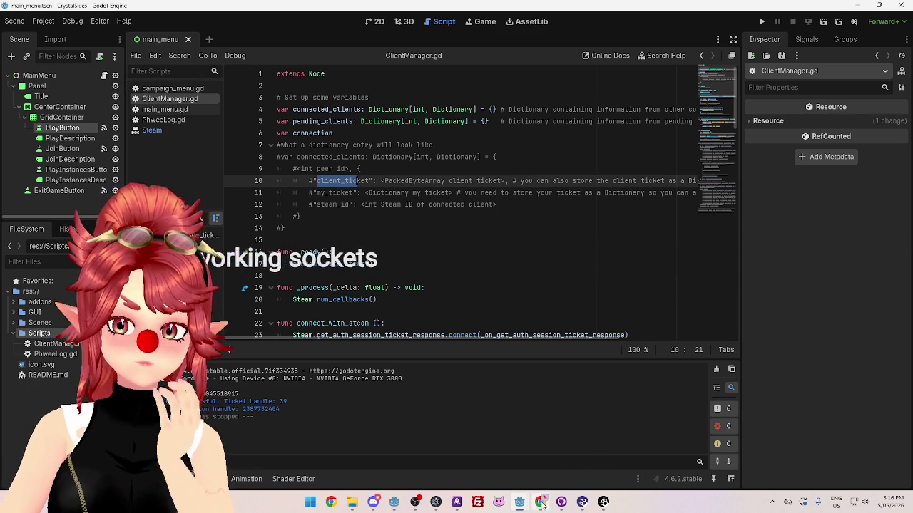
{"action": "mouse_move", "coordinate": [540, 503]}
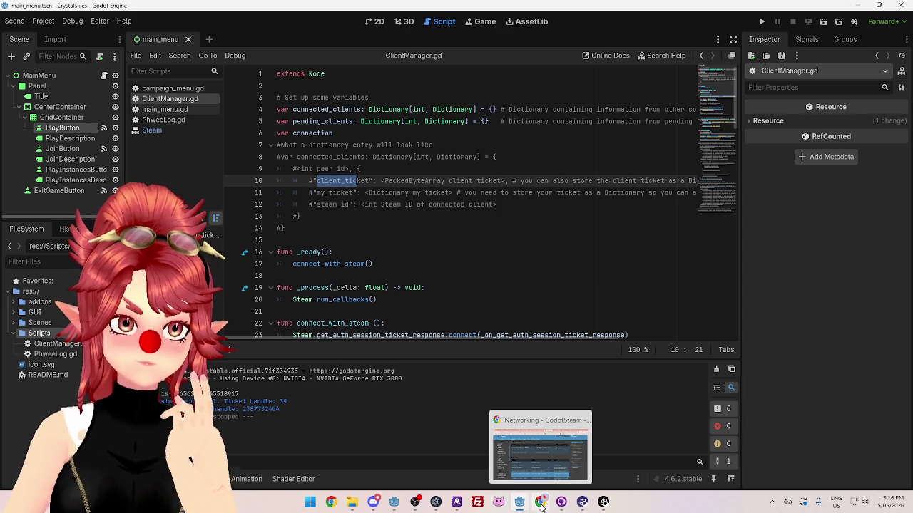
{"action": "left_click", "coordinate": [540, 505]}
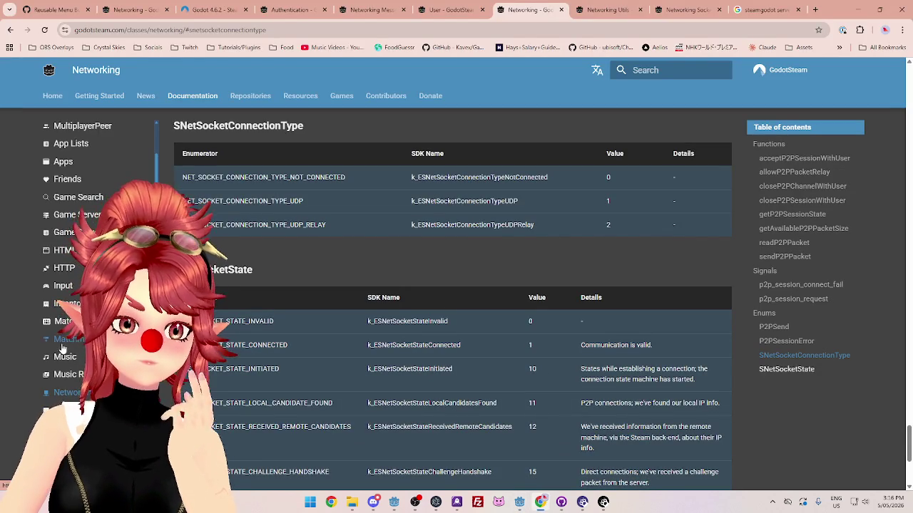
Open the Networking Sockets docs page and highlight its intro on the newer networking classes
{"action": "scroll", "coordinate": [78, 250], "scroll_direction": "down", "scroll_amount": 1}
{"action": "left_click", "coordinate": [67, 380]}
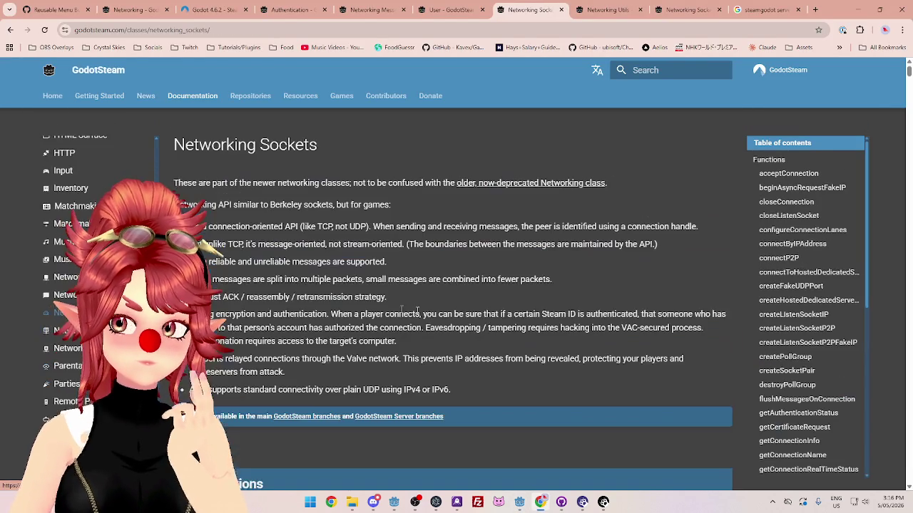
{"action": "left_click_drag", "start_coordinate": [210, 182], "coordinate": [372, 180]}
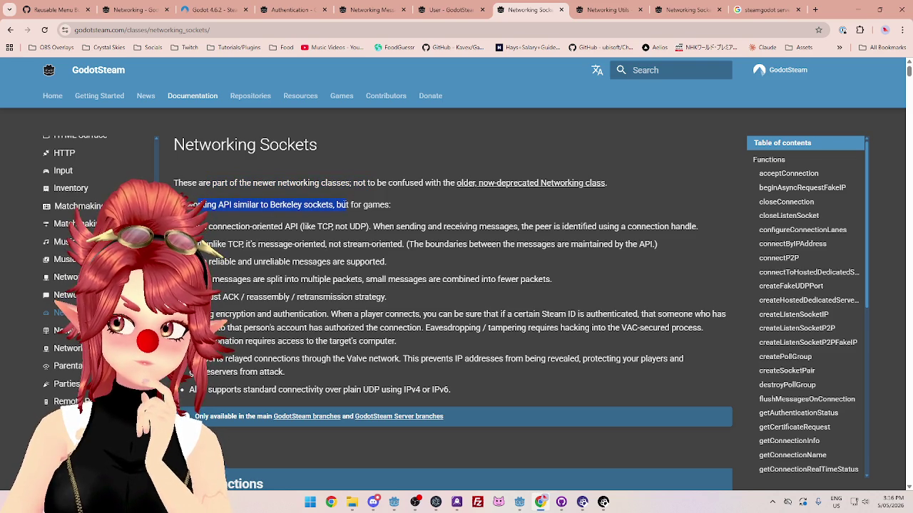
Jump to connectP2P and highlight the platform-specific identifier phrase and the remote_steam_id parameter
{"action": "scroll", "coordinate": [335, 218], "scroll_direction": "down", "scroll_amount": 1}
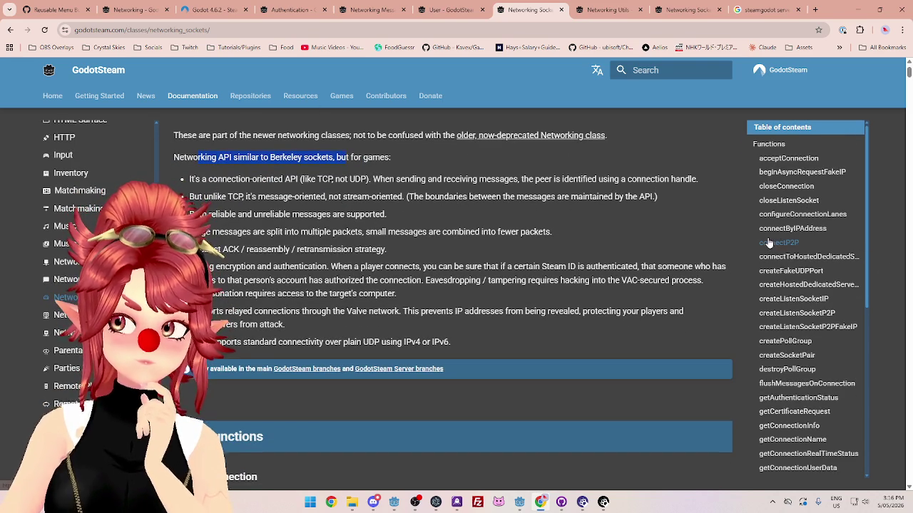
{"action": "scroll", "coordinate": [296, 216], "scroll_direction": "down", "scroll_amount": 3}
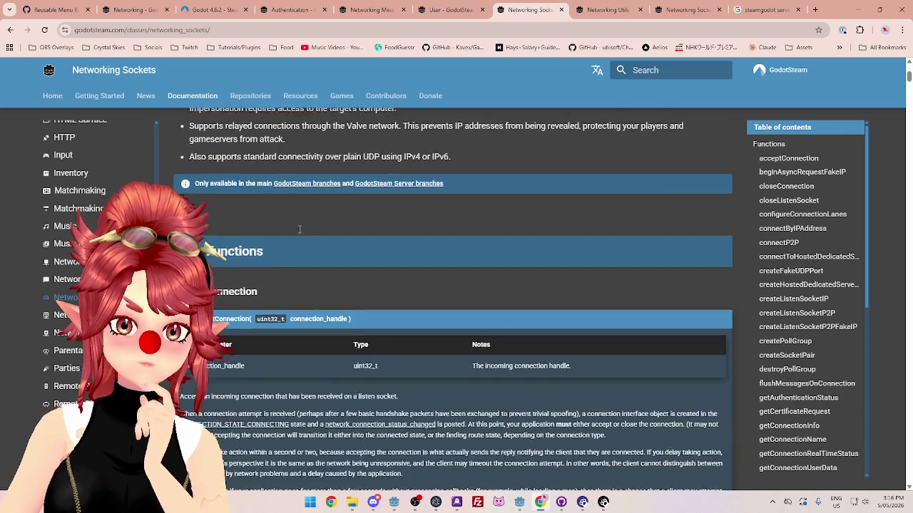
{"action": "scroll", "coordinate": [299, 229], "scroll_direction": "down", "scroll_amount": 1}
{"action": "scroll", "coordinate": [298, 228], "scroll_direction": "down", "scroll_amount": 1}
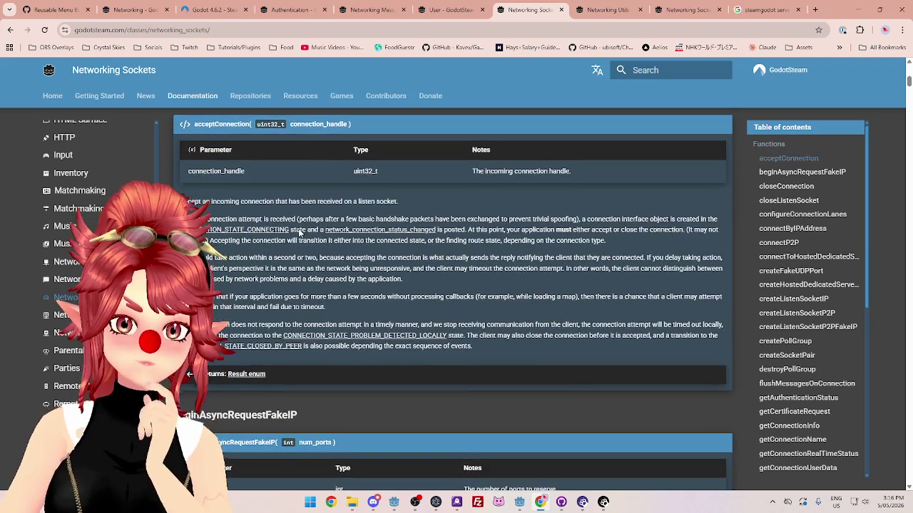
{"action": "left_click", "coordinate": [780, 244]}
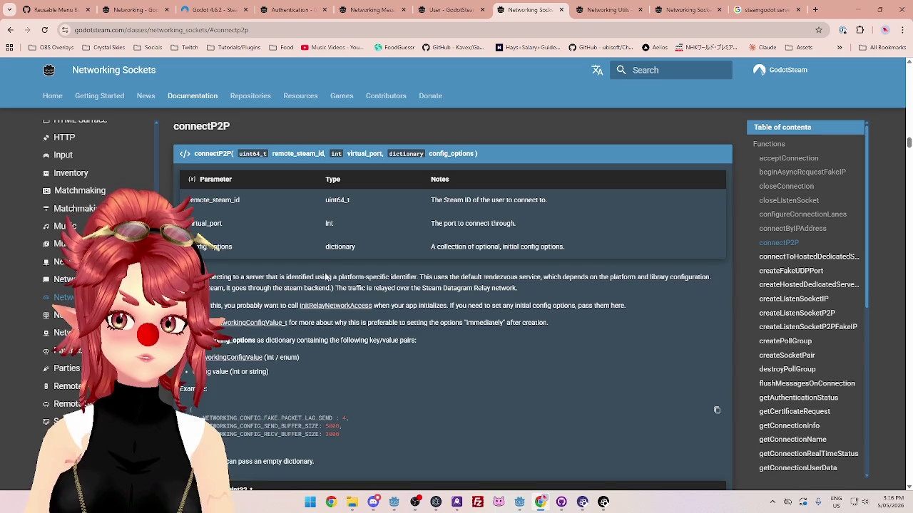
{"action": "left_click_drag", "start_coordinate": [318, 277], "coordinate": [538, 279]}
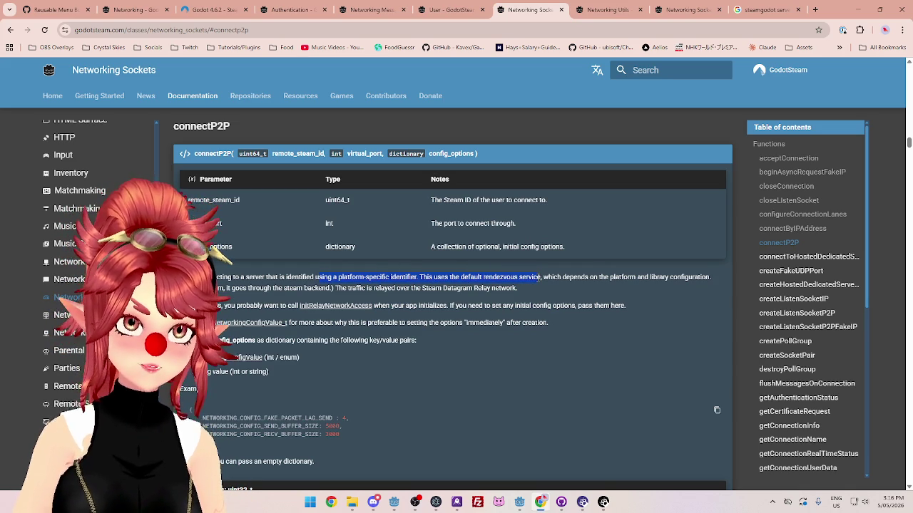
{"action": "left_click_drag", "start_coordinate": [556, 278], "coordinate": [554, 278]}
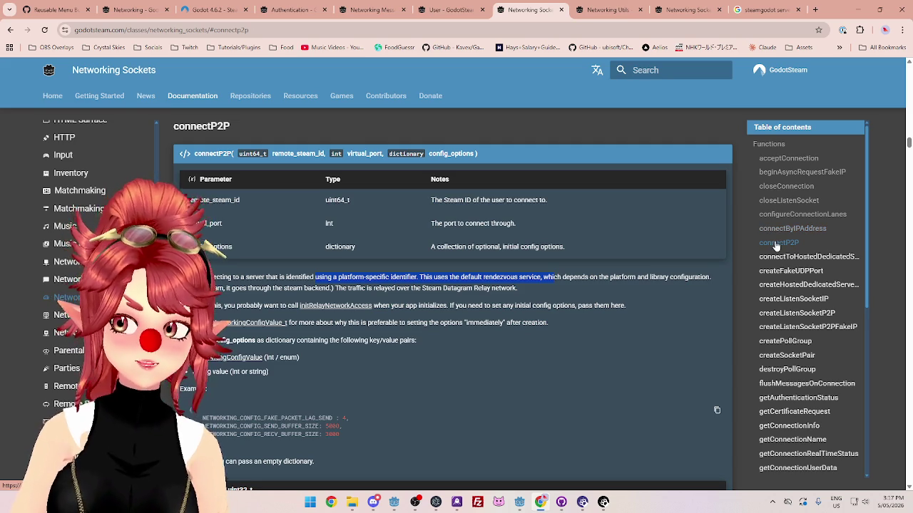
{"action": "left_click_drag", "start_coordinate": [284, 153], "coordinate": [322, 155]}
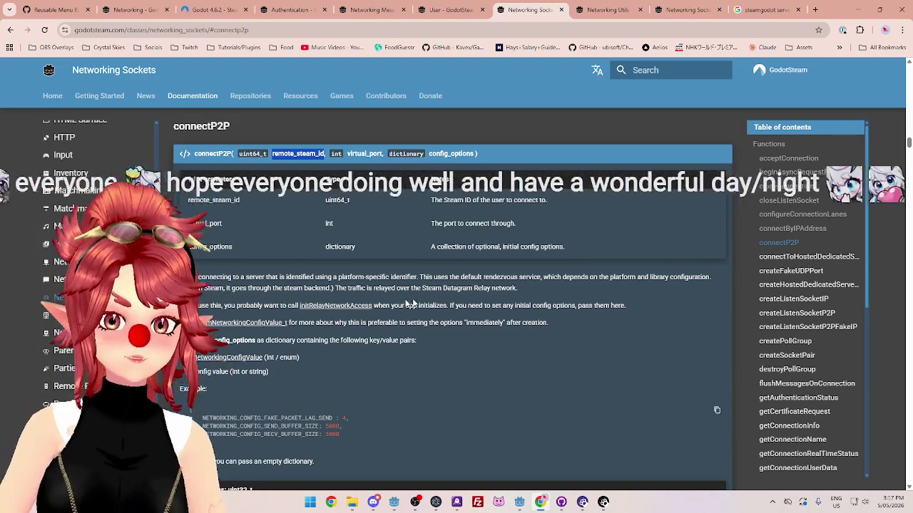
Highlight the connectP2P notes on the rendezvous service, Steam Datagram Relay, and relay initialization at startup
{"action": "mouse_move", "coordinate": [419, 278]}
{"action": "left_mouse_down"}
{"action": "mouse_move", "coordinate": [706, 278]}
{"action": "mouse_move", "coordinate": [542, 279]}
{"action": "left_mouse_up"}
{"action": "mouse_move", "coordinate": [214, 278]}
{"action": "left_mouse_down"}
{"action": "mouse_move", "coordinate": [335, 288]}
{"action": "mouse_move", "coordinate": [427, 278]}
{"action": "mouse_move", "coordinate": [652, 280]}
{"action": "left_mouse_up"}
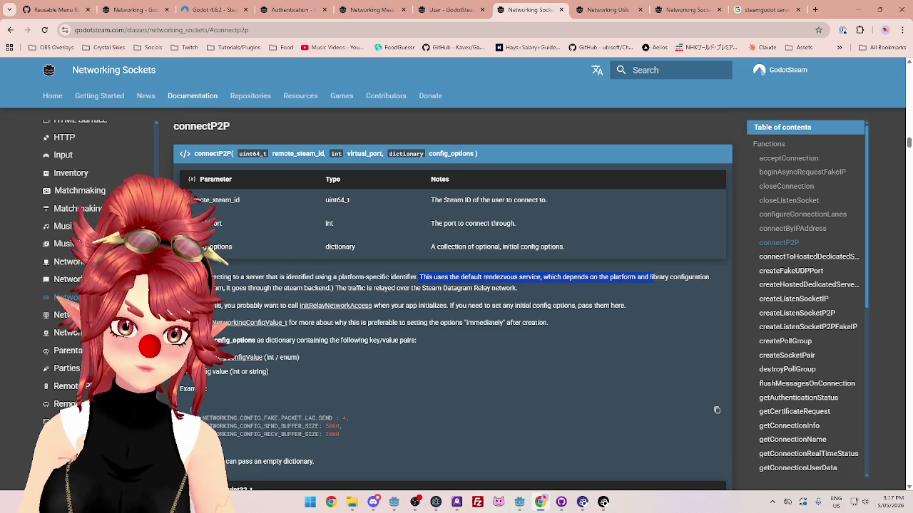
{"action": "left_click_drag", "start_coordinate": [330, 288], "coordinate": [492, 288]}
{"action": "left_click_drag", "start_coordinate": [187, 306], "coordinate": [297, 305]}
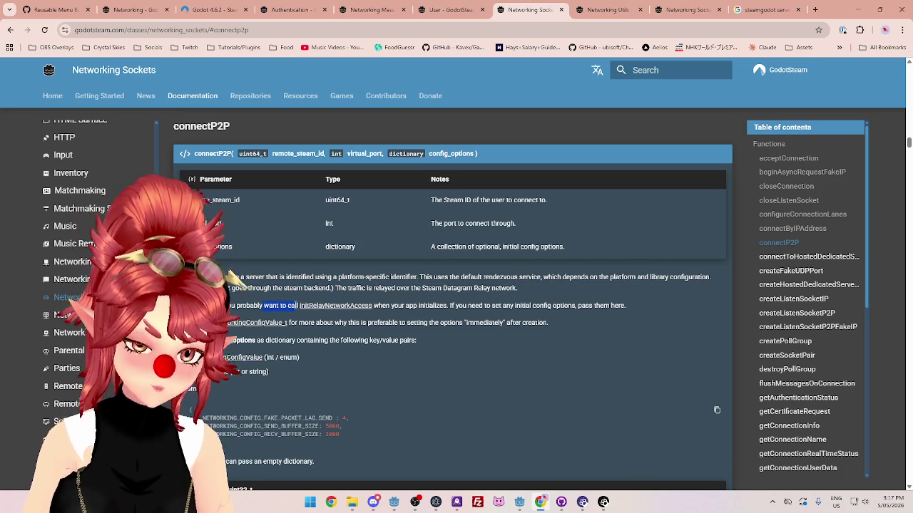
{"action": "mouse_move", "coordinate": [374, 307]}
{"action": "left_mouse_down"}
{"action": "mouse_move", "coordinate": [443, 306]}
{"action": "mouse_move", "coordinate": [268, 308]}
{"action": "left_mouse_up"}
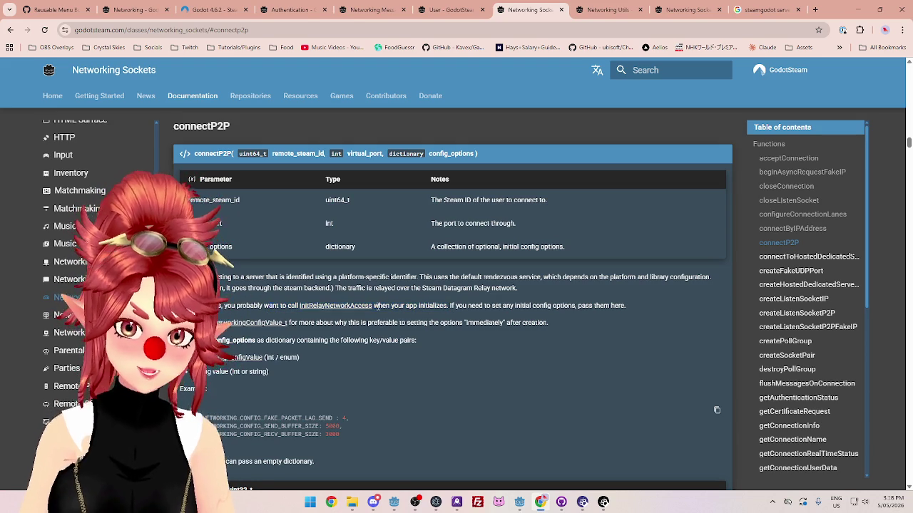
{"action": "left_click_drag", "start_coordinate": [374, 306], "coordinate": [615, 307]}
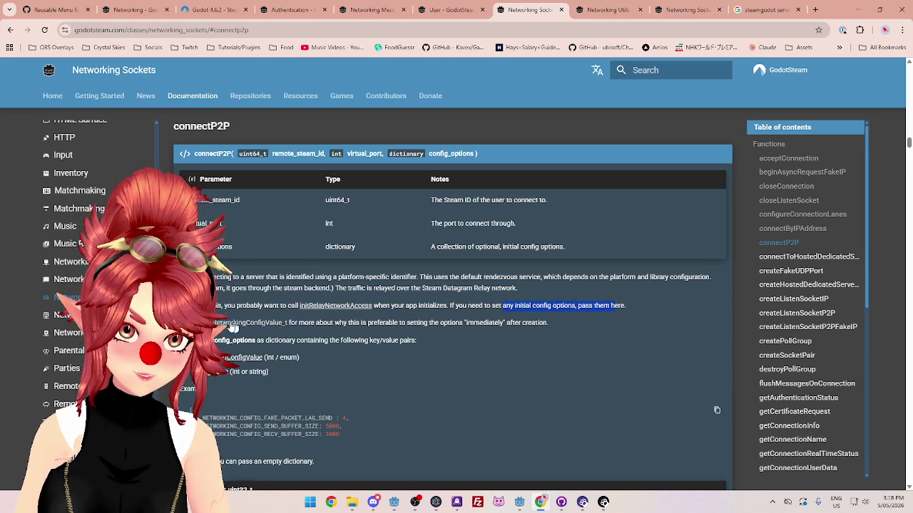
{"action": "left_click_drag", "start_coordinate": [217, 322], "coordinate": [441, 325]}
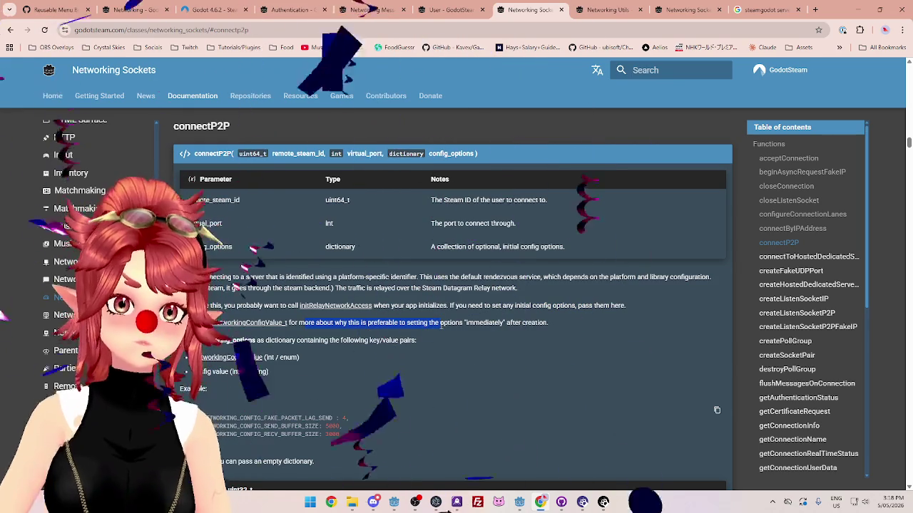
Re-highlight the config options note and follow the initRelayNetworkAccess link
{"action": "left_click", "coordinate": [367, 325]}
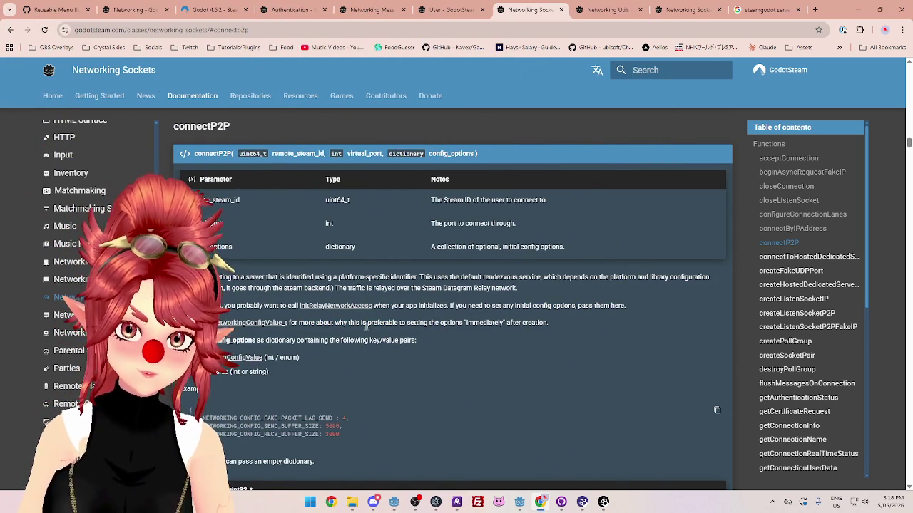
{"action": "left_click_drag", "start_coordinate": [316, 322], "coordinate": [504, 323]}
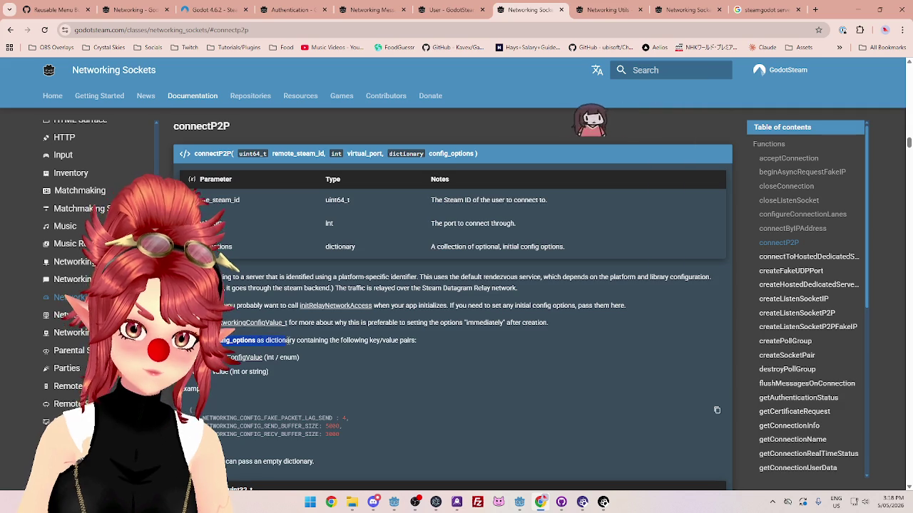
{"action": "left_click_drag", "start_coordinate": [382, 305], "coordinate": [409, 307]}
{"action": "left_click", "coordinate": [409, 306]}
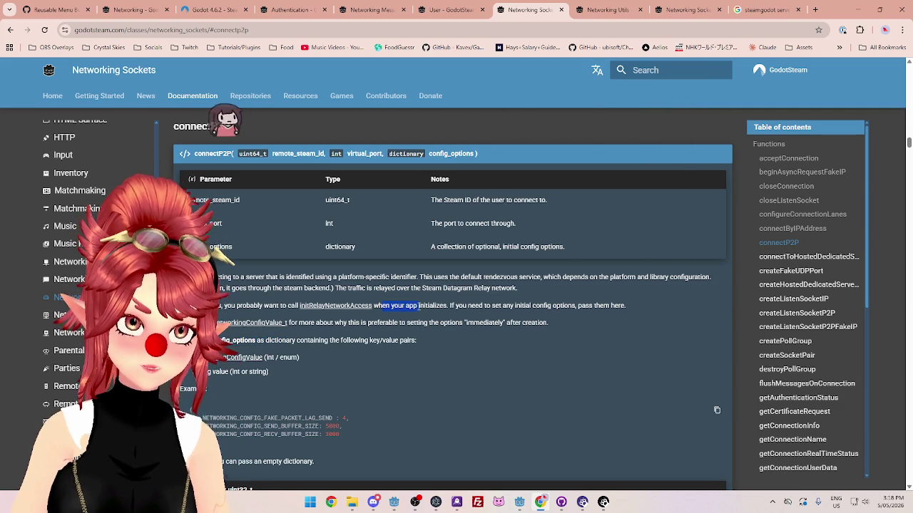
{"action": "left_click", "coordinate": [336, 306]}
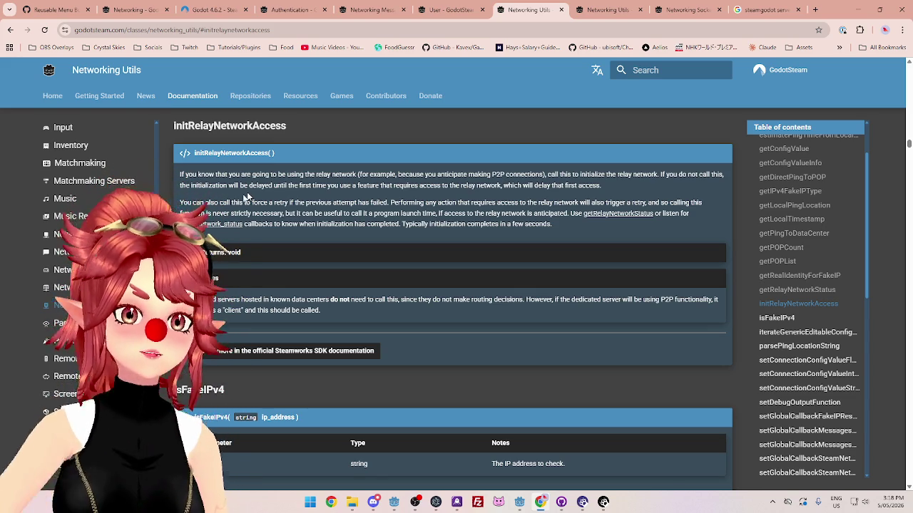
Highlight the initRelayNetworkAccess() heading, then bring the Godot server project forward
{"action": "left_click_drag", "start_coordinate": [195, 155], "coordinate": [310, 148]}
{"action": "key", "text": "ctrl+c"}
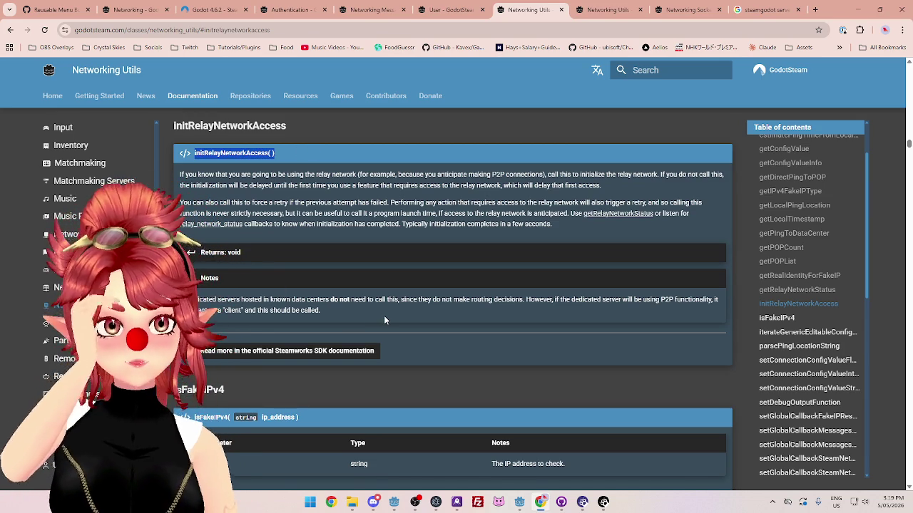
{"action": "mouse_move", "coordinate": [521, 504]}
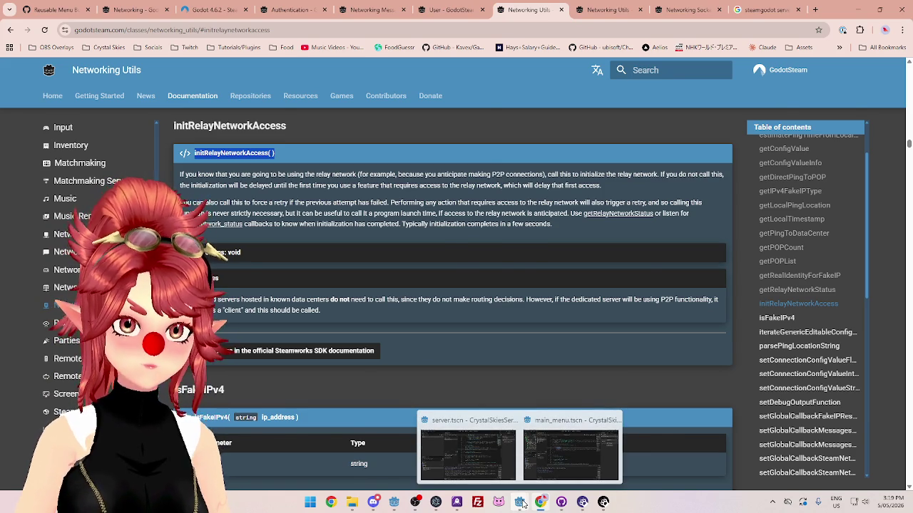
{"action": "left_click", "coordinate": [467, 449]}
Glance back at the initRelayNetworkAccess docs, then return to the Godot server project
{"action": "scroll", "coordinate": [492, 192], "scroll_direction": "up", "scroll_amount": 10}
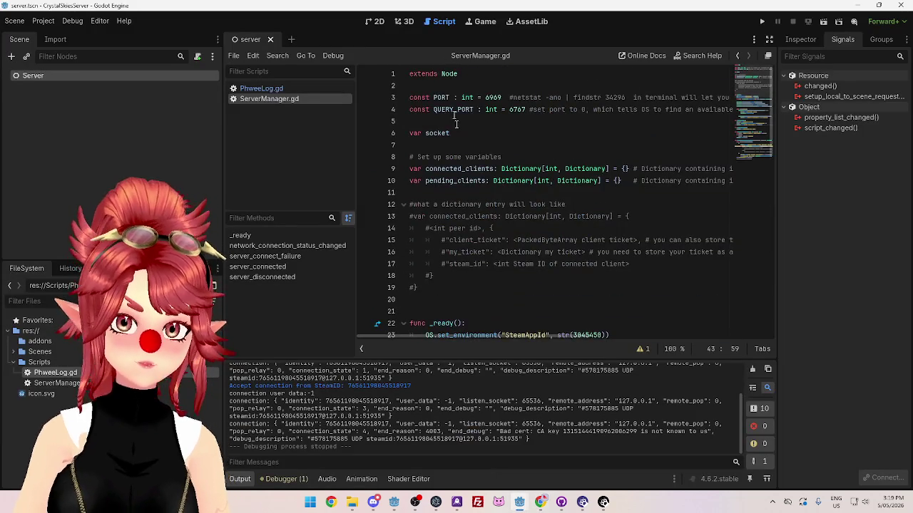
{"action": "scroll", "coordinate": [457, 123], "scroll_direction": "down", "scroll_amount": 4}
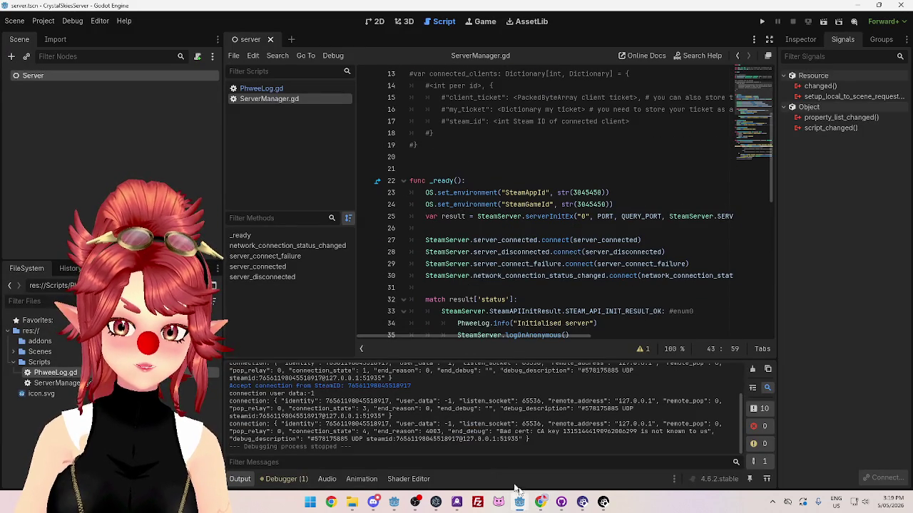
{"action": "mouse_move", "coordinate": [540, 502]}
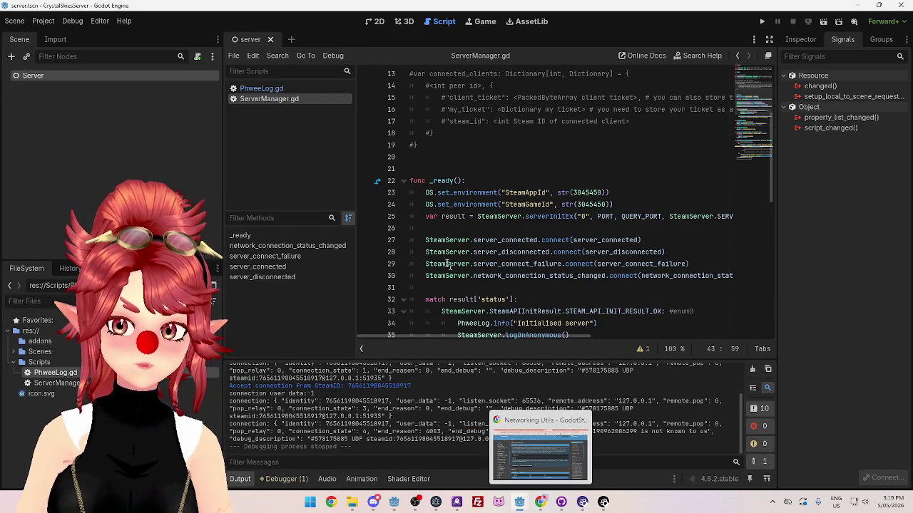
{"action": "key", "text": "alt+Tab"}
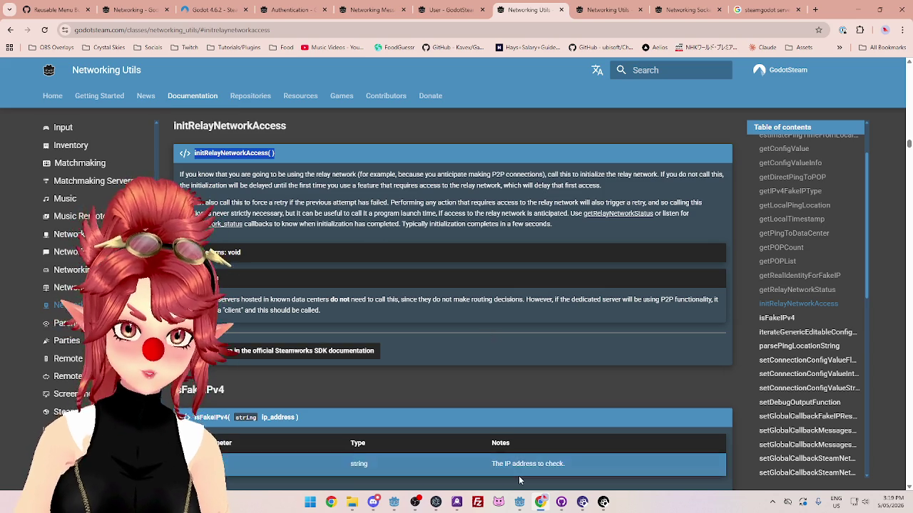
{"action": "left_click", "coordinate": [520, 502]}
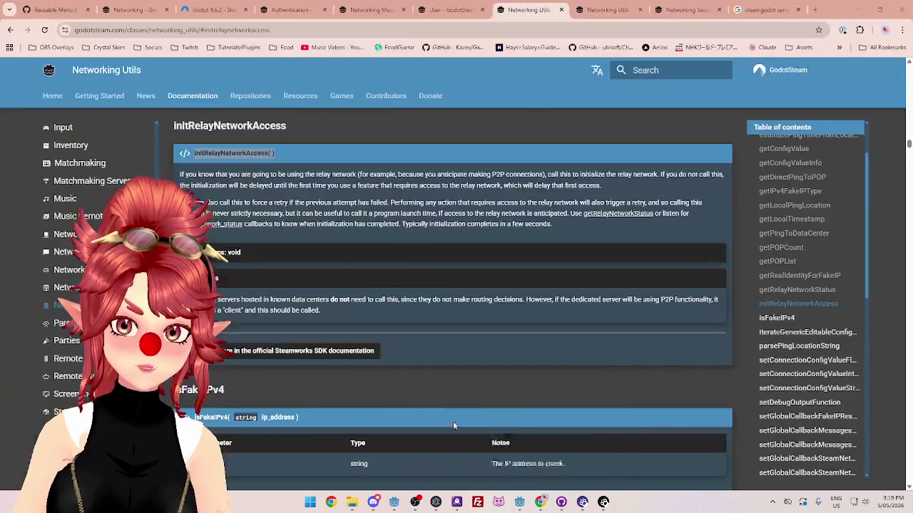
{"action": "left_click", "coordinate": [453, 421]}
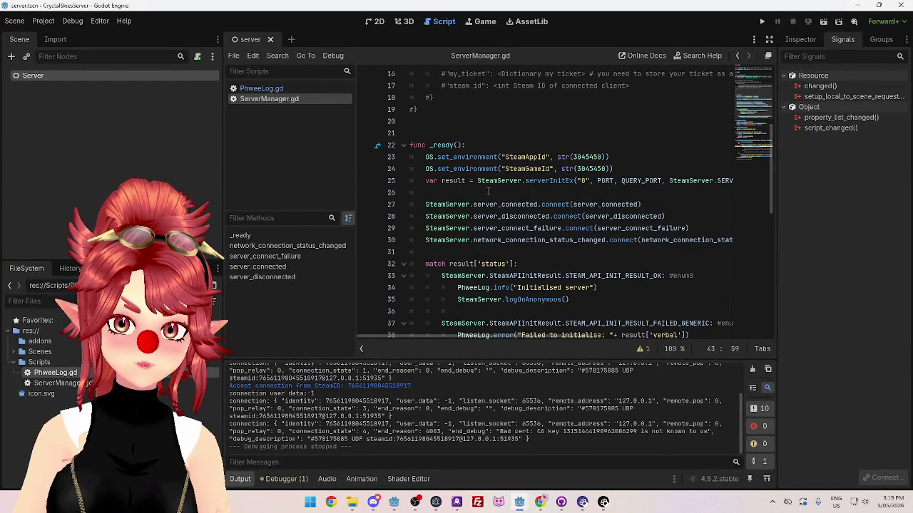
Add SteamServer.initRelayNetworkAccess() right after the serverInitEx call in ServerManager.gd's _ready
{"action": "left_click", "coordinate": [484, 188]}
{"action": "key", "text": "Return"}
{"action": "key", "text": "ctrl+v"}
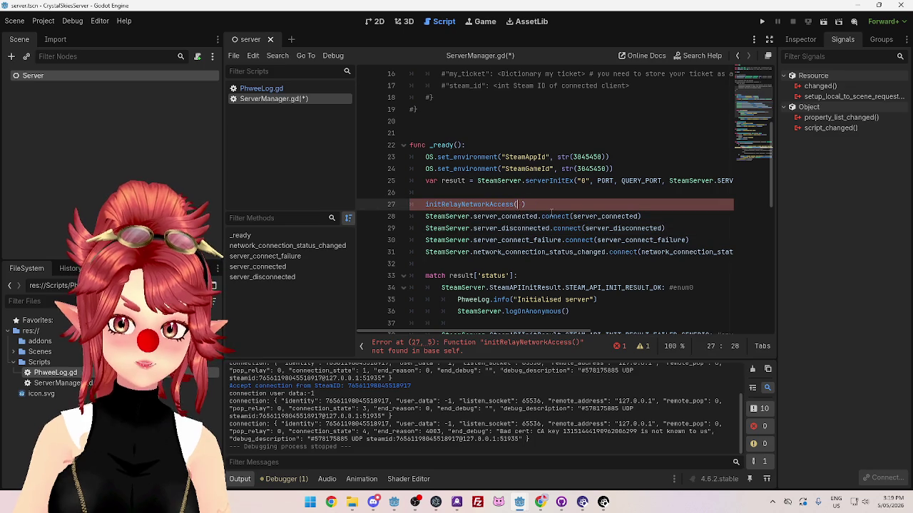
{"action": "left_click", "coordinate": [427, 204]}
{"action": "type", "text": "Steam."}
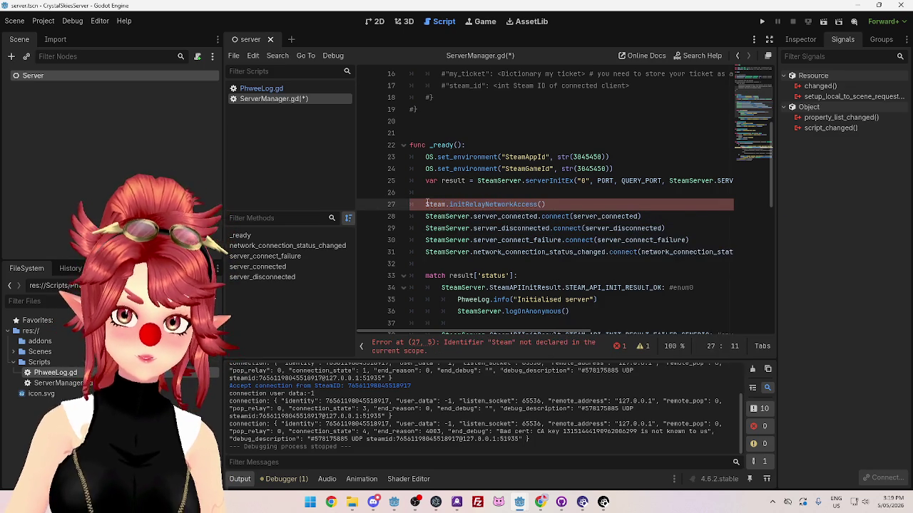
{"action": "type", "text": "Server"}
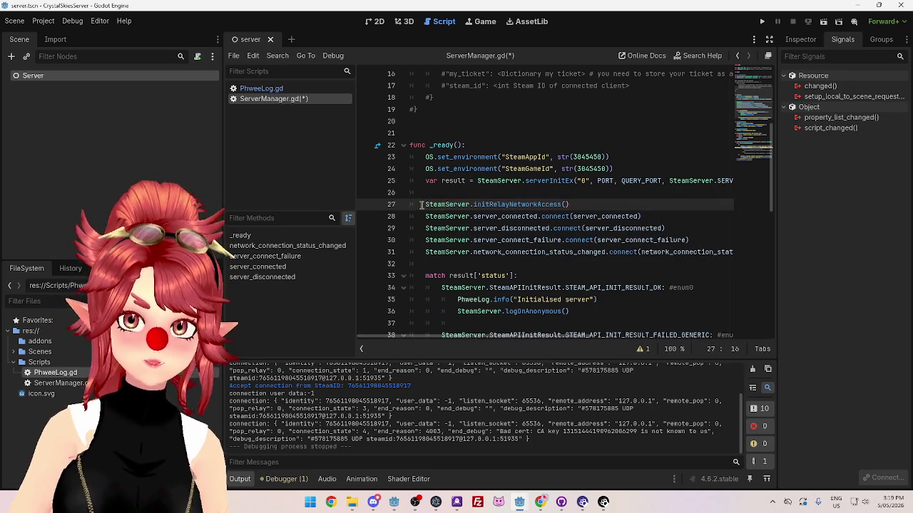
{"action": "left_click", "coordinate": [519, 240]}
{"action": "left_click_drag", "start_coordinate": [569, 205], "coordinate": [427, 205]}
{"action": "key", "text": "ctrl+c"}
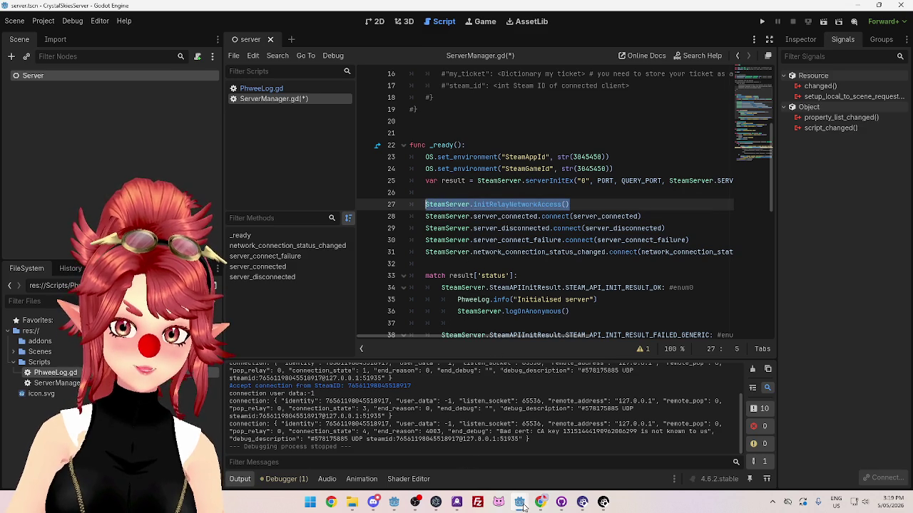
Switch to the main_menu client project and find connect_with_steam() in ClientManager.gd's _ready
{"action": "mouse_move", "coordinate": [519, 502]}
{"action": "left_click", "coordinate": [547, 466]}
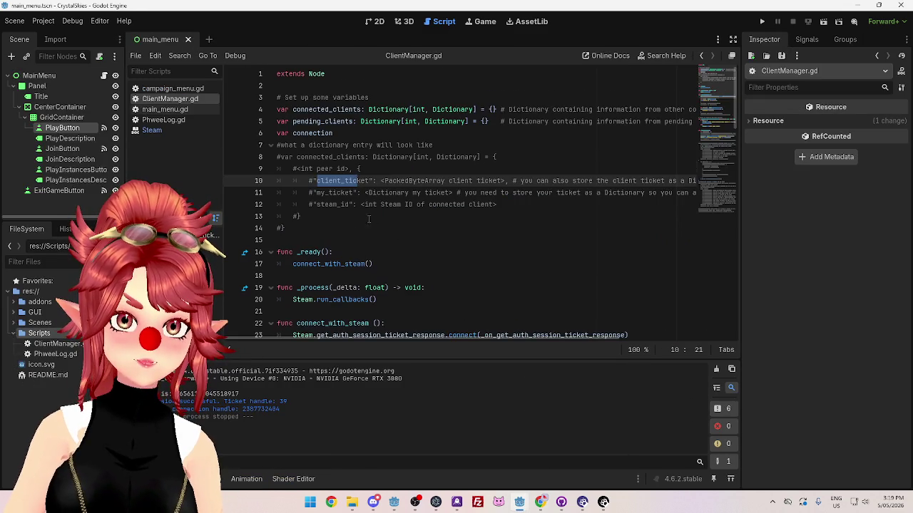
{"action": "scroll", "coordinate": [335, 216], "scroll_direction": "down", "scroll_amount": 2}
{"action": "left_click", "coordinate": [392, 195]}
{"action": "scroll", "coordinate": [323, 200], "scroll_direction": "down", "scroll_amount": 1}
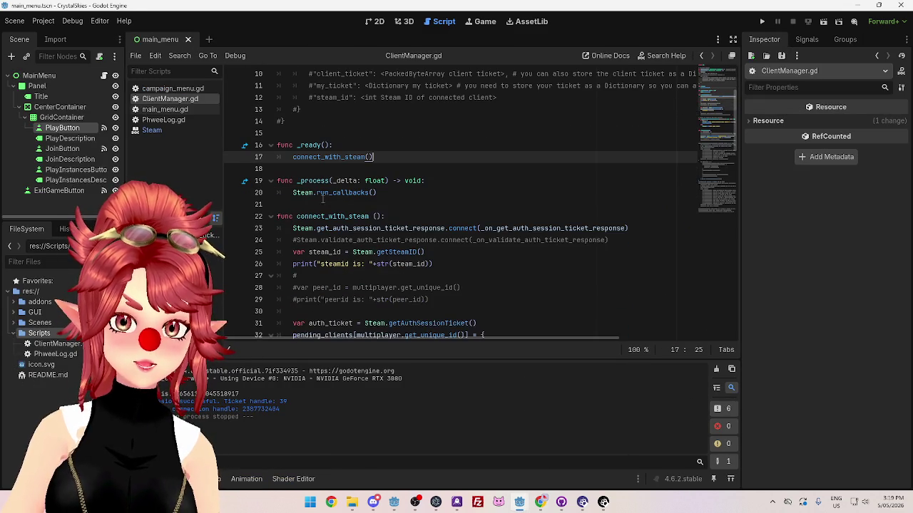
{"action": "scroll", "coordinate": [382, 228], "scroll_direction": "down", "scroll_amount": 1}
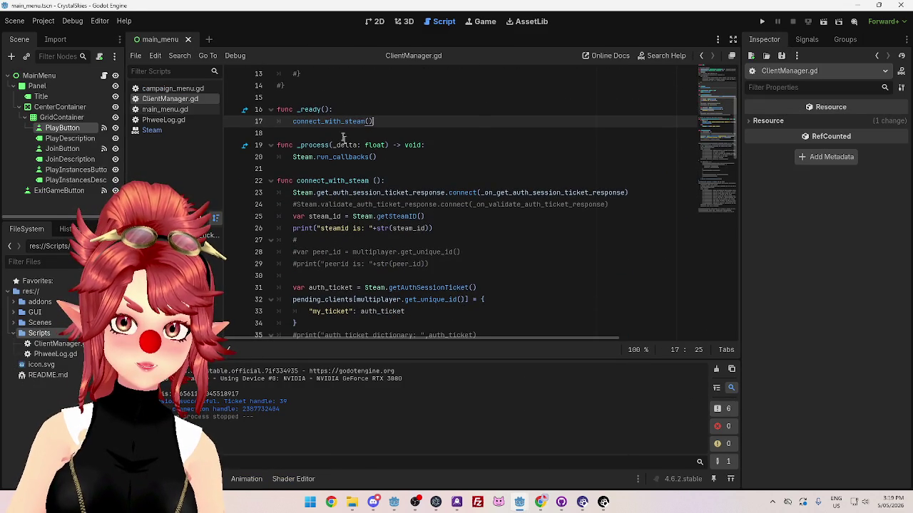
{"action": "left_click", "coordinate": [295, 121]}
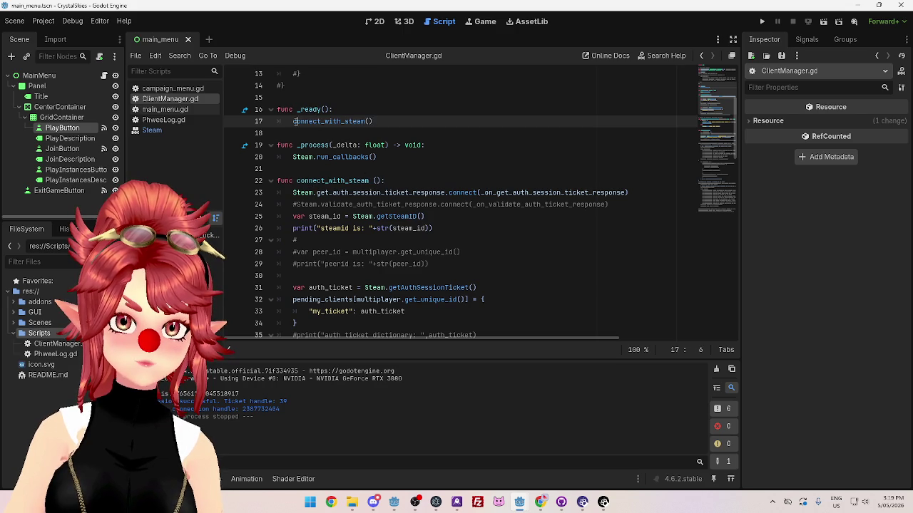
Insert Steam.initRelayNetworkAccess() above connect_with_steam(), save ClientManager.gd, and return to the server window
{"action": "key", "text": "Return"}
{"action": "key", "text": "Up"}
{"action": "key", "text": "ctrl+v"}
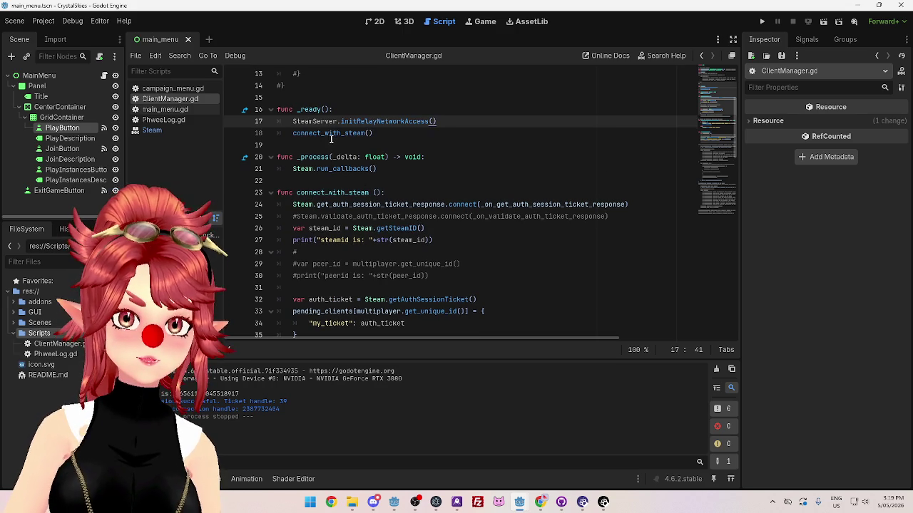
{"action": "left_click_drag", "start_coordinate": [316, 121], "coordinate": [345, 121]}
{"action": "key", "text": "BackSpace"}
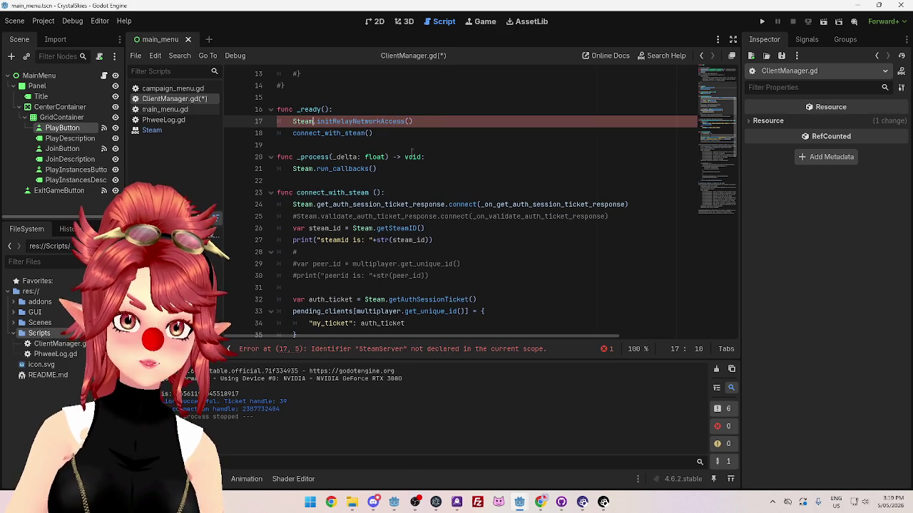
{"action": "left_click", "coordinate": [425, 136]}
{"action": "key", "text": "ctrl+s"}
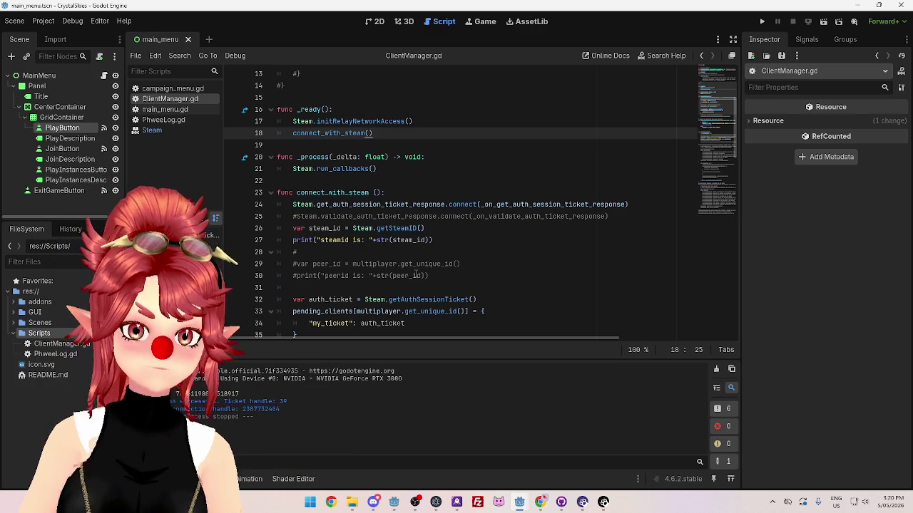
{"action": "left_click", "coordinate": [525, 502]}
{"action": "left_click", "coordinate": [430, 461]}
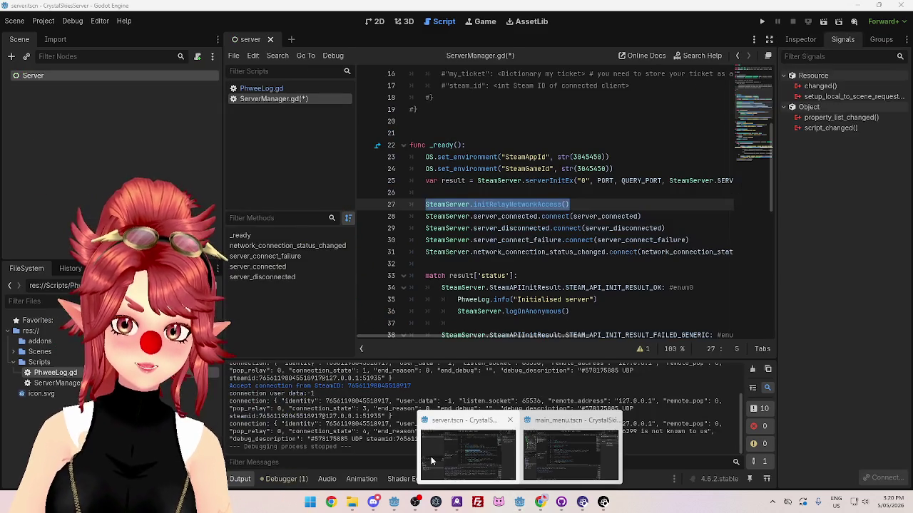
Back in the browser, move from Networking Utils to the Networking Sockets page and skim its introduction
{"action": "left_click", "coordinate": [539, 502]}
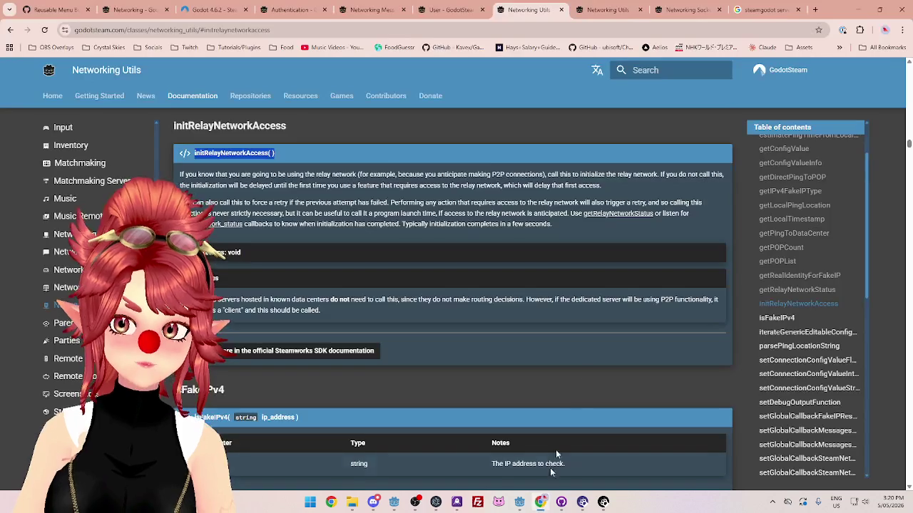
{"action": "scroll", "coordinate": [820, 312], "scroll_direction": "down", "scroll_amount": 1}
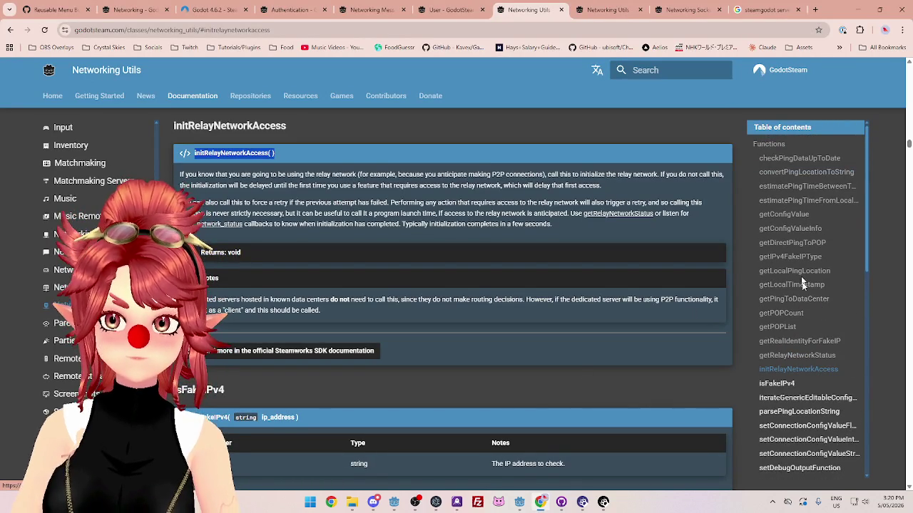
{"action": "scroll", "coordinate": [803, 311], "scroll_direction": "down", "scroll_amount": 1}
{"action": "left_click", "coordinate": [64, 270]}
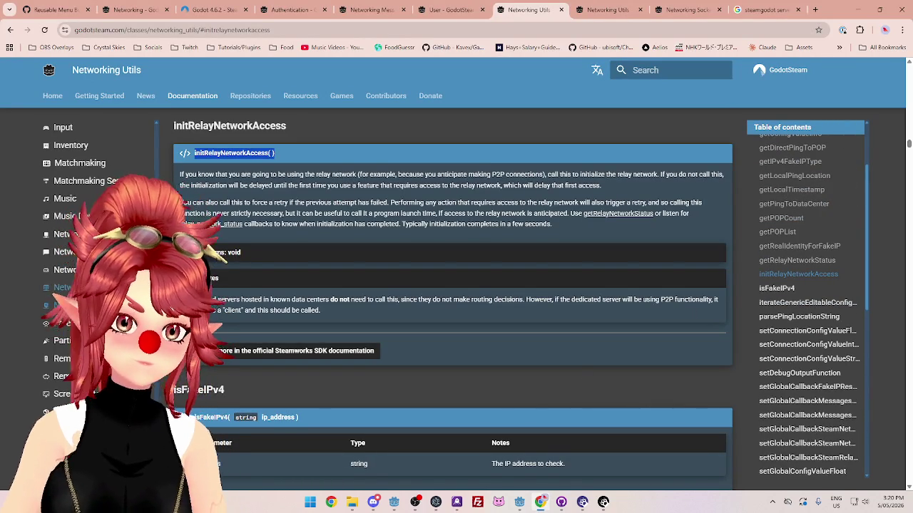
{"action": "scroll", "coordinate": [813, 342], "scroll_direction": "down", "scroll_amount": 5}
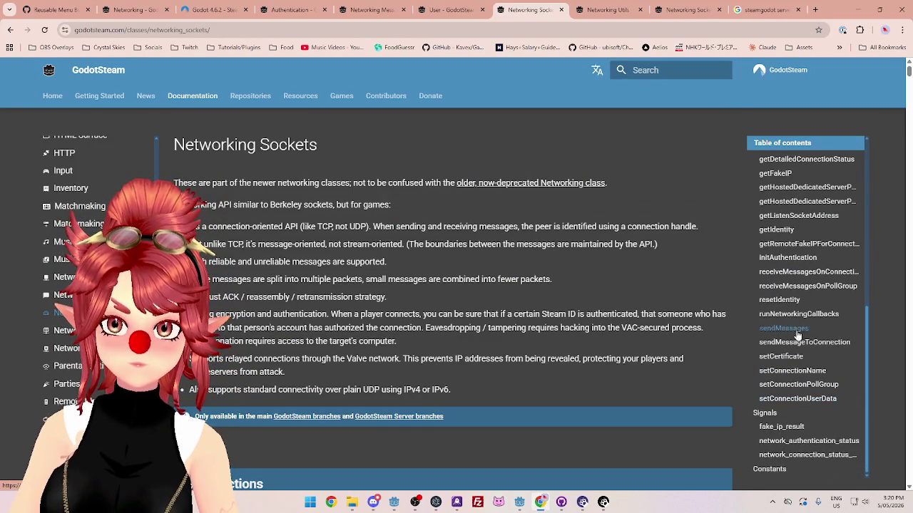
{"action": "scroll", "coordinate": [800, 332], "scroll_direction": "up", "scroll_amount": 1}
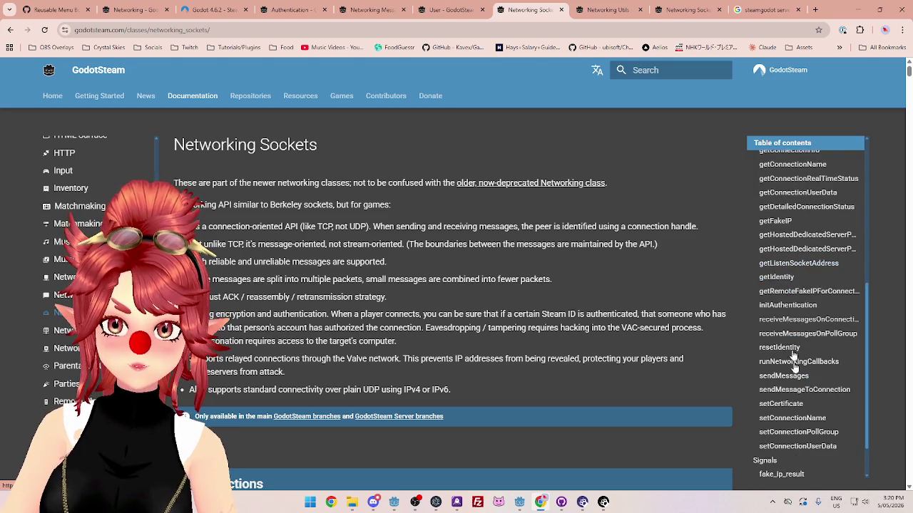
{"action": "scroll", "coordinate": [799, 433], "scroll_direction": "down", "scroll_amount": 1}
{"action": "scroll", "coordinate": [799, 431], "scroll_direction": "up", "scroll_amount": 4}
{"action": "scroll", "coordinate": [799, 428], "scroll_direction": "up", "scroll_amount": 3}
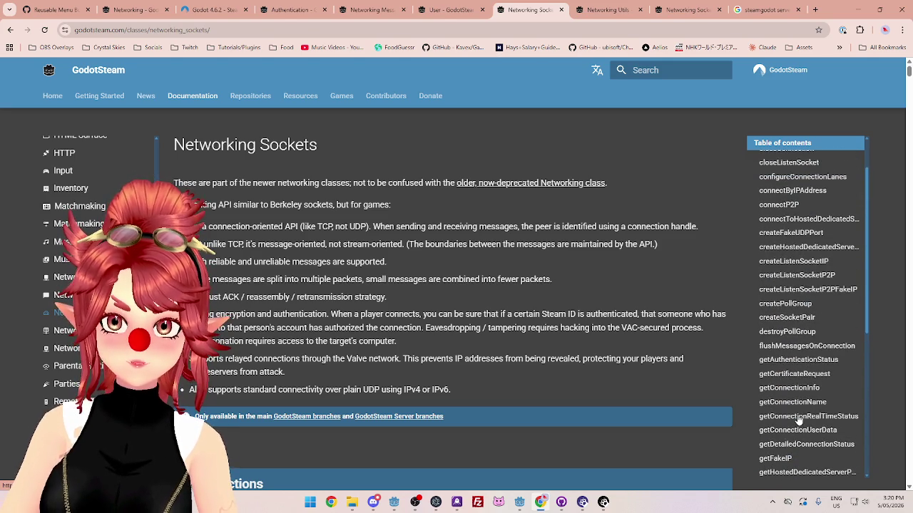
Jump to createListenSocketP2P and highlight how clients connect via connectP2P and the listening-sockets note
{"action": "left_click", "coordinate": [786, 280]}
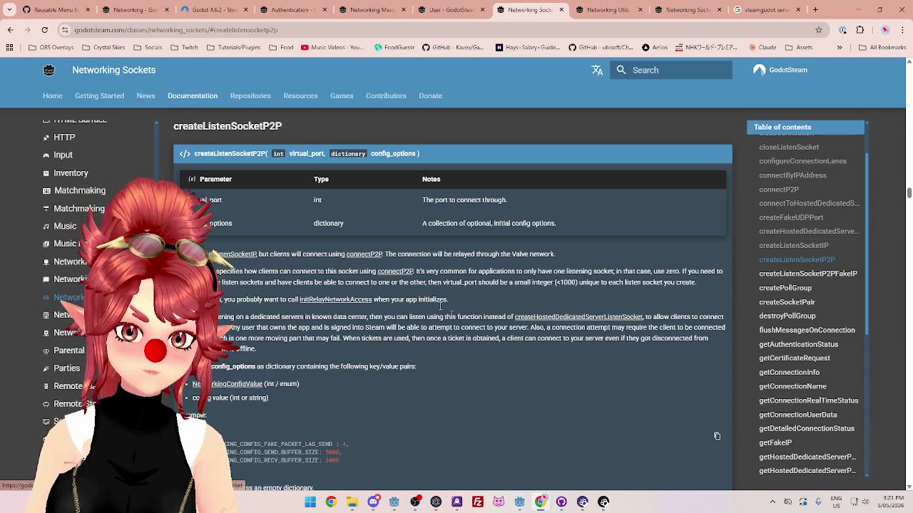
{"action": "mouse_move", "coordinate": [269, 272]}
{"action": "left_mouse_down"}
{"action": "mouse_move", "coordinate": [432, 272]}
{"action": "mouse_move", "coordinate": [420, 274]}
{"action": "left_mouse_up"}
{"action": "left_click", "coordinate": [418, 274]}
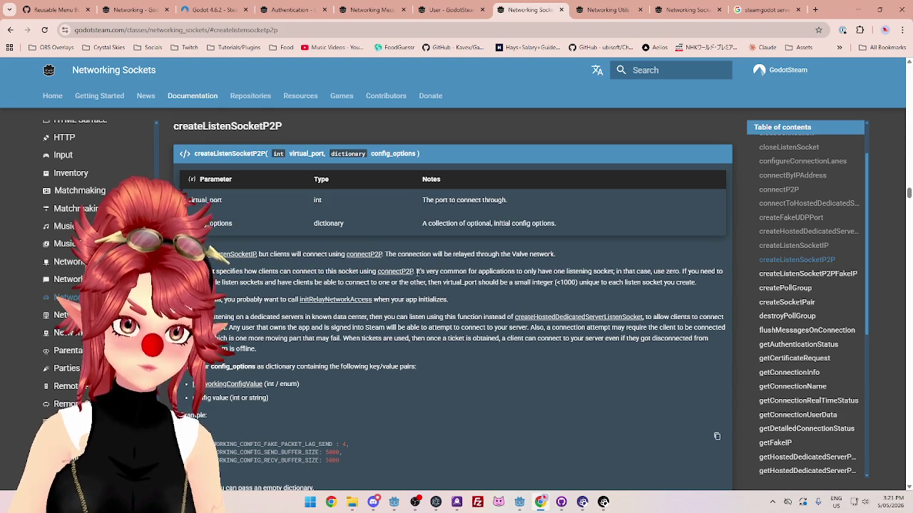
{"action": "left_click_drag", "start_coordinate": [308, 272], "coordinate": [360, 272]}
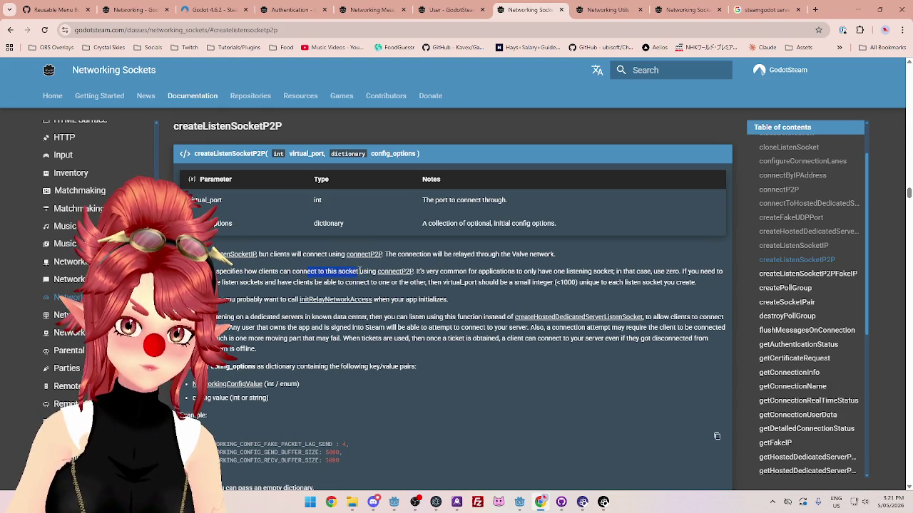
{"action": "left_click", "coordinate": [367, 271]}
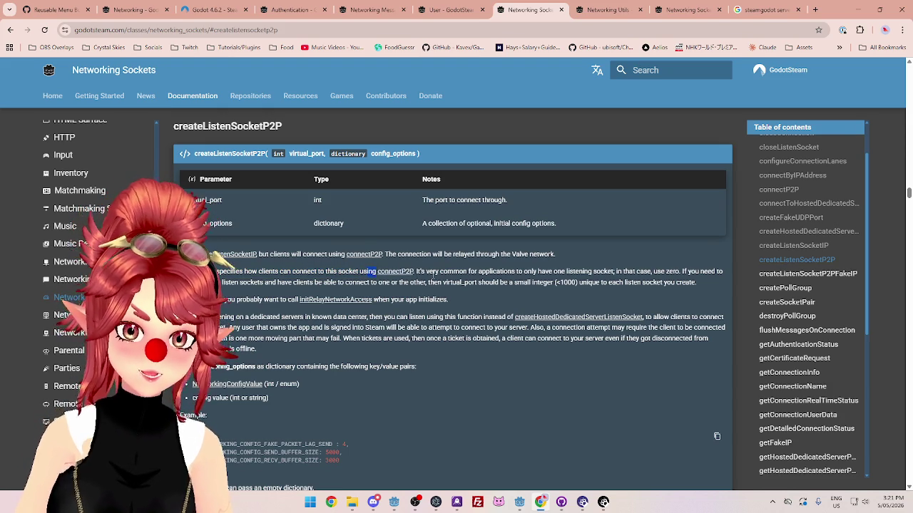
{"action": "left_click_drag", "start_coordinate": [424, 272], "coordinate": [434, 272]}
{"action": "left_click_drag", "start_coordinate": [298, 252], "coordinate": [337, 255]}
{"action": "left_click", "coordinate": [338, 271]}
{"action": "mouse_move", "coordinate": [426, 272]}
{"action": "left_mouse_down"}
{"action": "mouse_move", "coordinate": [664, 272]}
{"action": "mouse_move", "coordinate": [554, 274]}
{"action": "left_mouse_up"}
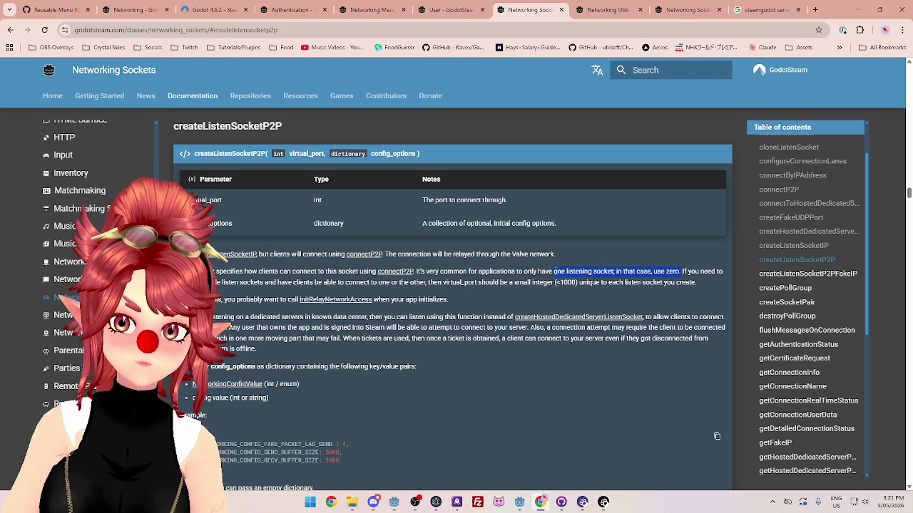
Highlight the virtual_port advice for multiple sockets and the advice to call initRelayNetworkAccess at startup
{"action": "left_click_drag", "start_coordinate": [681, 272], "coordinate": [713, 271]}
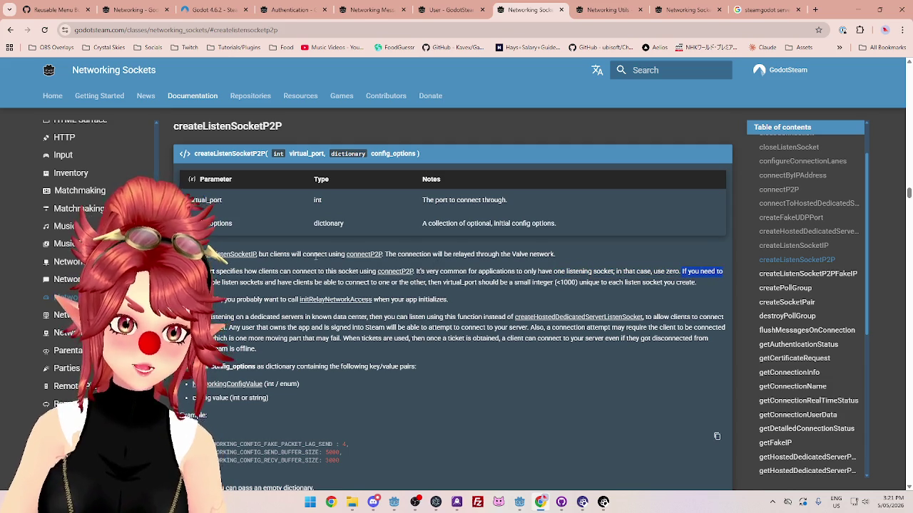
{"action": "left_click_drag", "start_coordinate": [214, 282], "coordinate": [589, 285]}
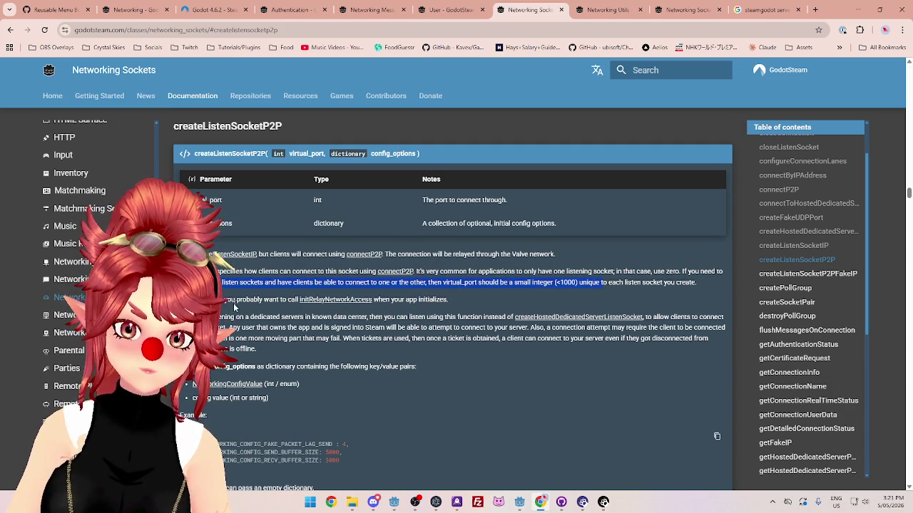
{"action": "left_click_drag", "start_coordinate": [253, 300], "coordinate": [288, 300]}
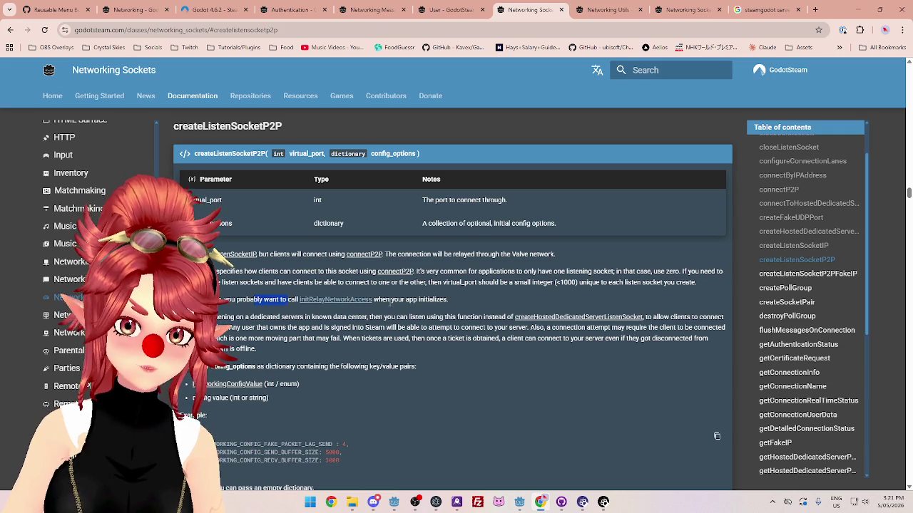
{"action": "scroll", "coordinate": [335, 300], "scroll_direction": "down", "scroll_amount": 1}
{"action": "left_click_drag", "start_coordinate": [213, 270], "coordinate": [436, 270]}
{"action": "mouse_move", "coordinate": [211, 318]}
{"action": "left_mouse_down"}
{"action": "mouse_move", "coordinate": [294, 319]}
{"action": "mouse_move", "coordinate": [288, 301]}
{"action": "left_mouse_up"}
{"action": "scroll", "coordinate": [283, 318], "scroll_direction": "up", "scroll_amount": 2}
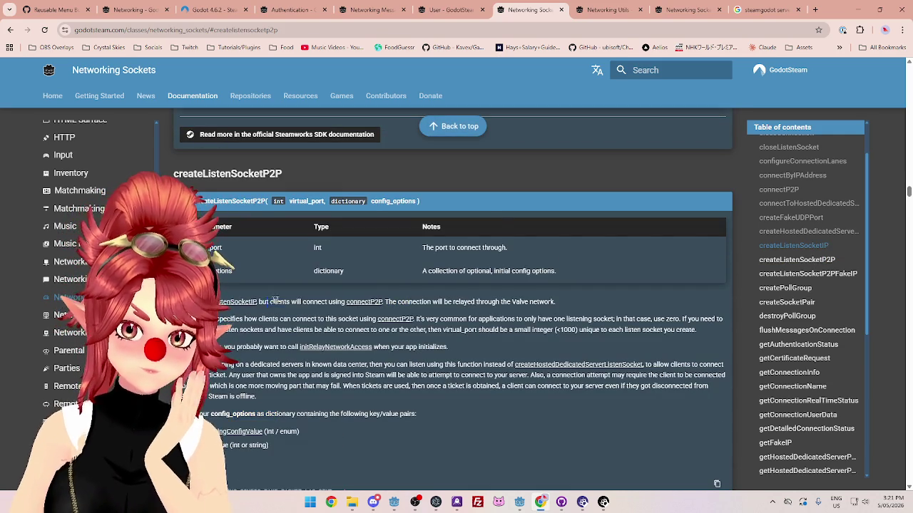
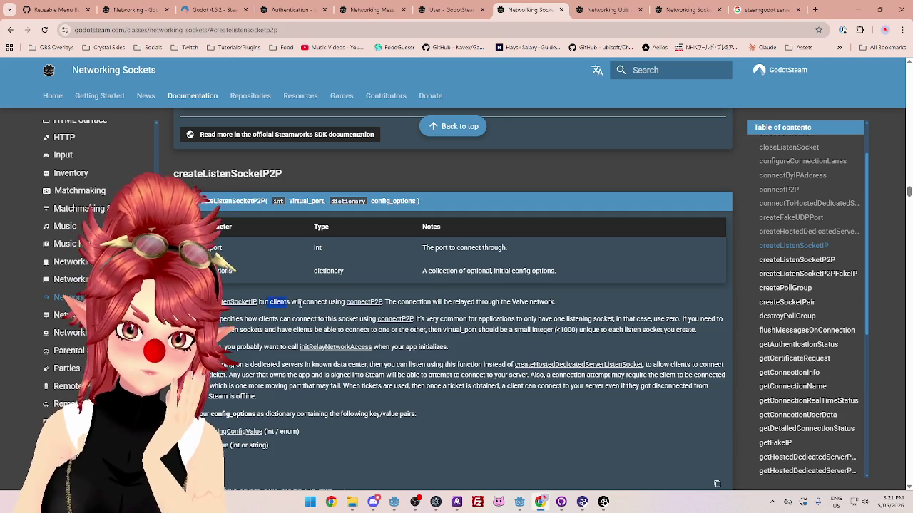
Select the createListenSocketP2P heading in the GodotSteam docs, then return to the main_menu Godot window
{"action": "left_click_drag", "start_coordinate": [303, 302], "coordinate": [318, 302]}
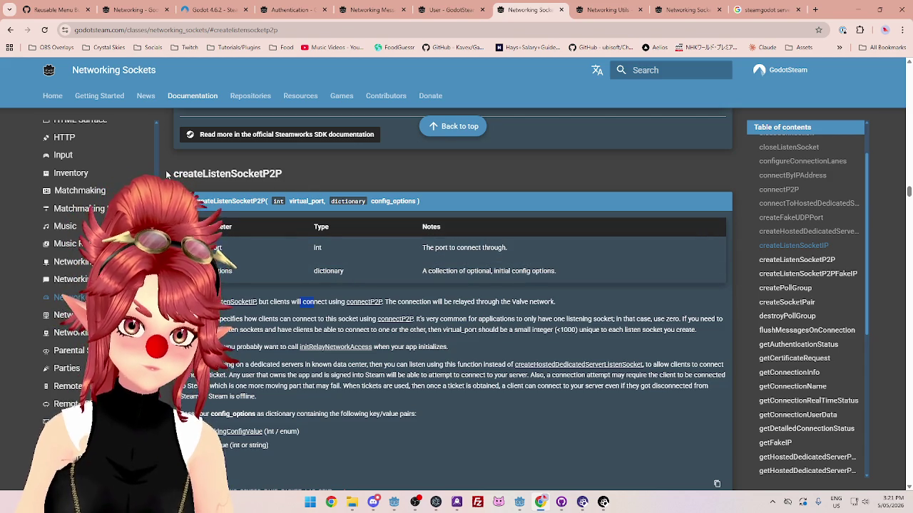
{"action": "left_click_drag", "start_coordinate": [174, 173], "coordinate": [290, 178]}
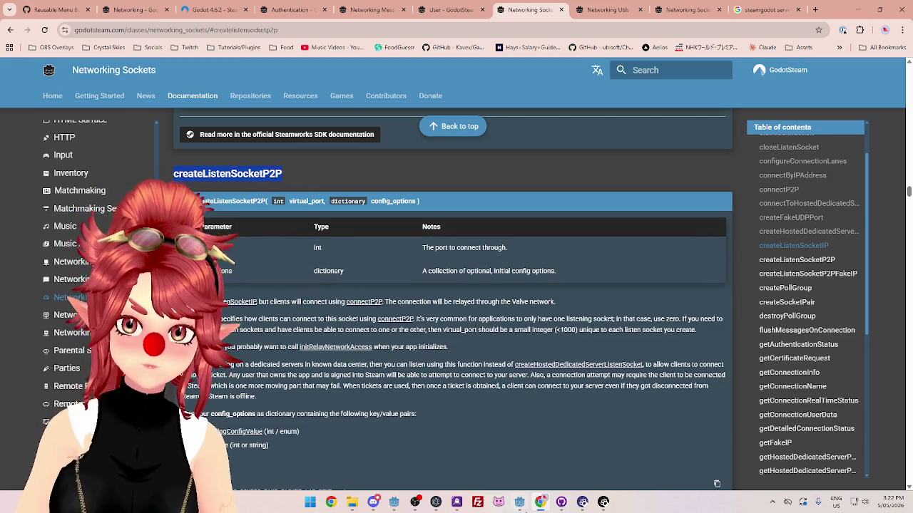
{"action": "mouse_move", "coordinate": [519, 502]}
{"action": "left_click", "coordinate": [569, 465]}
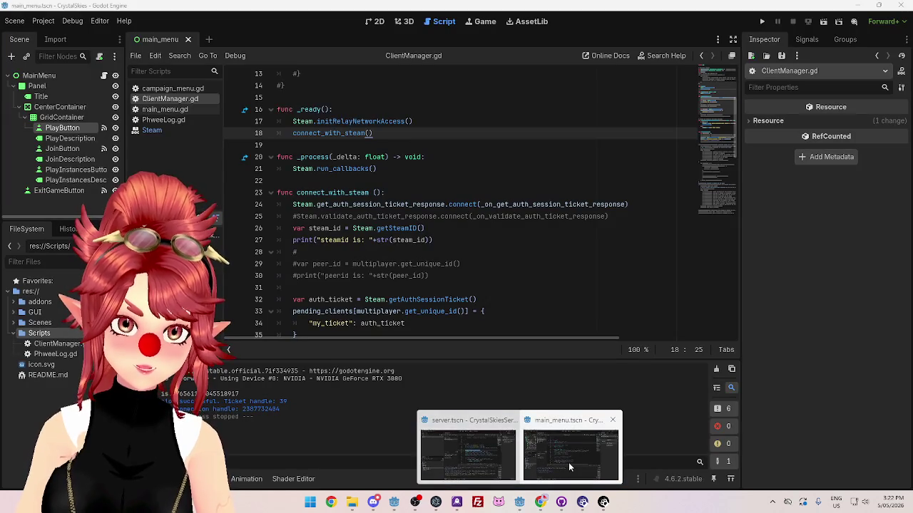
{"action": "left_click", "coordinate": [569, 464]}
{"action": "left_click", "coordinate": [520, 502]}
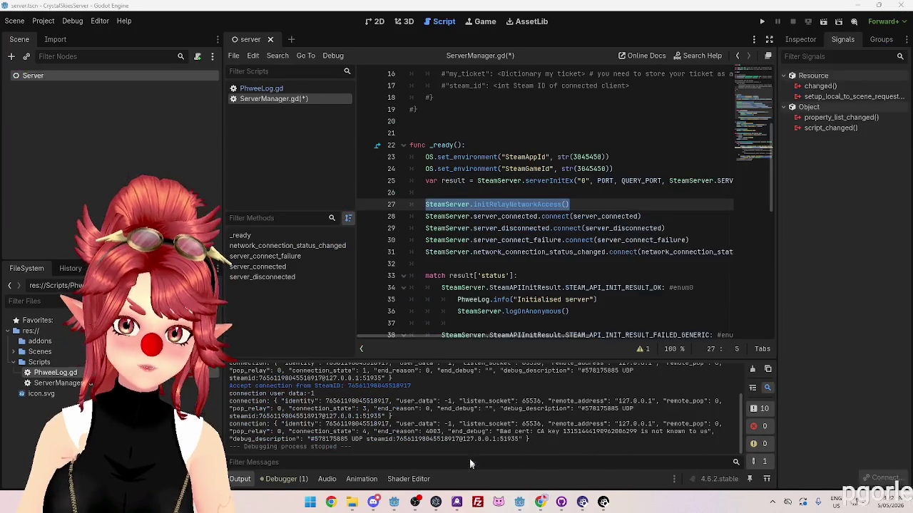
{"action": "scroll", "coordinate": [513, 282], "scroll_direction": "up", "scroll_amount": 1}
{"action": "scroll", "coordinate": [513, 282], "scroll_direction": "down", "scroll_amount": 2}
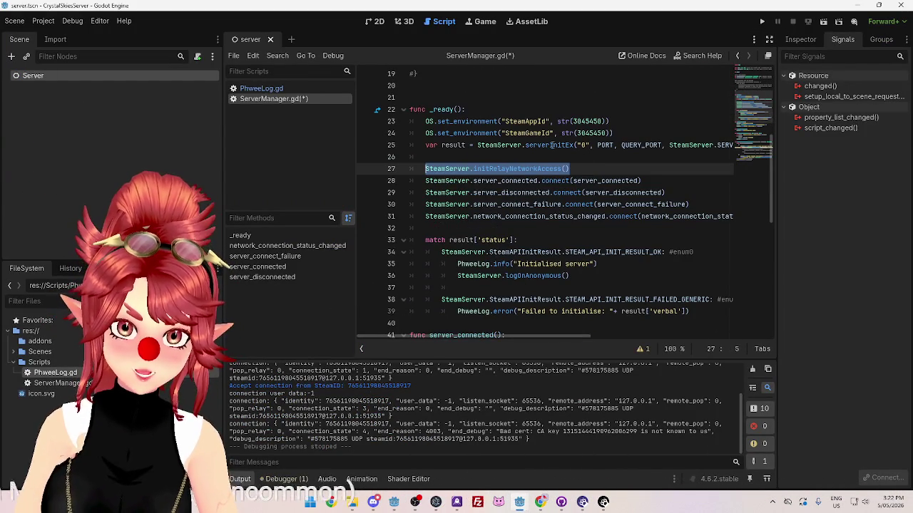
{"action": "scroll", "coordinate": [506, 184], "scroll_direction": "down", "scroll_amount": 1}
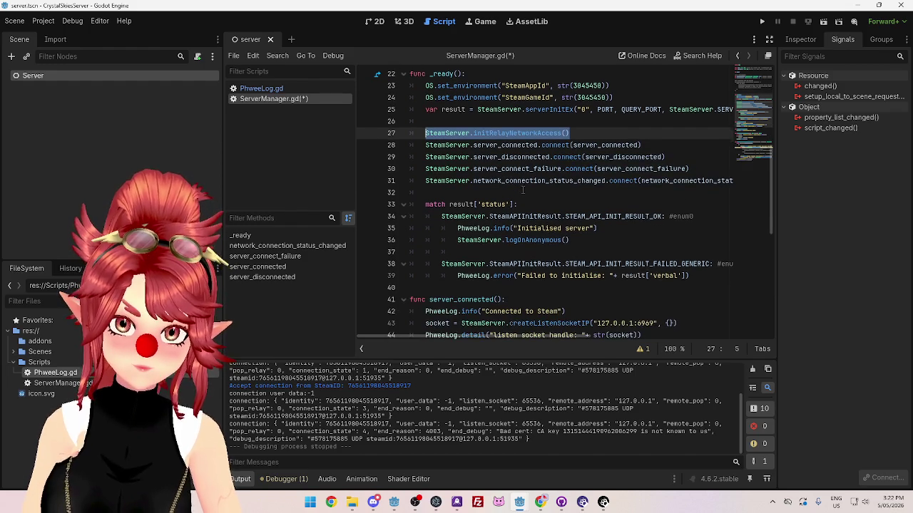
{"action": "scroll", "coordinate": [489, 191], "scroll_direction": "down", "scroll_amount": 1}
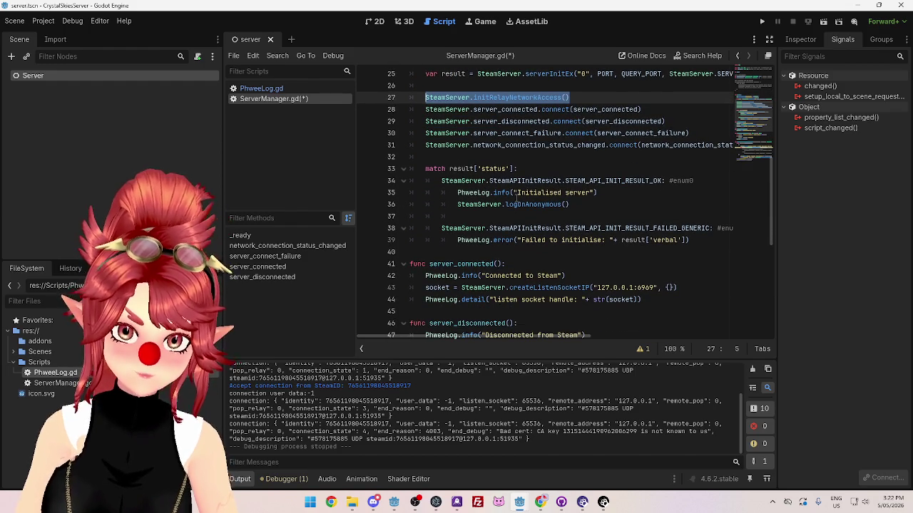
{"action": "mouse_move", "coordinate": [548, 207]}
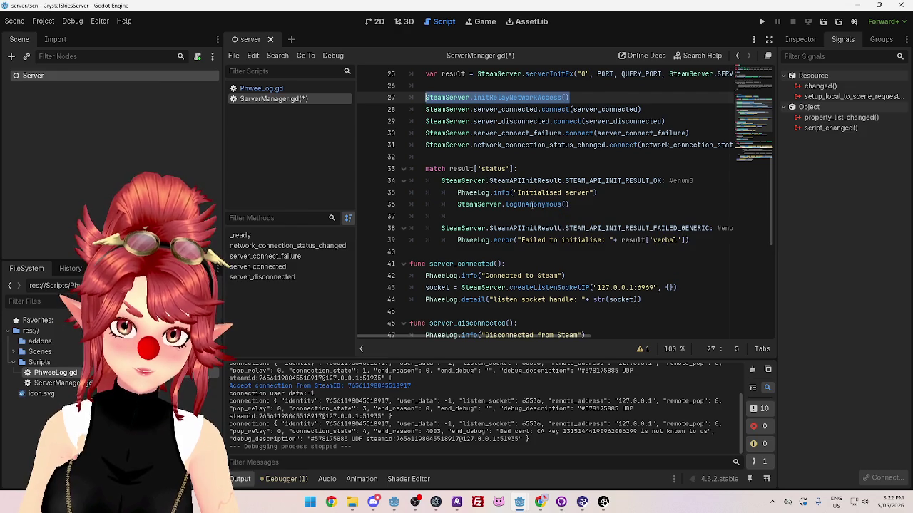
{"action": "scroll", "coordinate": [519, 205], "scroll_direction": "down", "scroll_amount": 1}
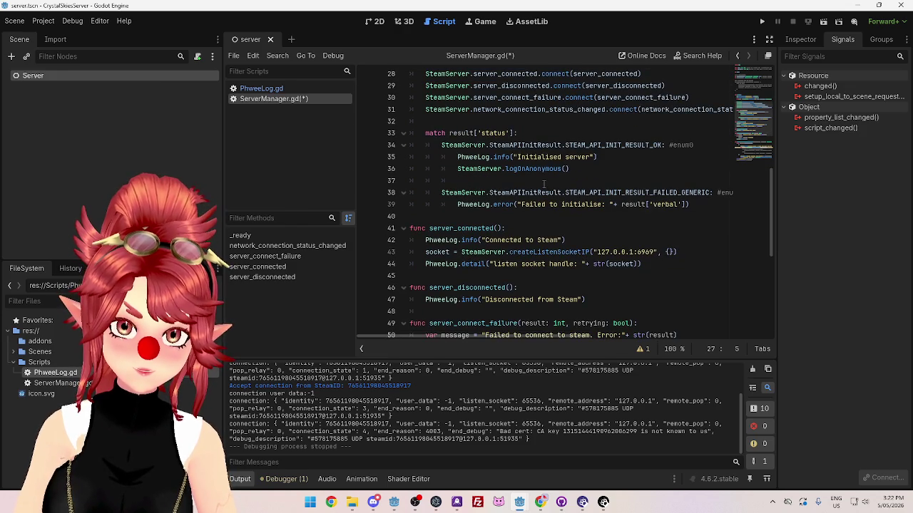
{"action": "mouse_move", "coordinate": [542, 174]}
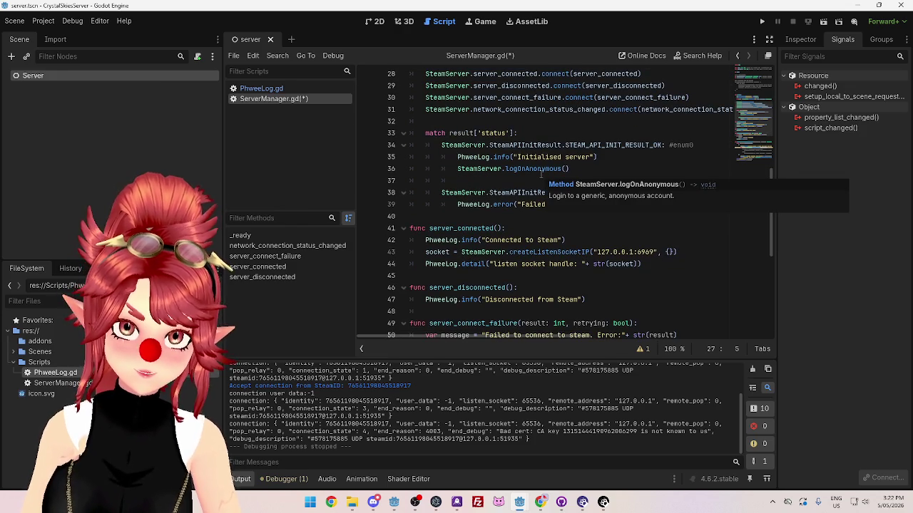
{"action": "scroll", "coordinate": [541, 174], "scroll_direction": "up", "scroll_amount": 1}
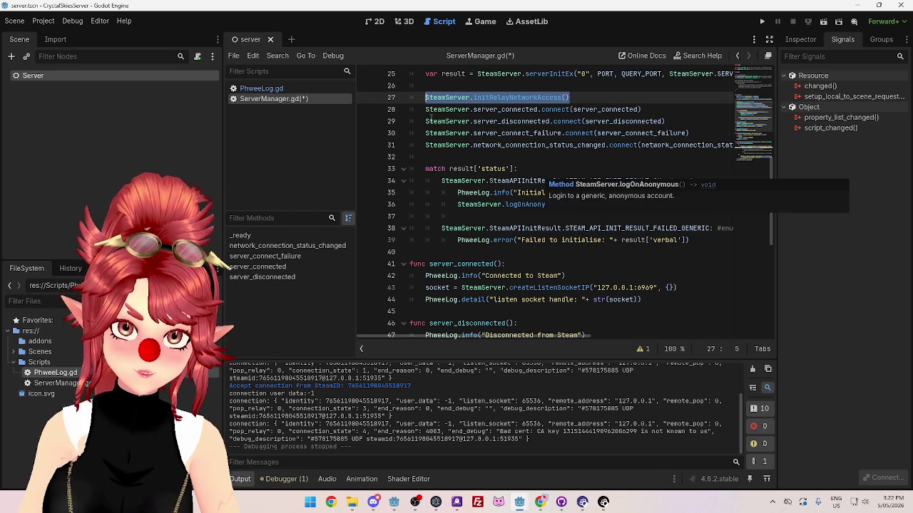
{"action": "mouse_move", "coordinate": [504, 129]}
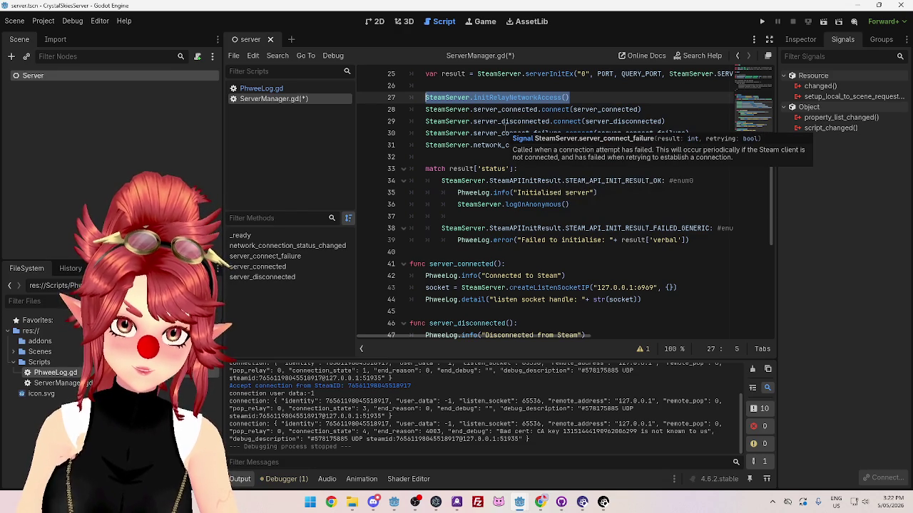
{"action": "scroll", "coordinate": [532, 211], "scroll_direction": "up", "scroll_amount": 1}
{"action": "scroll", "coordinate": [532, 211], "scroll_direction": "down", "scroll_amount": 1}
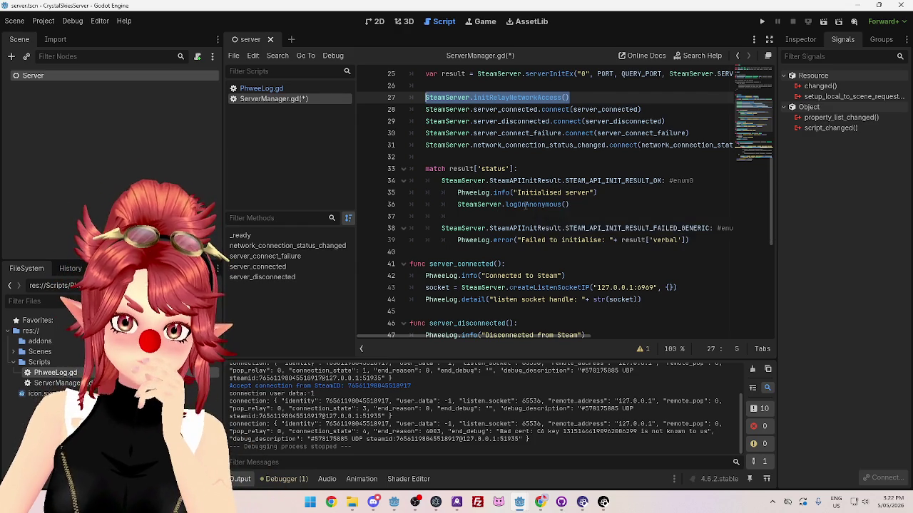
{"action": "scroll", "coordinate": [526, 205], "scroll_direction": "down", "scroll_amount": 1}
{"action": "scroll", "coordinate": [480, 249], "scroll_direction": "down", "scroll_amount": 3}
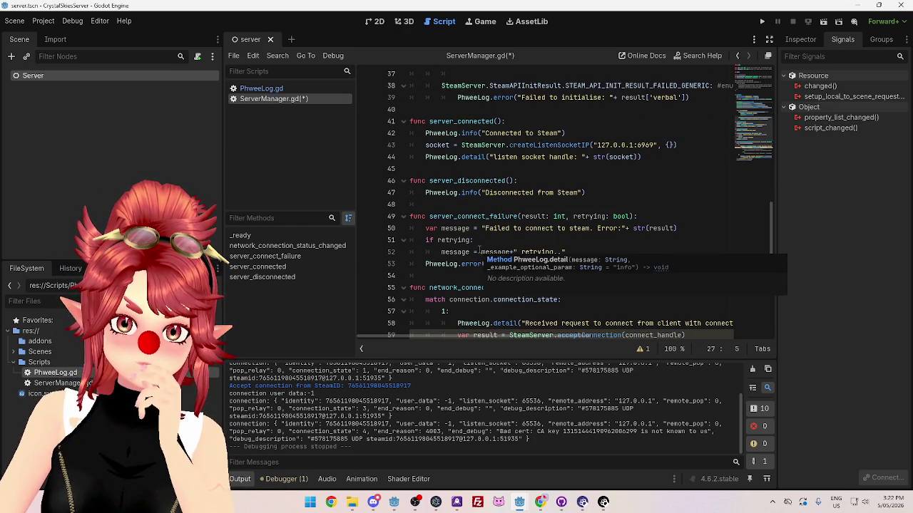
{"action": "scroll", "coordinate": [540, 160], "scroll_direction": "up", "scroll_amount": 1}
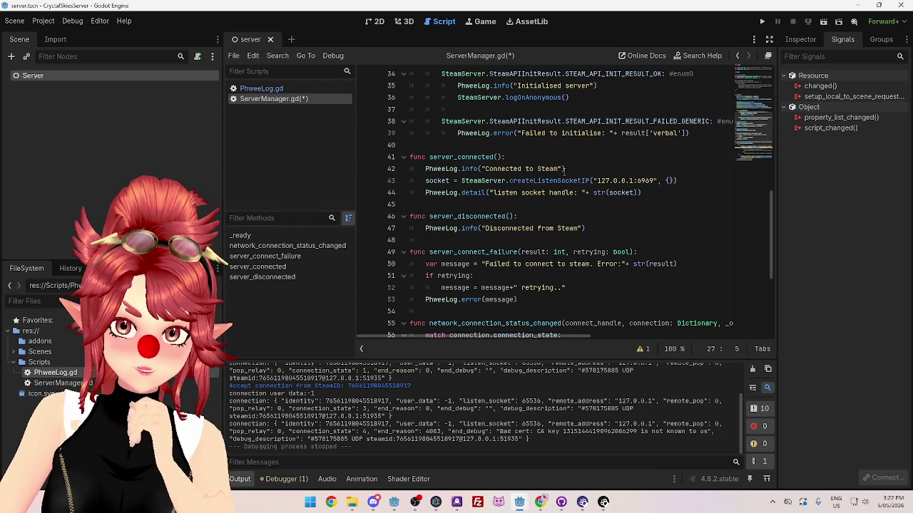
{"action": "scroll", "coordinate": [571, 181], "scroll_direction": "up", "scroll_amount": 2}
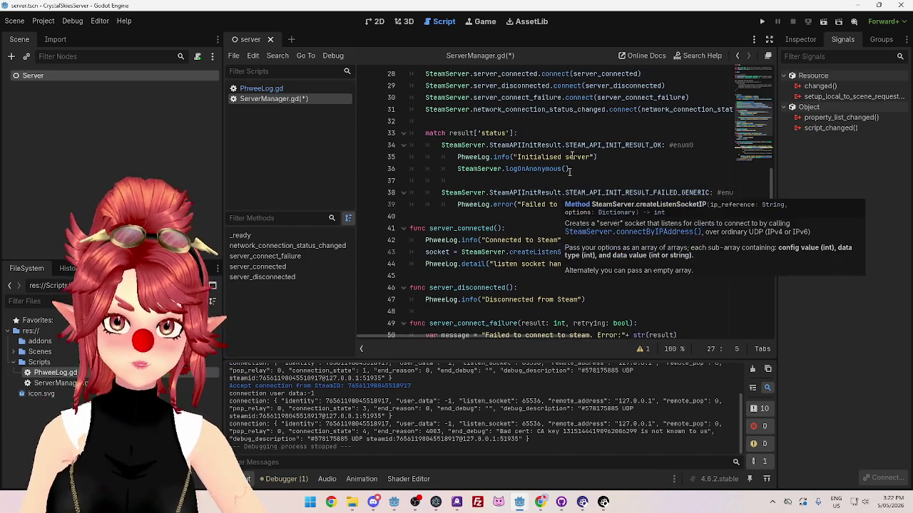
{"action": "mouse_move", "coordinate": [520, 502]}
{"action": "left_click", "coordinate": [553, 457]}
{"action": "scroll", "coordinate": [391, 204], "scroll_direction": "up", "scroll_amount": 4}
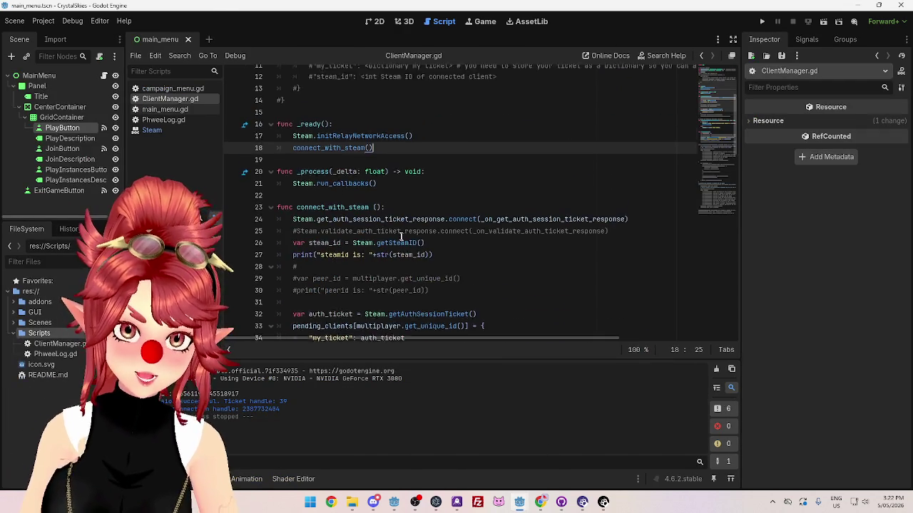
{"action": "scroll", "coordinate": [403, 218], "scroll_direction": "up", "scroll_amount": 1}
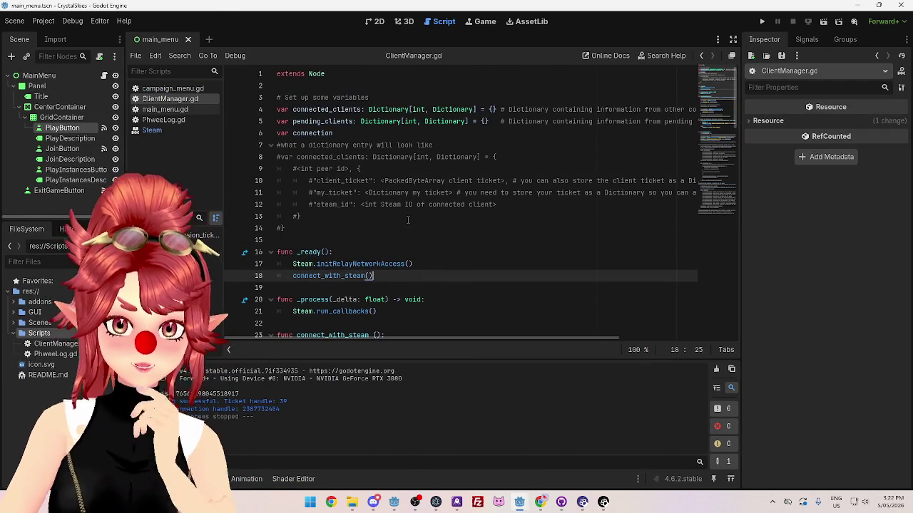
{"action": "scroll", "coordinate": [378, 171], "scroll_direction": "down", "scroll_amount": 4}
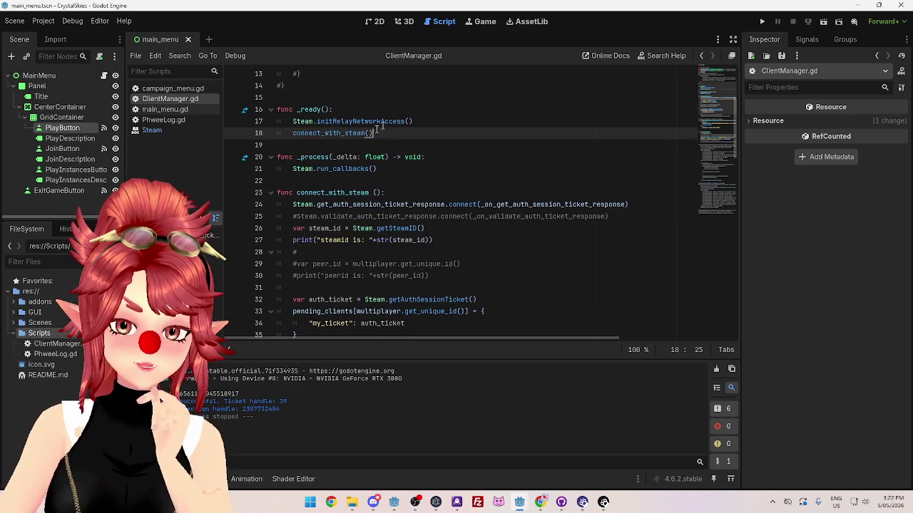
{"action": "scroll", "coordinate": [325, 193], "scroll_direction": "down", "scroll_amount": 1}
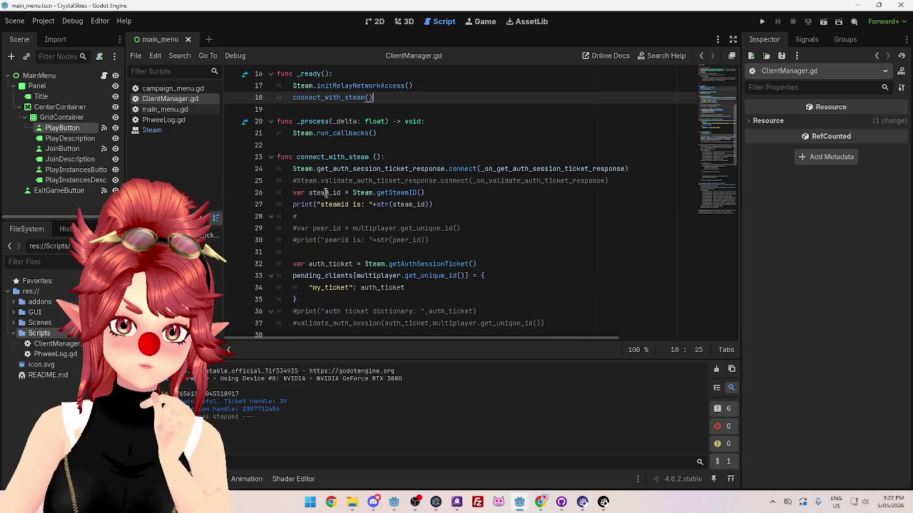
{"action": "mouse_move", "coordinate": [397, 172]}
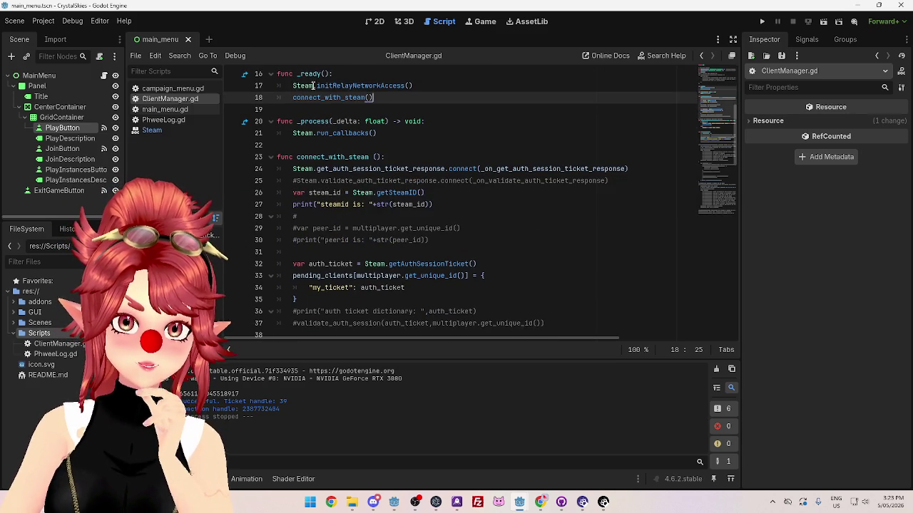
{"action": "mouse_move", "coordinate": [378, 85]}
{"action": "scroll", "coordinate": [440, 174], "scroll_direction": "up", "scroll_amount": 2}
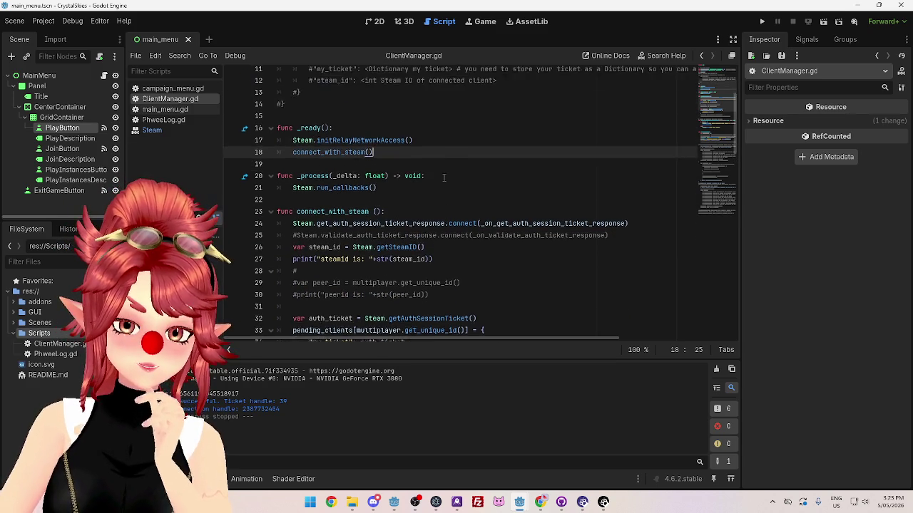
{"action": "scroll", "coordinate": [443, 177], "scroll_direction": "up", "scroll_amount": 3}
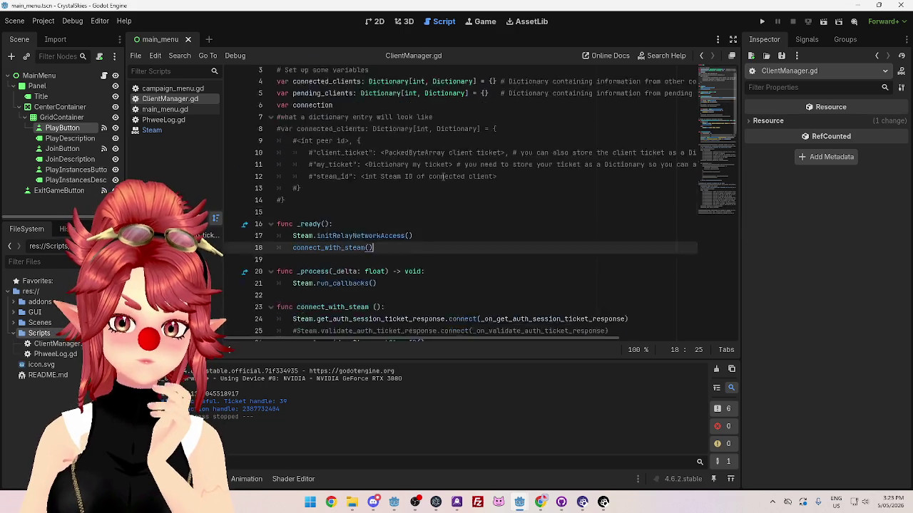
{"action": "scroll", "coordinate": [443, 176], "scroll_direction": "down", "scroll_amount": 7}
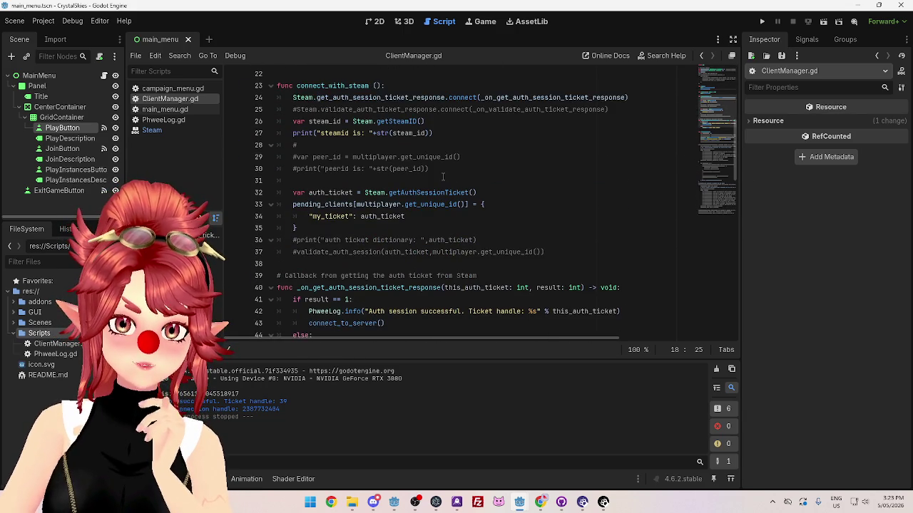
{"action": "scroll", "coordinate": [443, 176], "scroll_direction": "up", "scroll_amount": 3}
{"action": "mouse_move", "coordinate": [400, 212]}
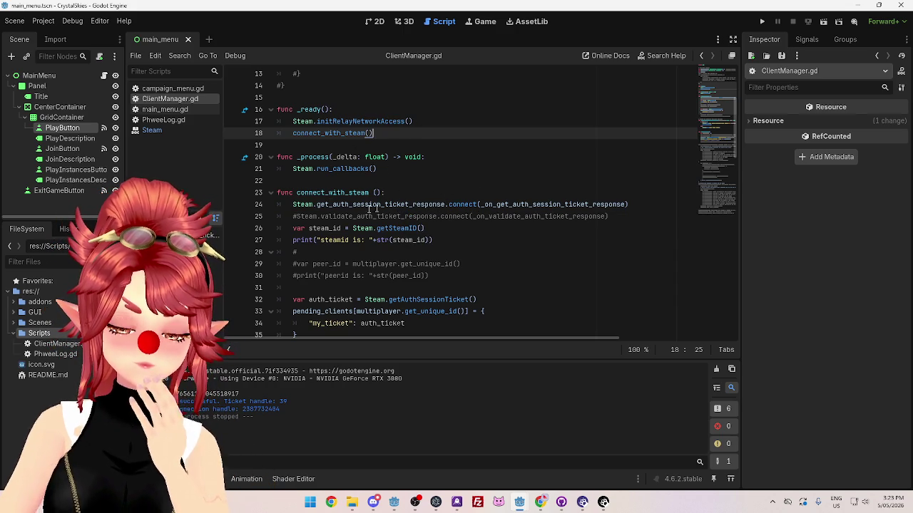
{"action": "mouse_move", "coordinate": [293, 206]}
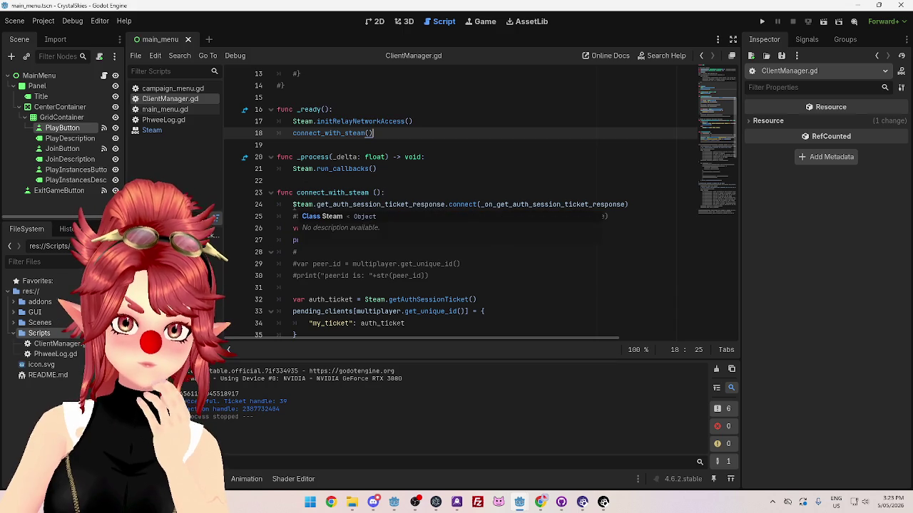
{"action": "mouse_move", "coordinate": [396, 125]}
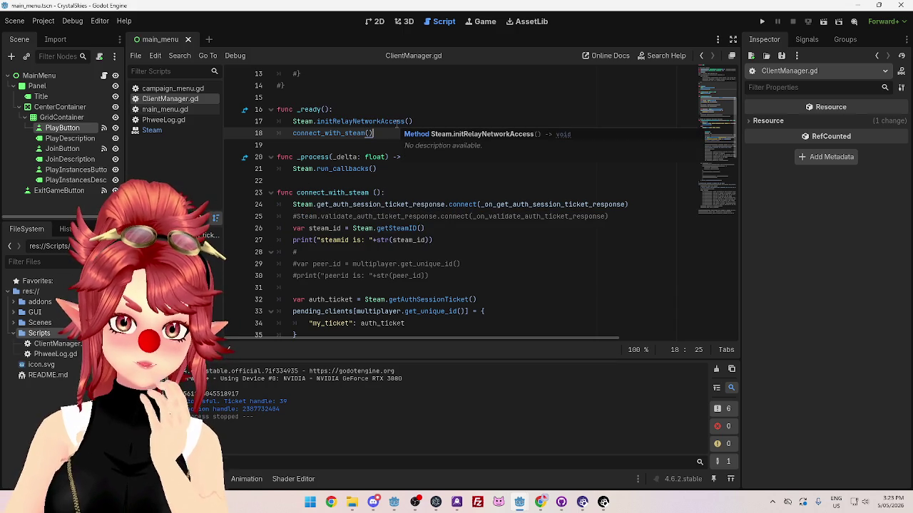
{"action": "scroll", "coordinate": [392, 163], "scroll_direction": "down", "scroll_amount": 1}
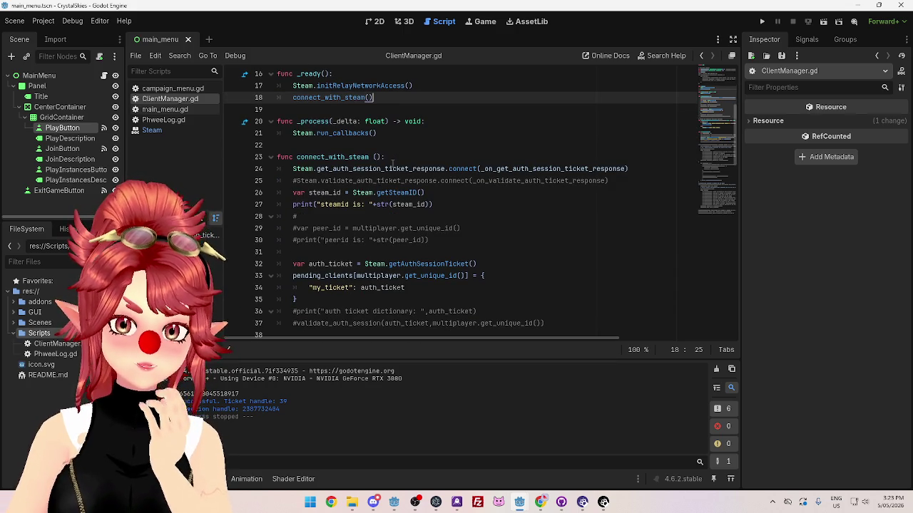
{"action": "scroll", "coordinate": [391, 163], "scroll_direction": "up", "scroll_amount": 1}
{"action": "mouse_move", "coordinate": [349, 117]}
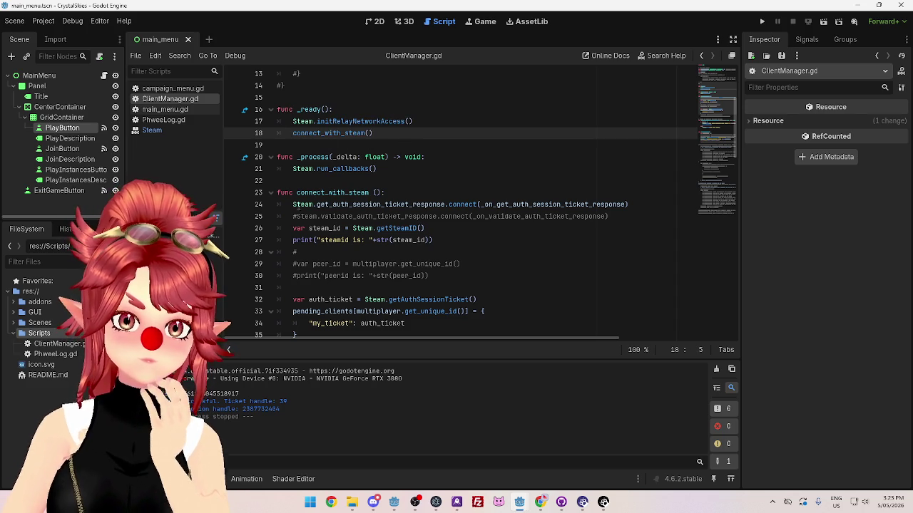
Insert a line above the Steam call, type createListenSocketP2P, then erase it again
{"action": "left_click", "coordinate": [293, 206]}
{"action": "key", "text": "Return"}
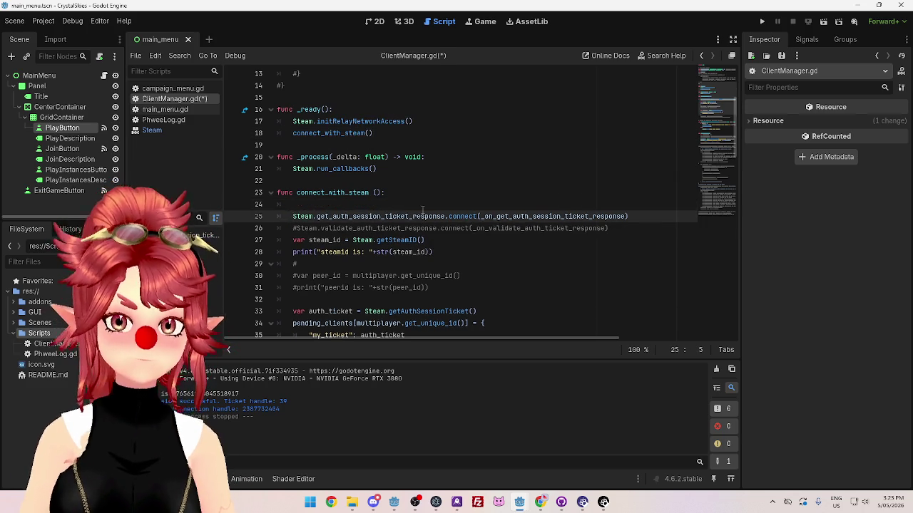
{"action": "key", "text": "Up"}
{"action": "type", "text": "createListenSocketP2P"}
{"action": "key", "text": "ctrl+BackSpace"}
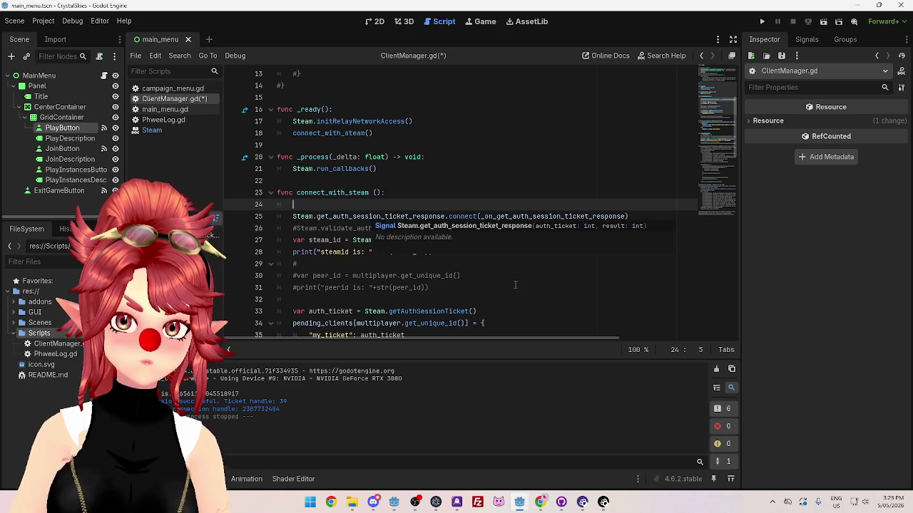
{"action": "scroll", "coordinate": [514, 284], "scroll_direction": "down", "scroll_amount": 3}
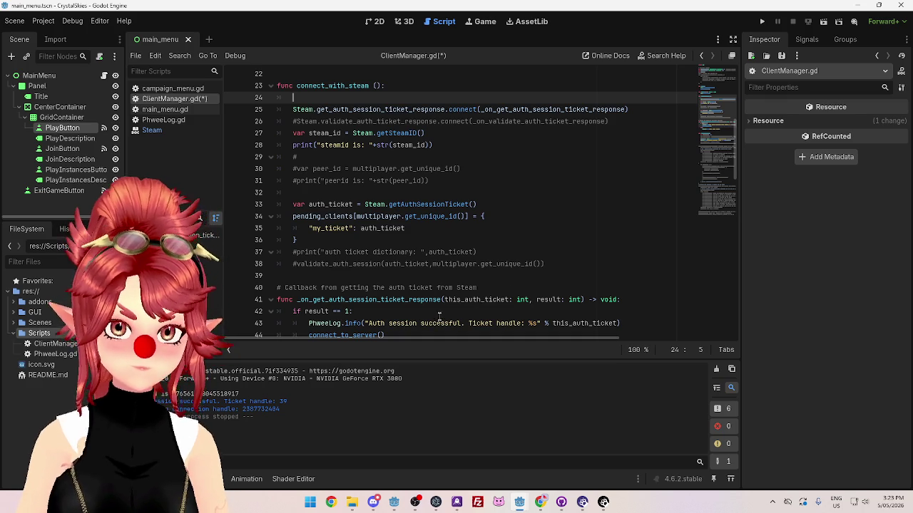
{"action": "scroll", "coordinate": [393, 310], "scroll_direction": "up", "scroll_amount": 2}
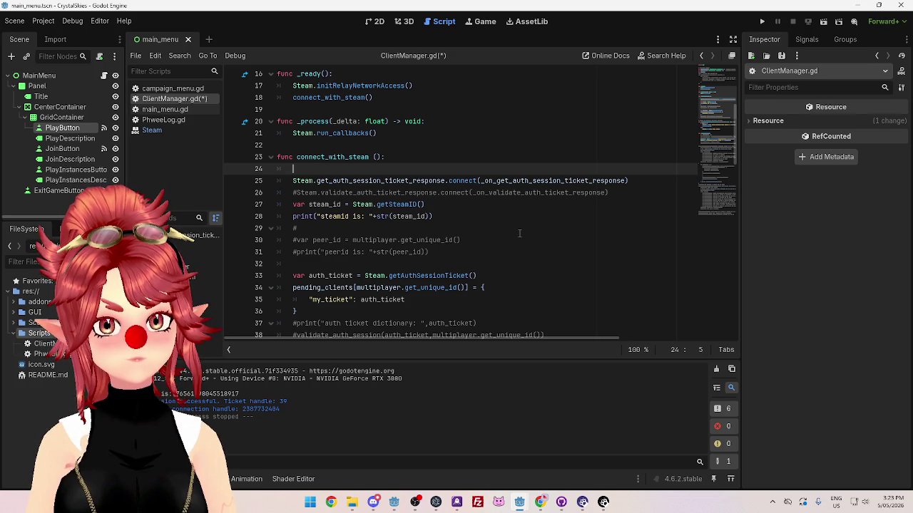
Delete the empty line 24 opening connect_with_steam and review the function's code
{"action": "key", "text": "BackSpace"}
{"action": "key", "text": "BackSpace"}
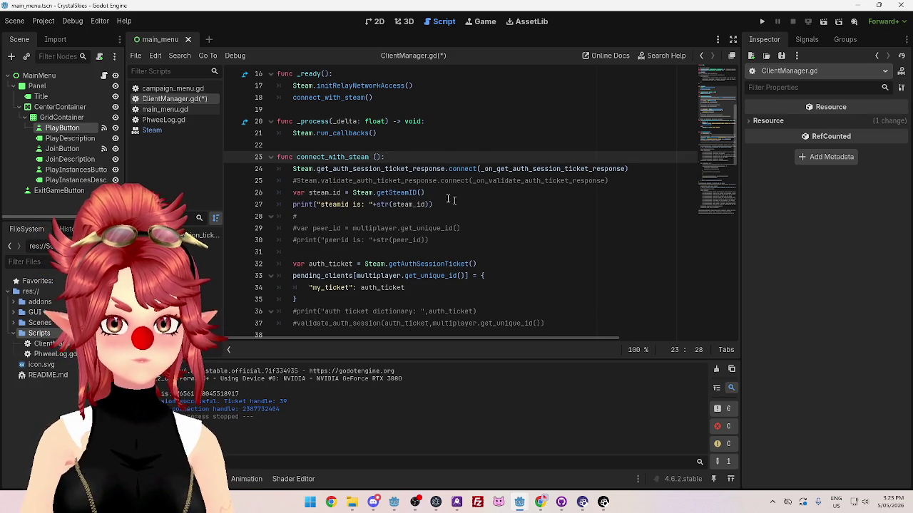
{"action": "scroll", "coordinate": [454, 200], "scroll_direction": "down", "scroll_amount": 2}
{"action": "scroll", "coordinate": [335, 144], "scroll_direction": "down", "scroll_amount": 2}
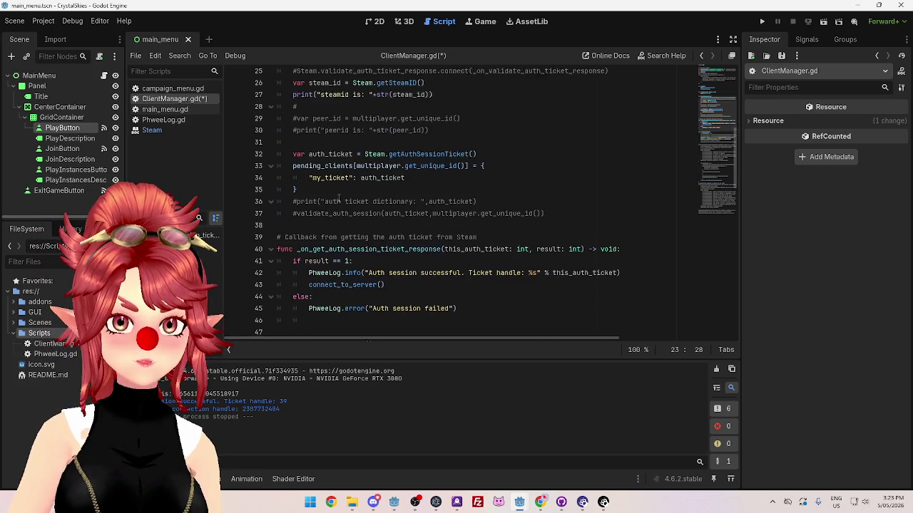
{"action": "scroll", "coordinate": [333, 144], "scroll_direction": "up", "scroll_amount": 3}
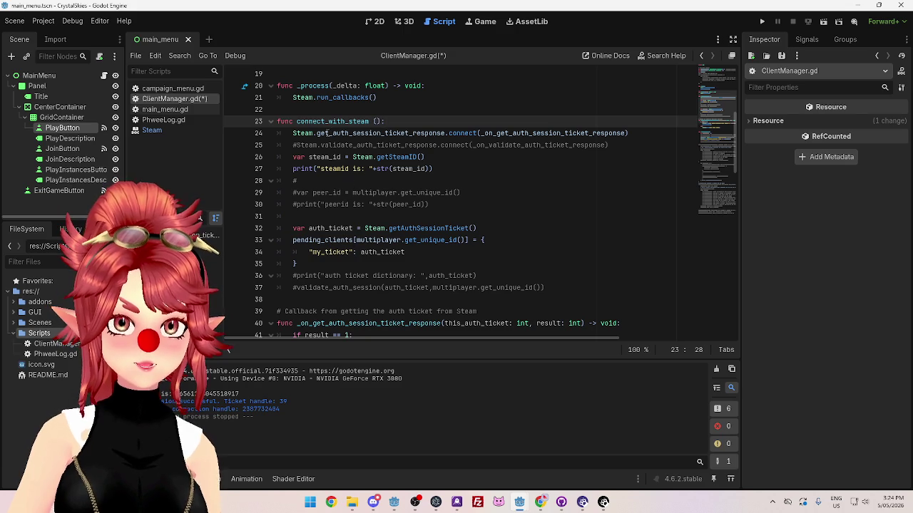
{"action": "scroll", "coordinate": [358, 261], "scroll_direction": "down", "scroll_amount": 2}
{"action": "scroll", "coordinate": [333, 103], "scroll_direction": "up", "scroll_amount": 1}
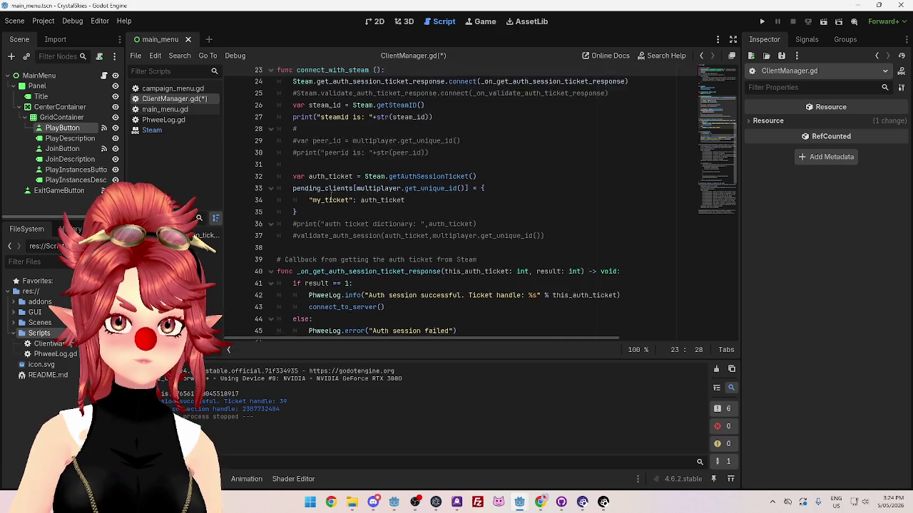
{"action": "scroll", "coordinate": [350, 227], "scroll_direction": "up", "scroll_amount": 1}
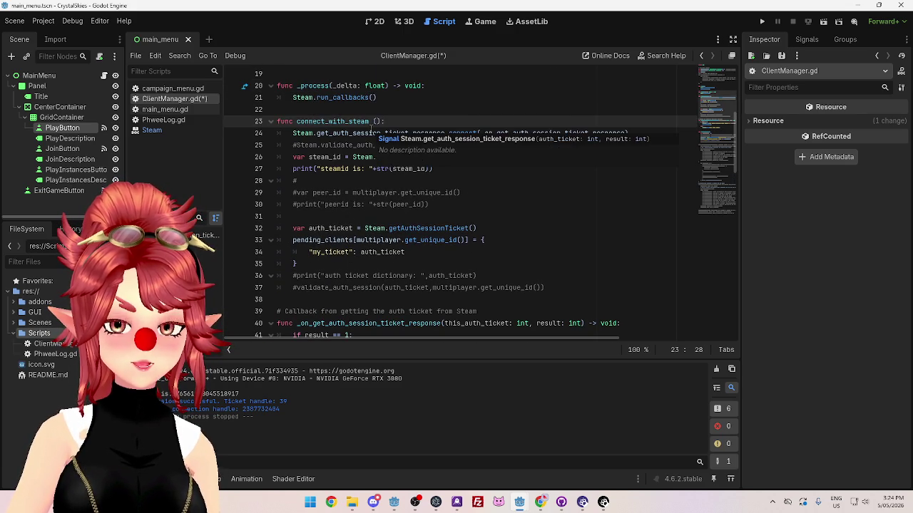
{"action": "mouse_move", "coordinate": [311, 171]}
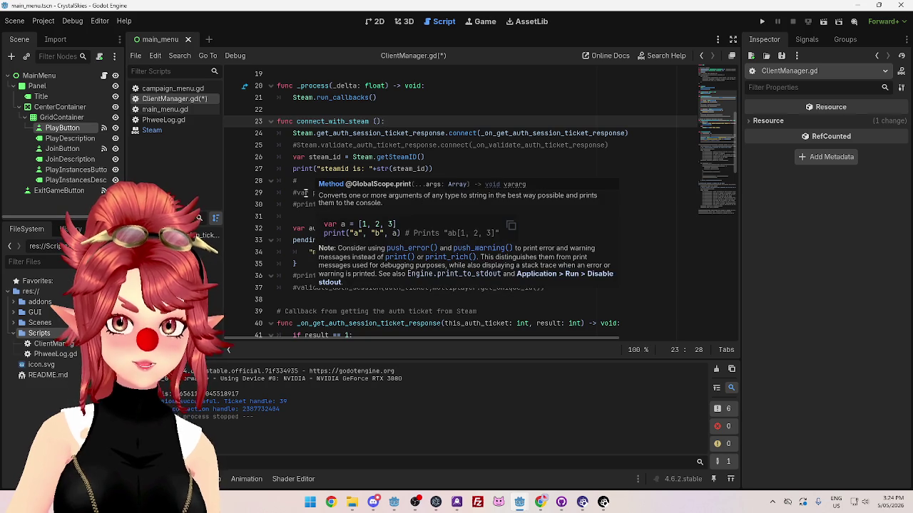
{"action": "left_click", "coordinate": [407, 169]}
{"action": "scroll", "coordinate": [404, 185], "scroll_direction": "down", "scroll_amount": 4}
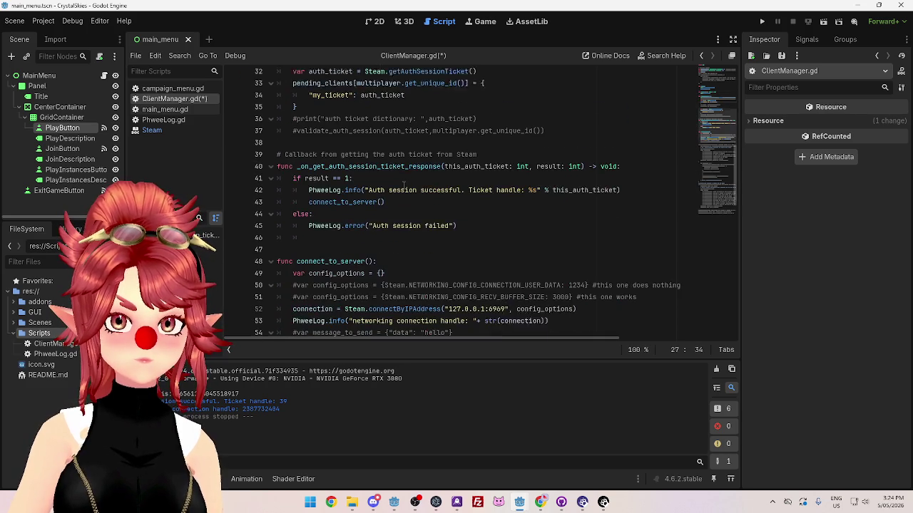
{"action": "scroll", "coordinate": [404, 185], "scroll_direction": "down", "scroll_amount": 1}
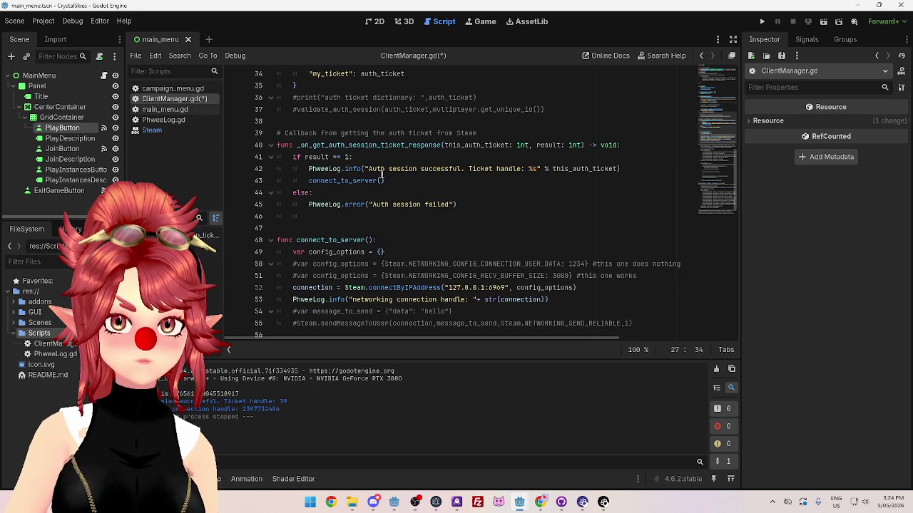
Add a new line in _ready after the relay access call and type createListenSocketP2P
{"action": "scroll", "coordinate": [457, 176], "scroll_direction": "up", "scroll_amount": 1}
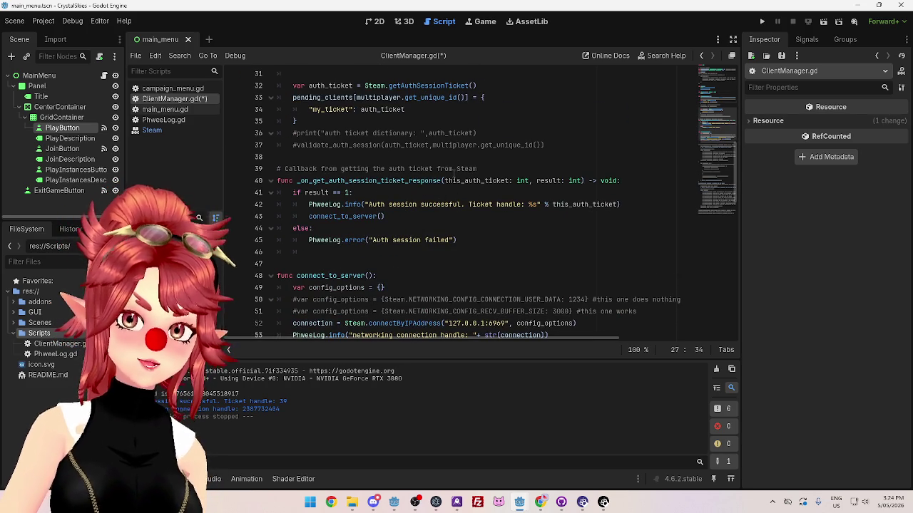
{"action": "scroll", "coordinate": [454, 174], "scroll_direction": "down", "scroll_amount": 1}
{"action": "scroll", "coordinate": [455, 182], "scroll_direction": "up", "scroll_amount": 1}
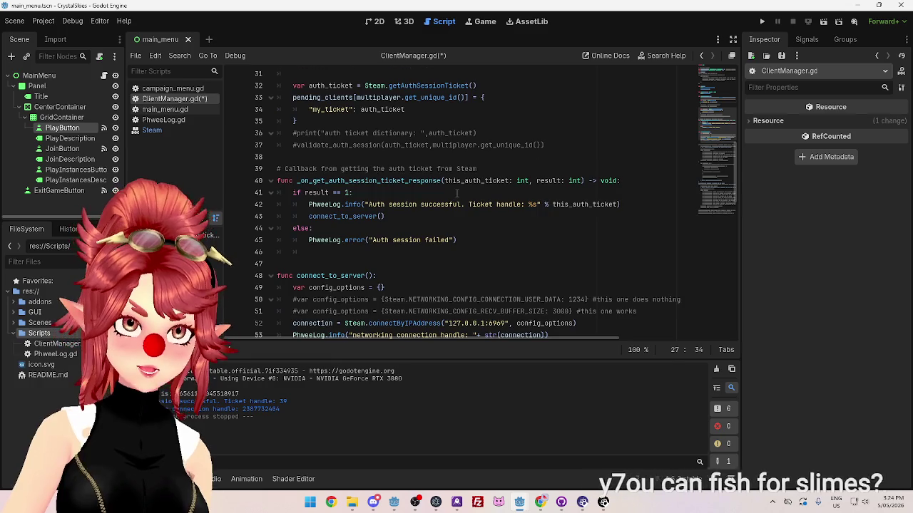
{"action": "scroll", "coordinate": [456, 192], "scroll_direction": "up", "scroll_amount": 6}
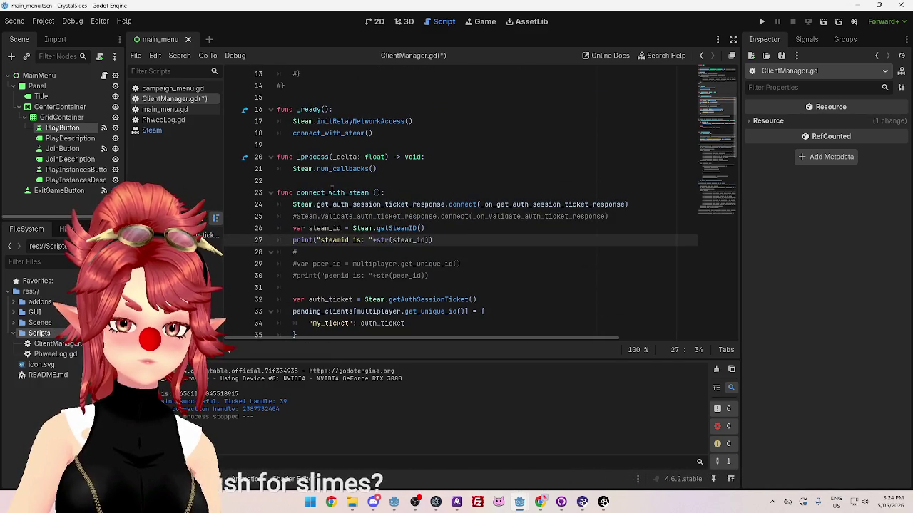
{"action": "mouse_move", "coordinate": [320, 165]}
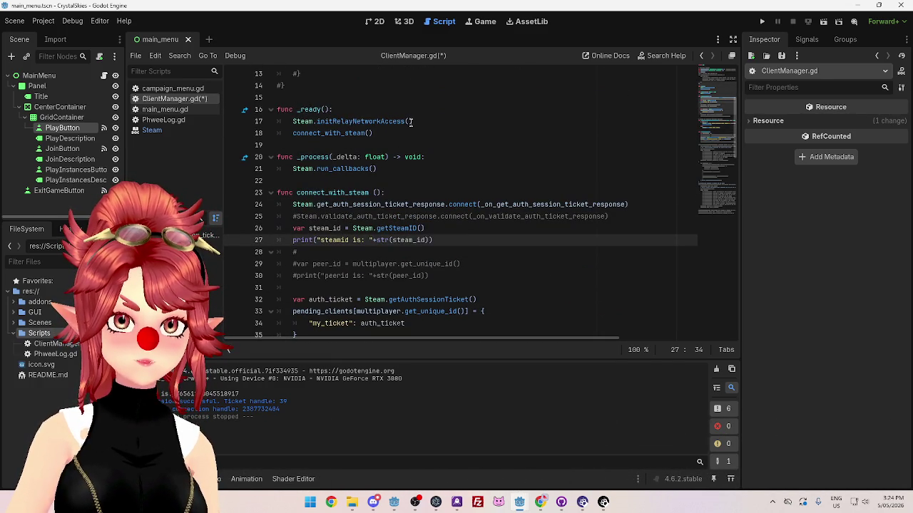
{"action": "left_click", "coordinate": [411, 122]}
{"action": "key", "text": "Return"}
{"action": "type", "text": "createListenSocketP2P"}
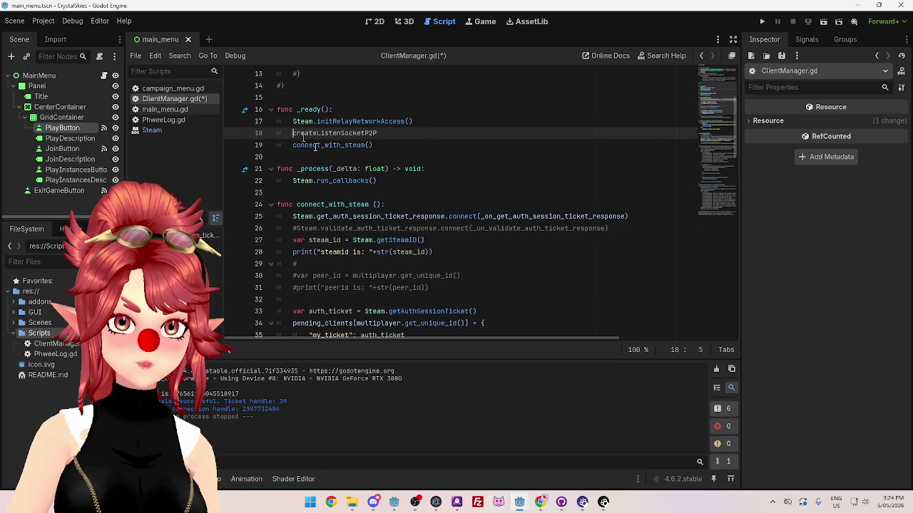
Paste the server's socket assignment into the client's _ready, changing SteamServer to Steam
{"action": "left_click", "coordinate": [464, 464]}
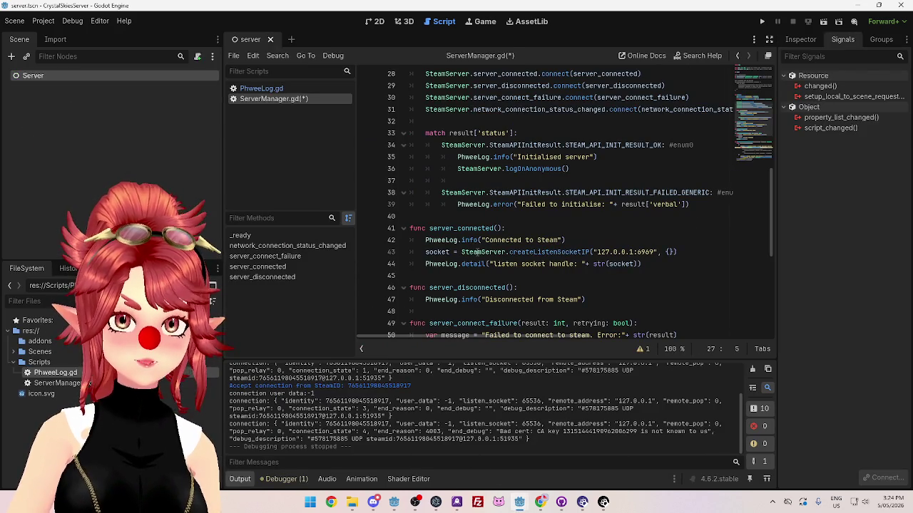
{"action": "scroll", "coordinate": [525, 185], "scroll_direction": "up", "scroll_amount": 1}
{"action": "scroll", "coordinate": [485, 204], "scroll_direction": "down", "scroll_amount": 2}
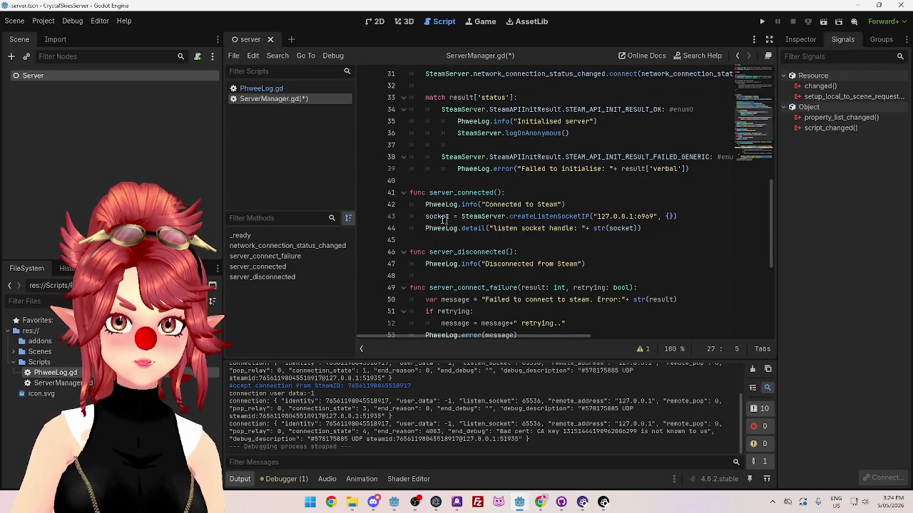
{"action": "left_click_drag", "start_coordinate": [425, 216], "coordinate": [508, 216]}
{"action": "key", "text": "ctrl+c"}
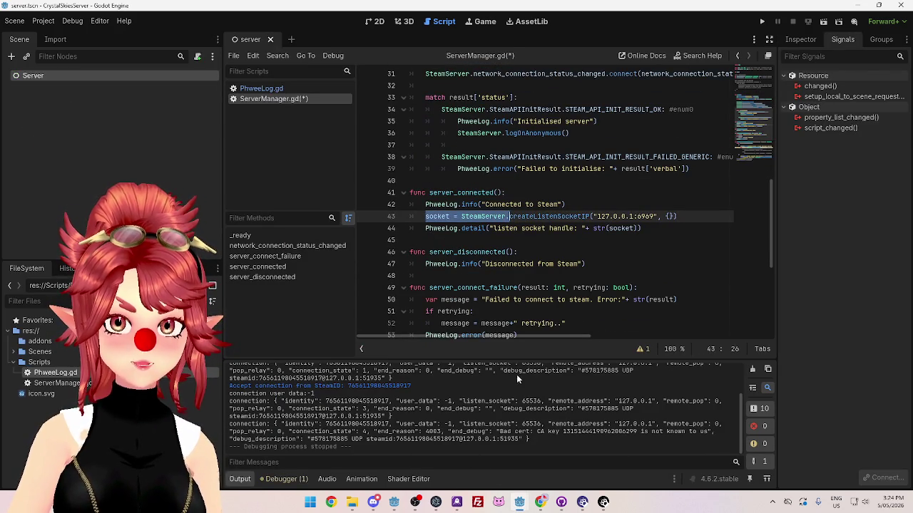
{"action": "mouse_move", "coordinate": [518, 502]}
{"action": "left_click", "coordinate": [546, 461]}
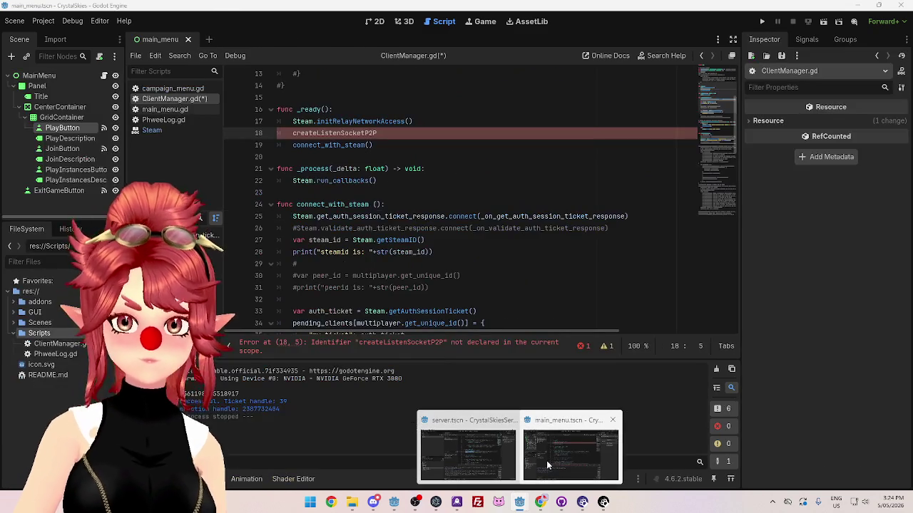
{"action": "key", "text": "ctrl+v"}
{"action": "left_click", "coordinate": [349, 133]}
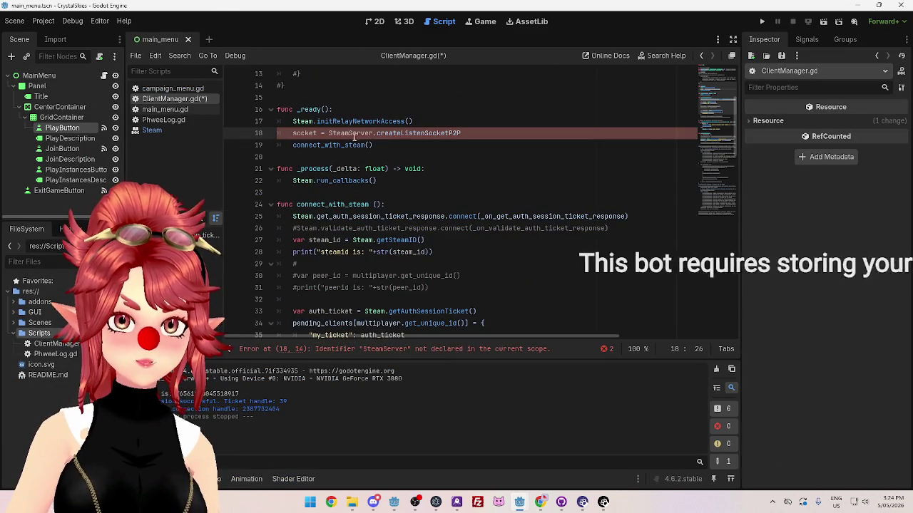
{"action": "key", "text": "Delete"}
{"action": "key", "text": "Delete"}
{"action": "key", "text": "Delete"}
{"action": "left_click", "coordinate": [464, 169]}
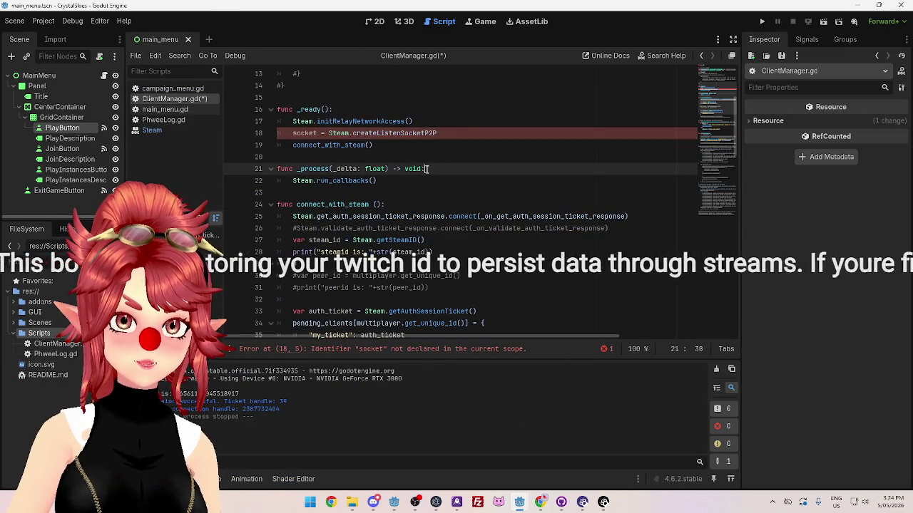
{"action": "scroll", "coordinate": [463, 230], "scroll_direction": "up", "scroll_amount": 2}
{"action": "left_click", "coordinate": [456, 204]}
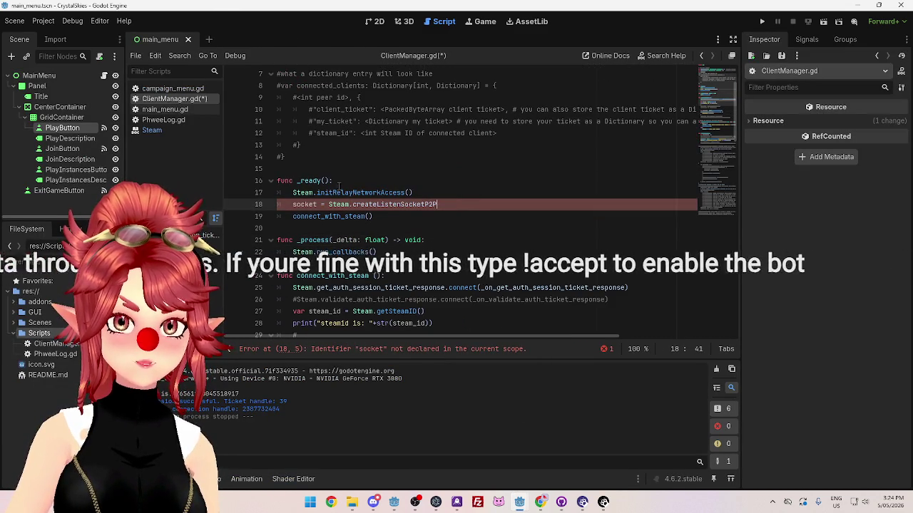
Start a socket variable declaration above var connection at the top of ClientManager.gd
{"action": "scroll", "coordinate": [314, 157], "scroll_direction": "up", "scroll_amount": 2}
{"action": "left_click", "coordinate": [339, 133]}
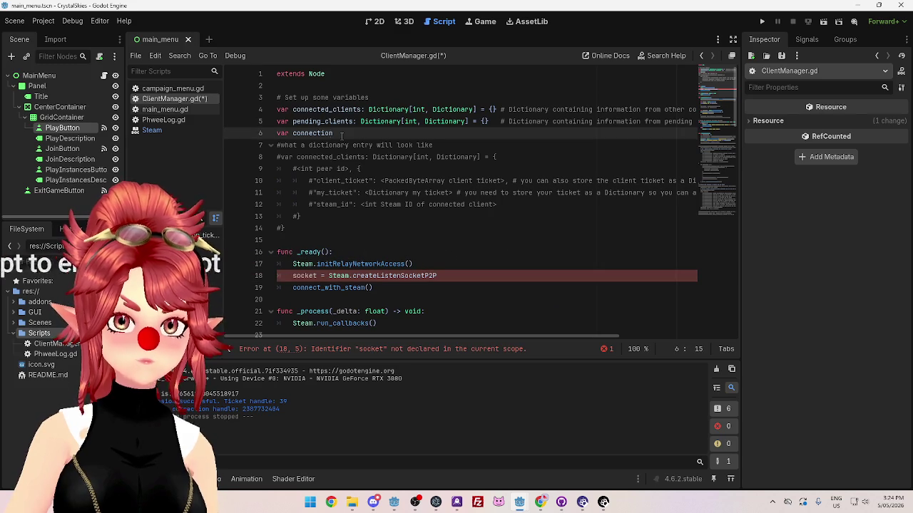
{"action": "left_click", "coordinate": [278, 133]}
{"action": "key", "text": "Return"}
{"action": "key", "text": "Up"}
{"action": "type", "text": "socke"}
{"action": "scroll", "coordinate": [385, 200], "scroll_direction": "down", "scroll_amount": 3}
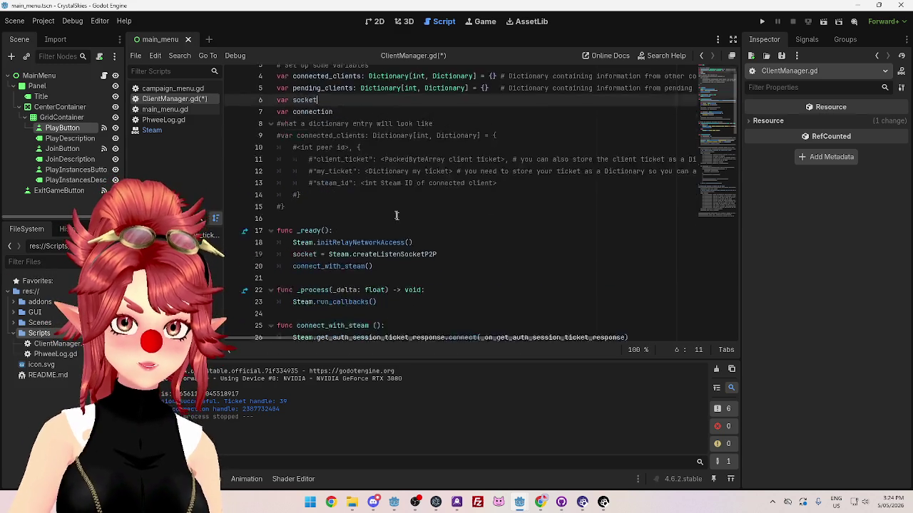
{"action": "left_click", "coordinate": [437, 181]}
Copy the server's listen socket handle logging line and paste it after the client's socket assignment
{"action": "mouse_move", "coordinate": [519, 502]}
{"action": "left_click", "coordinate": [567, 467]}
{"action": "left_click", "coordinate": [565, 216]}
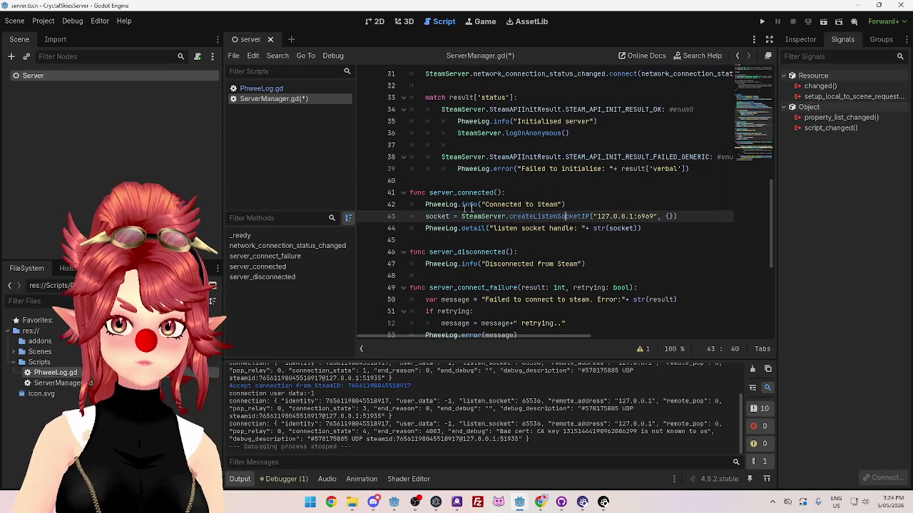
{"action": "scroll", "coordinate": [601, 226], "scroll_direction": "down", "scroll_amount": 1}
{"action": "left_click_drag", "start_coordinate": [428, 193], "coordinate": [641, 193]}
{"action": "key", "text": "ctrl+c"}
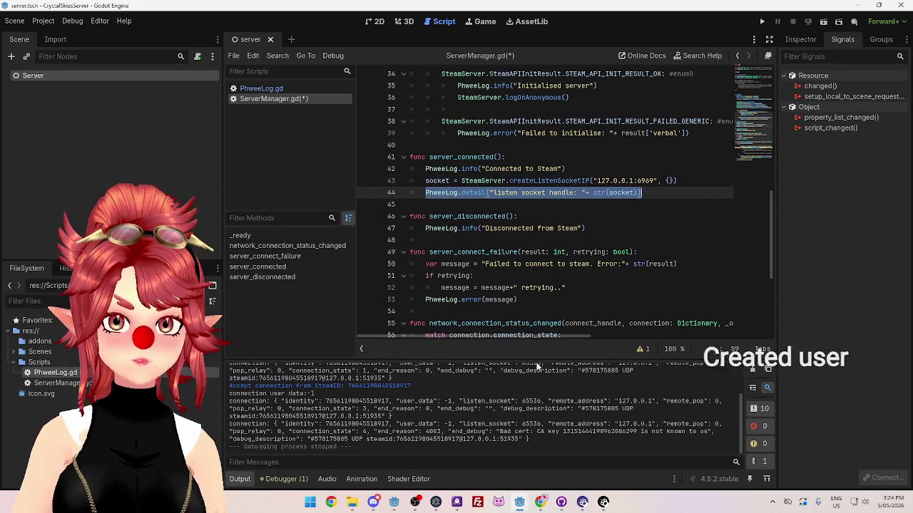
{"action": "mouse_move", "coordinate": [519, 502]}
{"action": "left_click", "coordinate": [570, 449]}
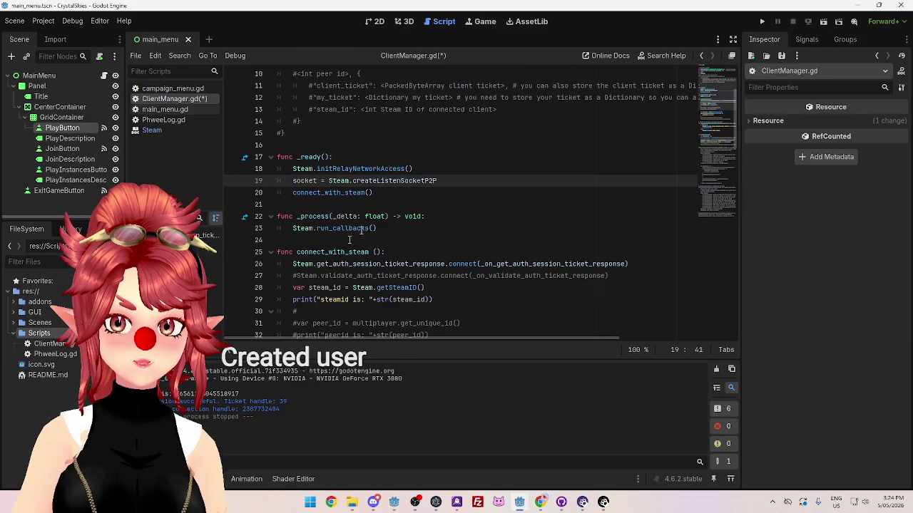
{"action": "key", "text": "Return"}
{"action": "key", "text": "ctrl+v"}
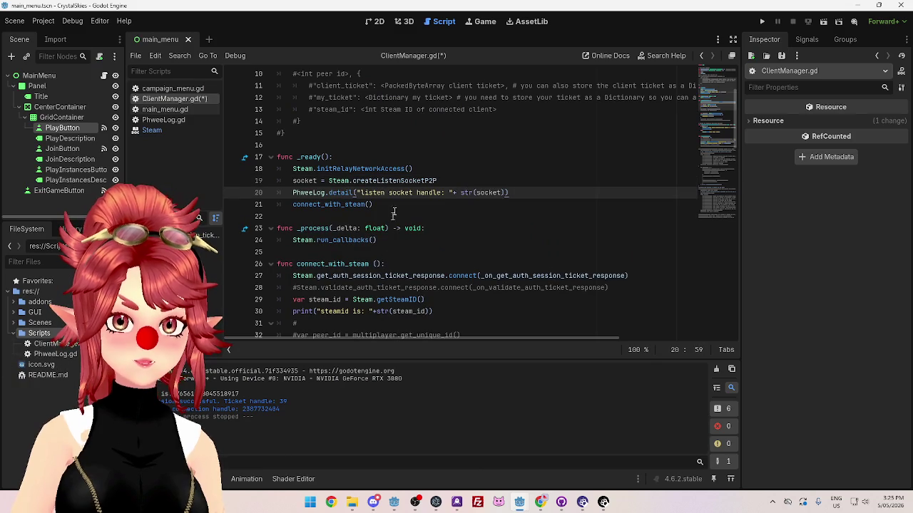
Check the GodotSteam networking docs, then move between the server and client editors
{"action": "mouse_move", "coordinate": [519, 502]}
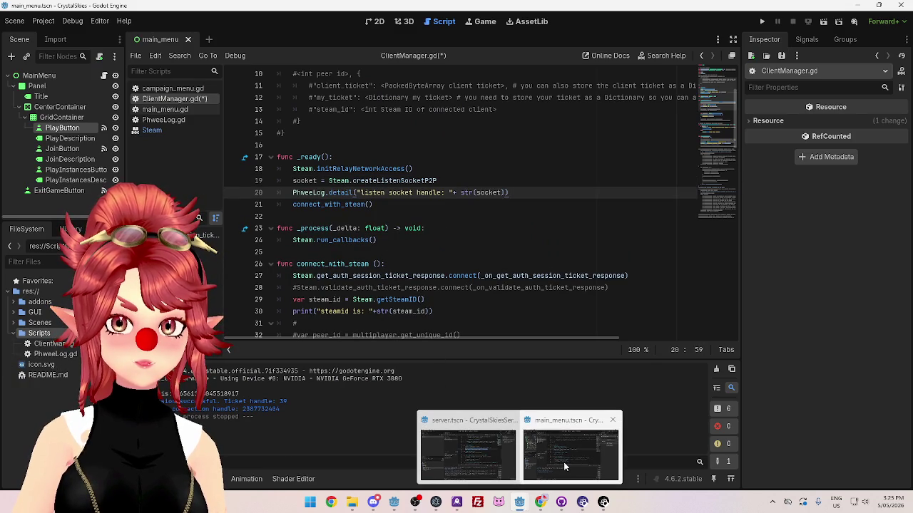
{"action": "mouse_move", "coordinate": [497, 456]}
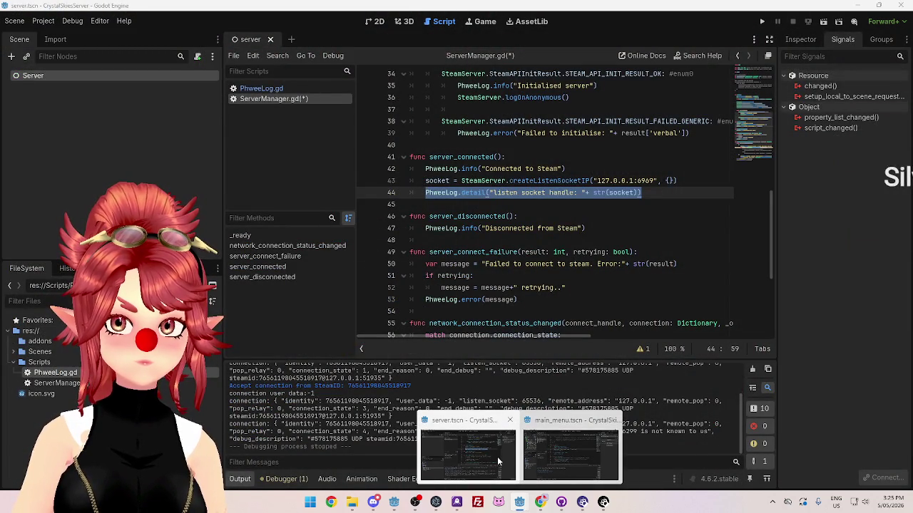
{"action": "left_click", "coordinate": [540, 502]}
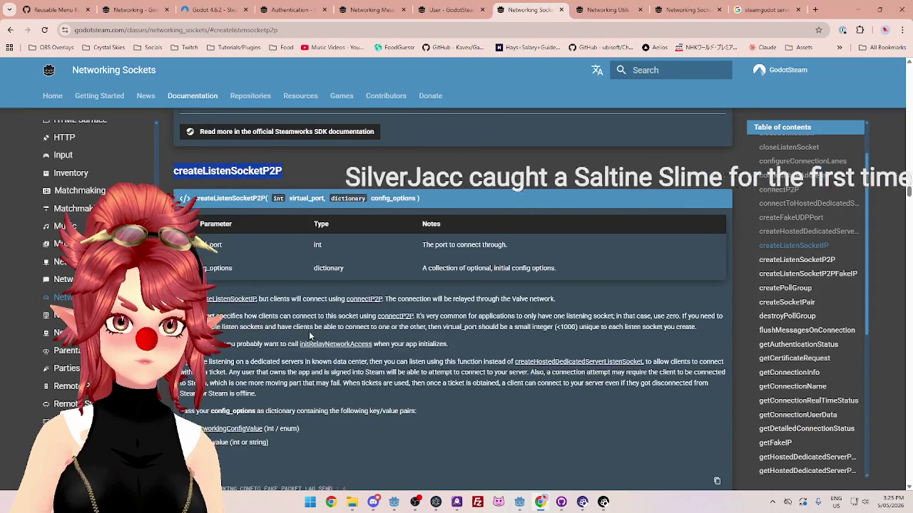
{"action": "scroll", "coordinate": [308, 328], "scroll_direction": "down", "scroll_amount": 2}
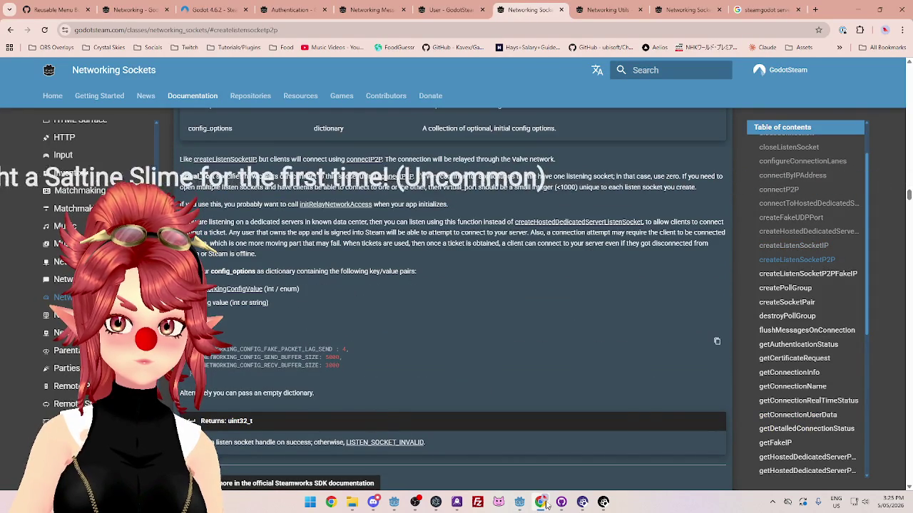
{"action": "mouse_move", "coordinate": [519, 502]}
{"action": "left_click", "coordinate": [469, 456]}
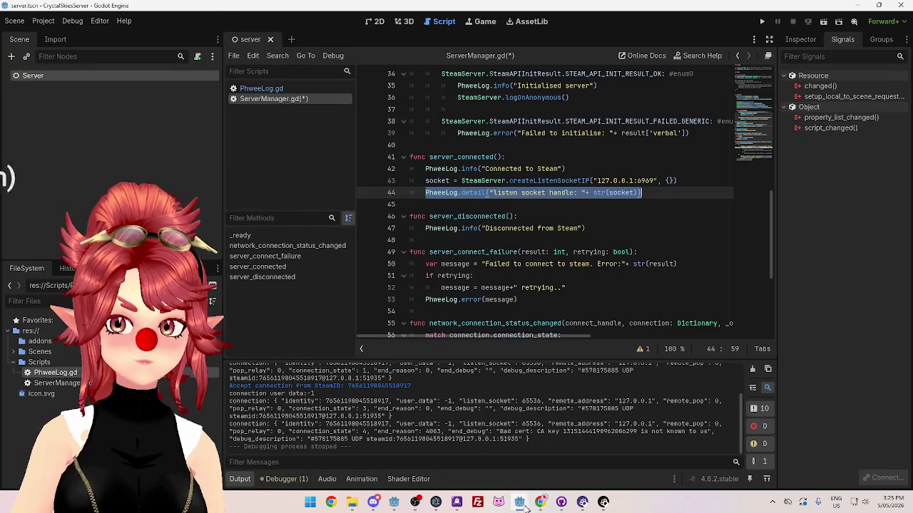
{"action": "left_click", "coordinate": [573, 453]}
Review the server's ServerManager.gd socket code and dismiss the socket documentation popup
{"action": "scroll", "coordinate": [396, 201], "scroll_direction": "down", "scroll_amount": 1}
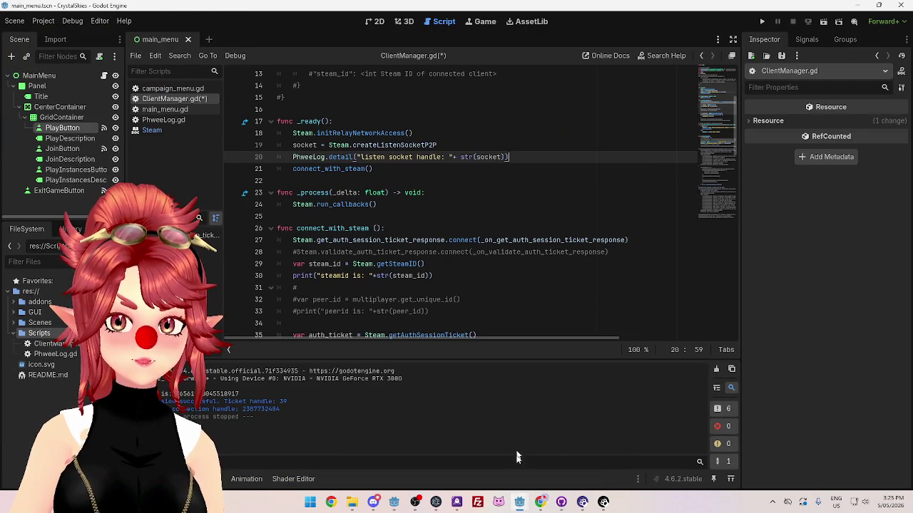
{"action": "left_click", "coordinate": [469, 457]}
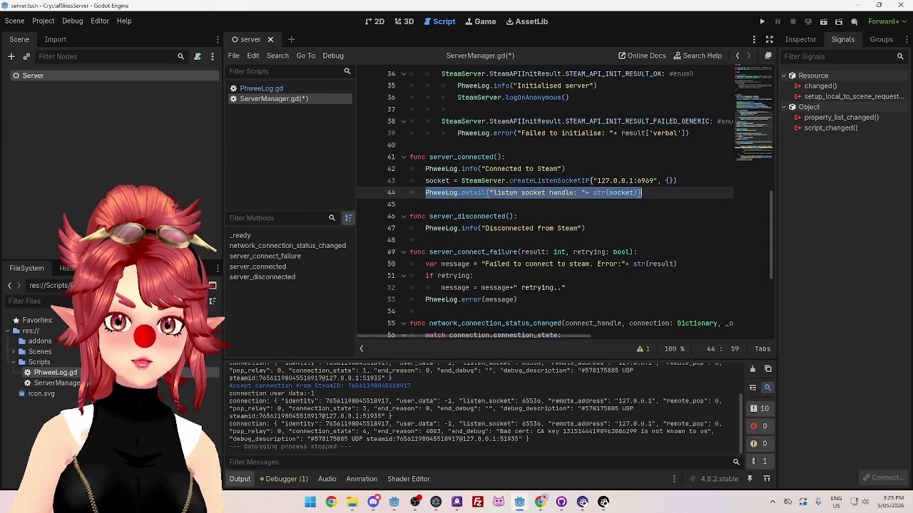
{"action": "scroll", "coordinate": [575, 192], "scroll_direction": "up", "scroll_amount": 3}
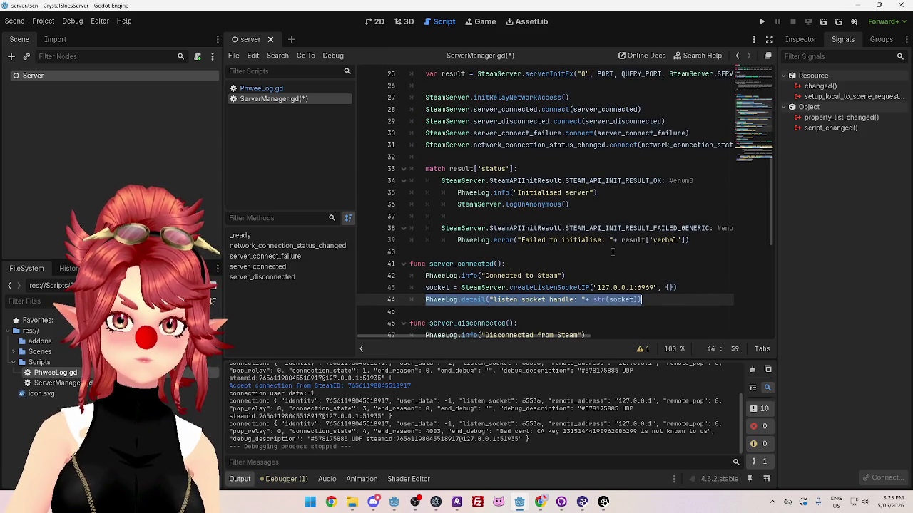
{"action": "scroll", "coordinate": [614, 284], "scroll_direction": "down", "scroll_amount": 4}
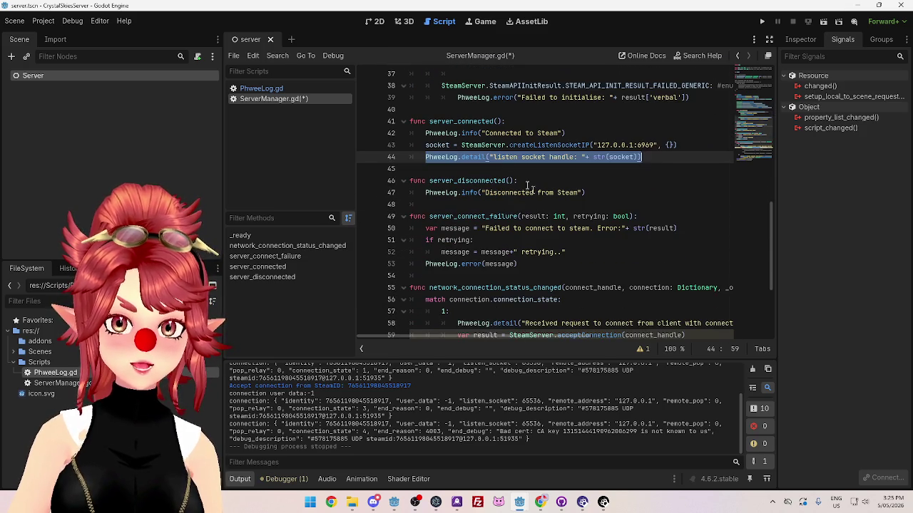
{"action": "mouse_move", "coordinate": [572, 148]}
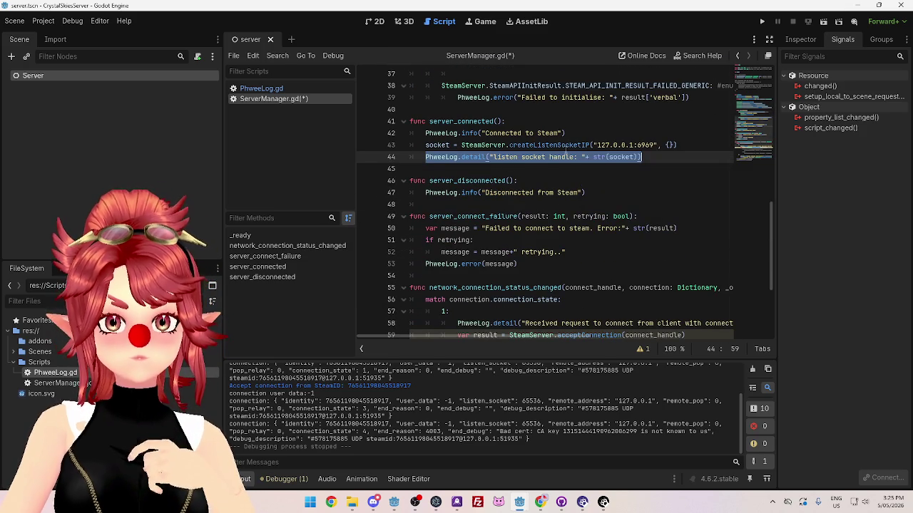
{"action": "scroll", "coordinate": [568, 152], "scroll_direction": "down", "scroll_amount": 1}
{"action": "scroll", "coordinate": [564, 151], "scroll_direction": "down", "scroll_amount": 2}
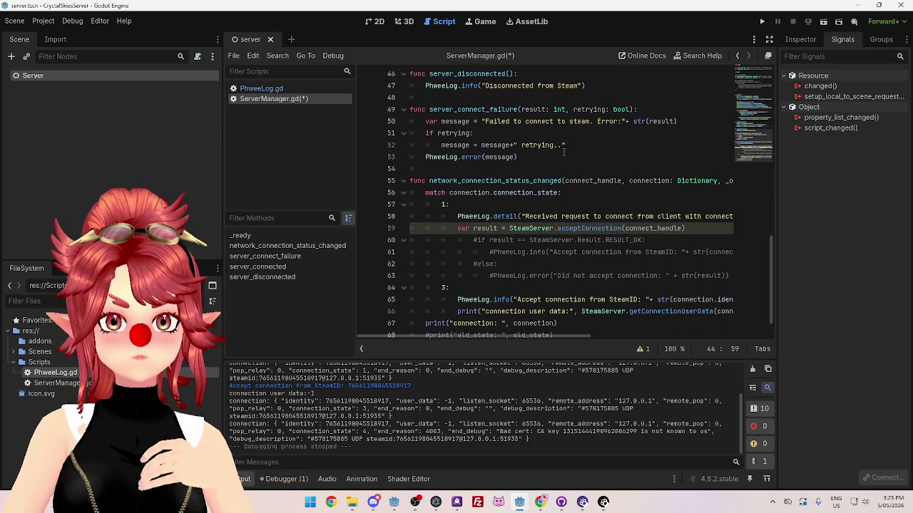
{"action": "scroll", "coordinate": [563, 151], "scroll_direction": "up", "scroll_amount": 2}
{"action": "mouse_move", "coordinate": [568, 109]}
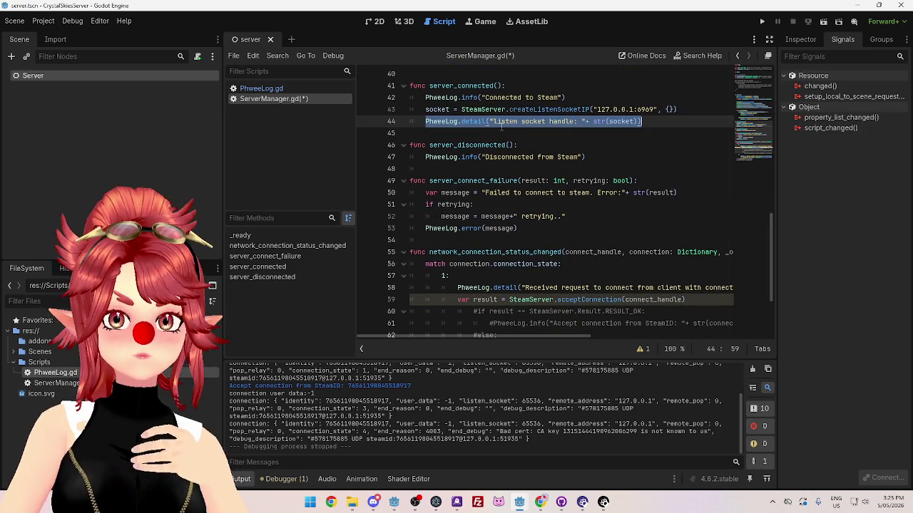
{"action": "mouse_move", "coordinate": [619, 122]}
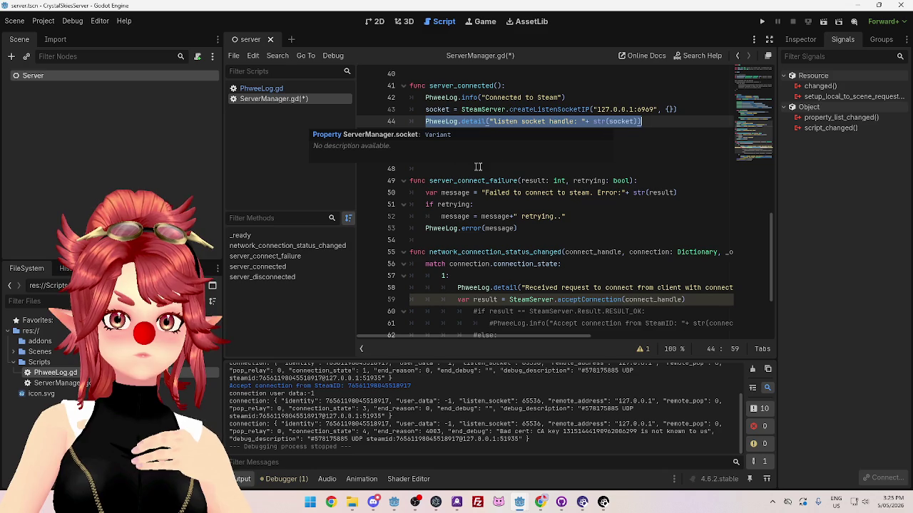
{"action": "left_click", "coordinate": [472, 121]}
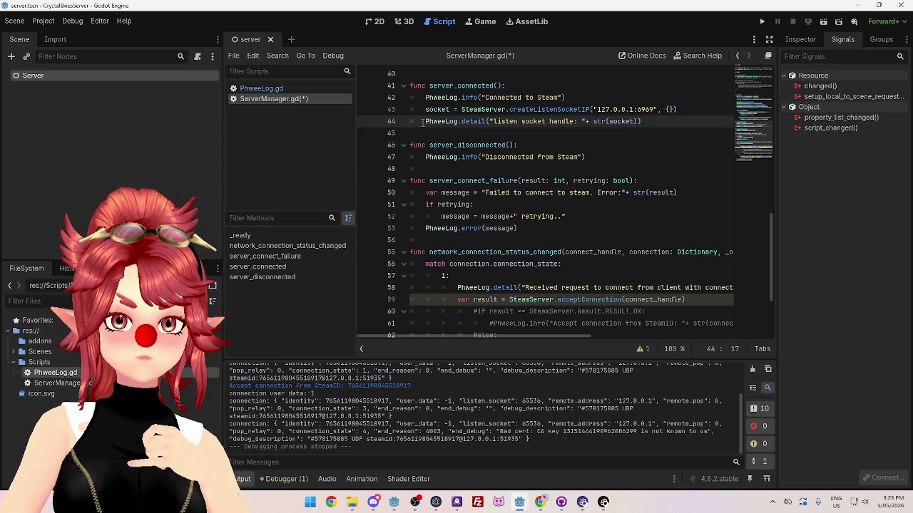
Look over the server's PhweeLog.gd and ServerManager.gd, then move to the client's ClientManager.gd
{"action": "left_click", "coordinate": [288, 90]}
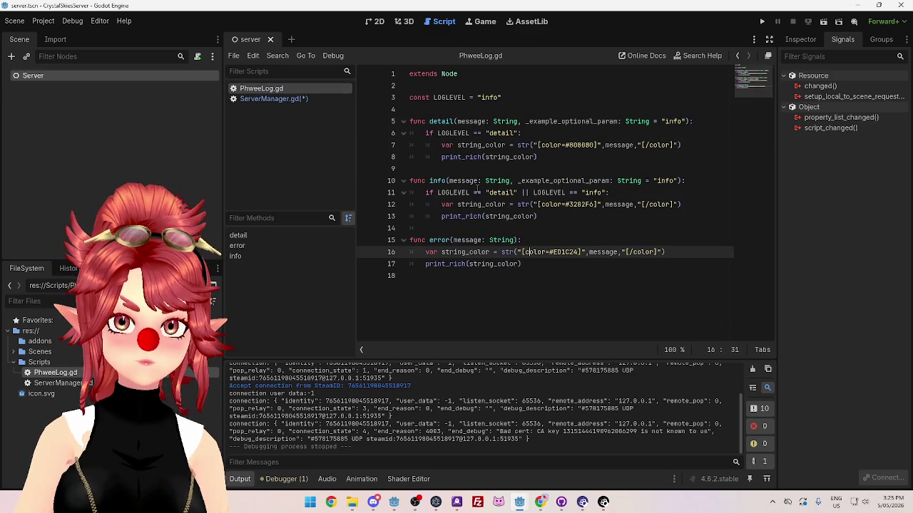
{"action": "left_click", "coordinate": [289, 100]}
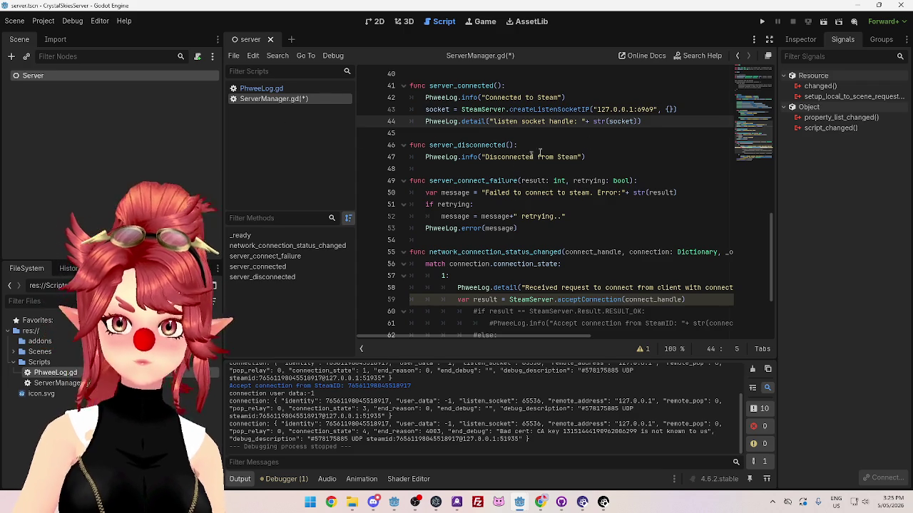
{"action": "left_click", "coordinate": [611, 145]}
{"action": "scroll", "coordinate": [610, 178], "scroll_direction": "up", "scroll_amount": 1}
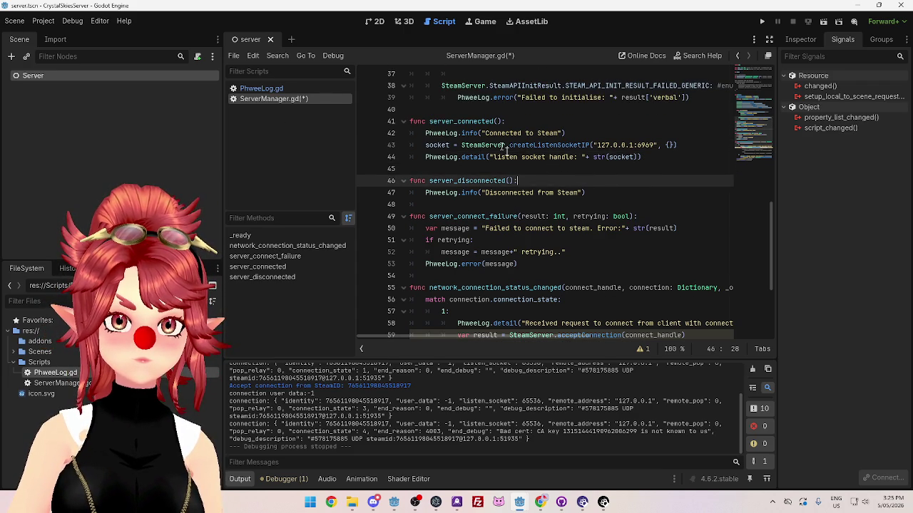
{"action": "scroll", "coordinate": [549, 213], "scroll_direction": "up", "scroll_amount": 8}
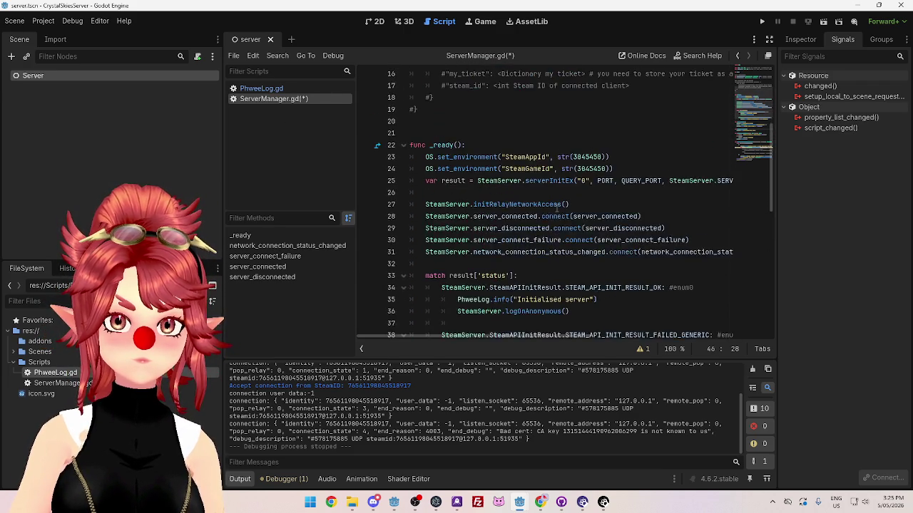
{"action": "scroll", "coordinate": [556, 249], "scroll_direction": "down", "scroll_amount": 6}
{"action": "left_click", "coordinate": [519, 502]}
{"action": "left_click", "coordinate": [463, 457]}
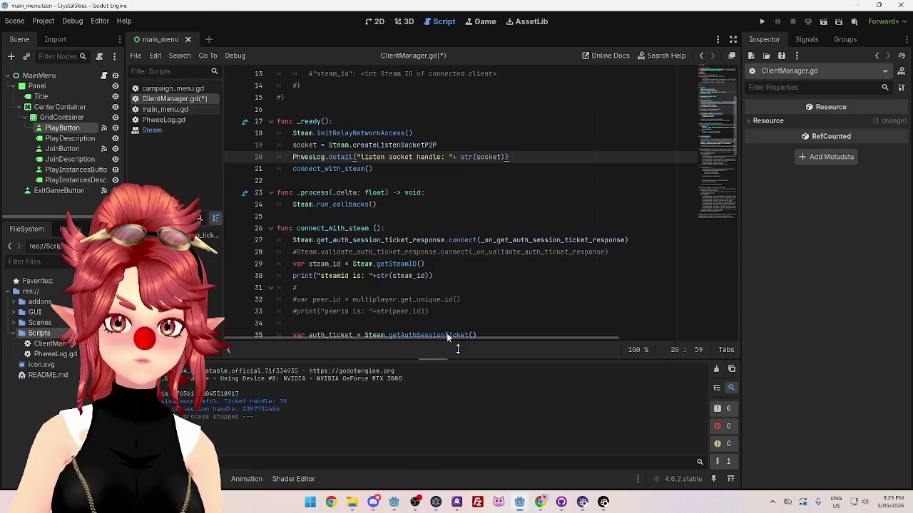
{"action": "left_click", "coordinate": [463, 204]}
{"action": "left_click", "coordinate": [435, 168]}
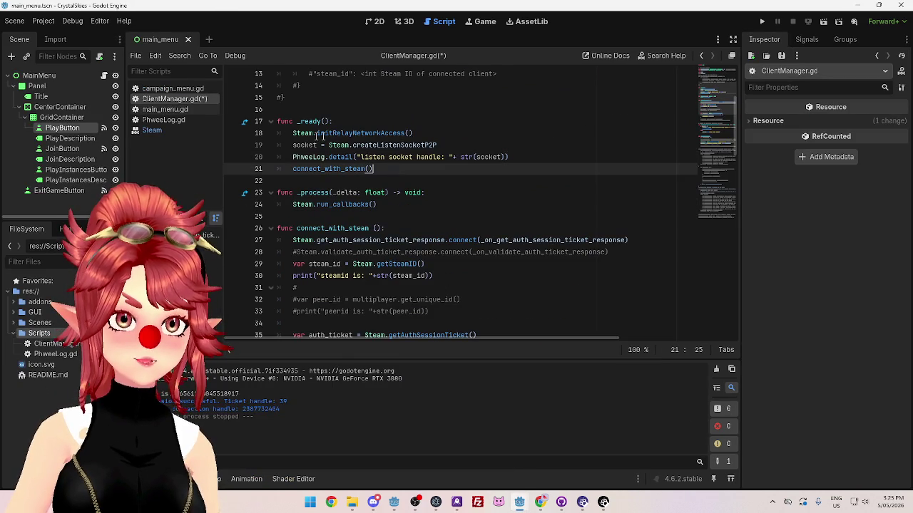
Open the client's PhweeLog.gd and select the server PhweeLog's code from LOGLEVEL through error
{"action": "left_click", "coordinate": [171, 119]}
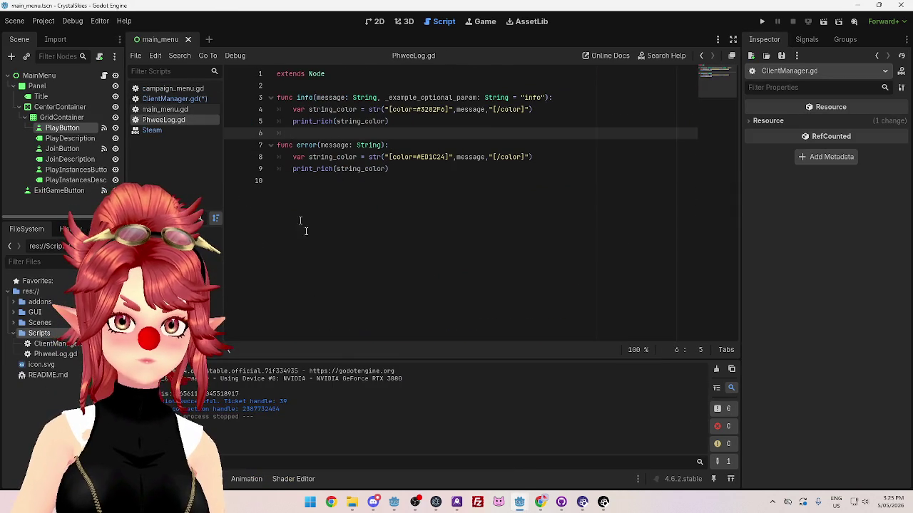
{"action": "left_click", "coordinate": [520, 502]}
{"action": "left_click", "coordinate": [570, 450]}
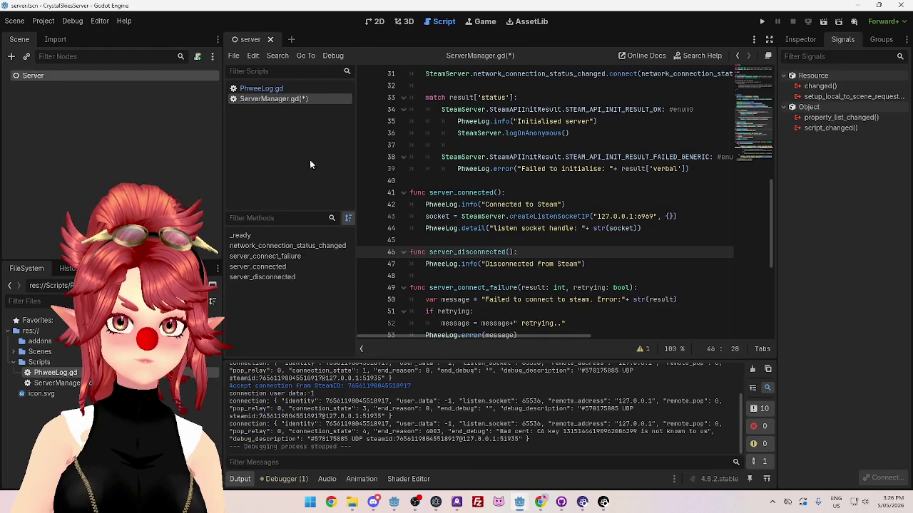
{"action": "left_click", "coordinate": [280, 89]}
{"action": "left_click_drag", "start_coordinate": [532, 264], "coordinate": [384, 264]}
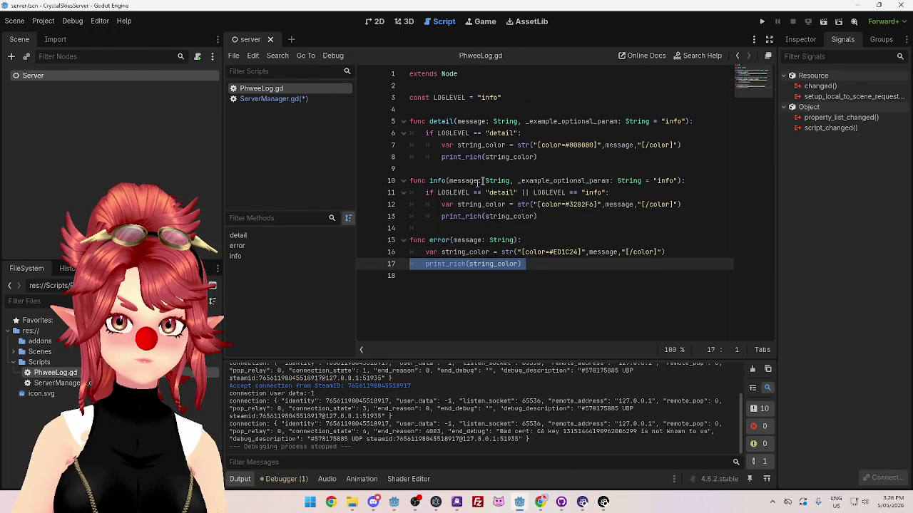
{"action": "left_click_drag", "start_coordinate": [563, 158], "coordinate": [393, 96]}
{"action": "key", "text": "ctrl+c"}
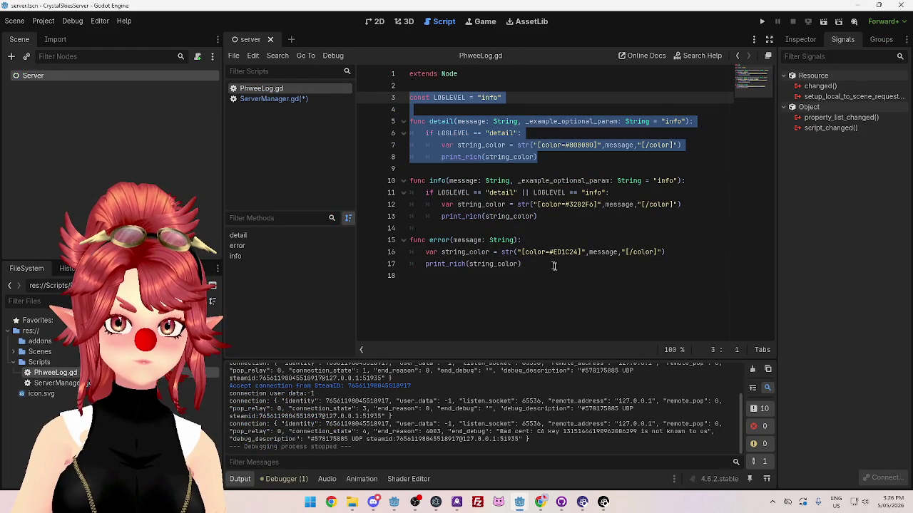
{"action": "left_click_drag", "start_coordinate": [553, 266], "coordinate": [389, 97]}
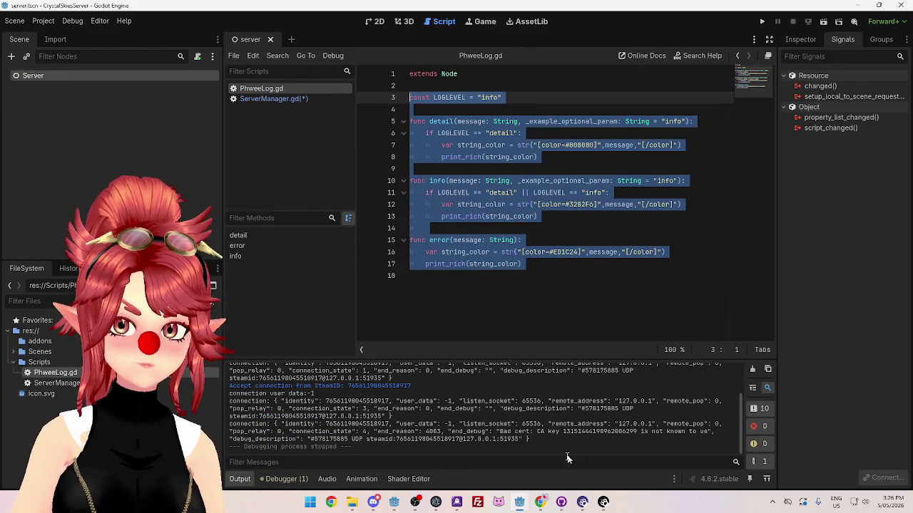
Replace the client PhweeLog's info and error functions with the server's logging code
{"action": "left_click", "coordinate": [467, 464]}
{"action": "left_click_drag", "start_coordinate": [467, 272], "coordinate": [266, 101]}
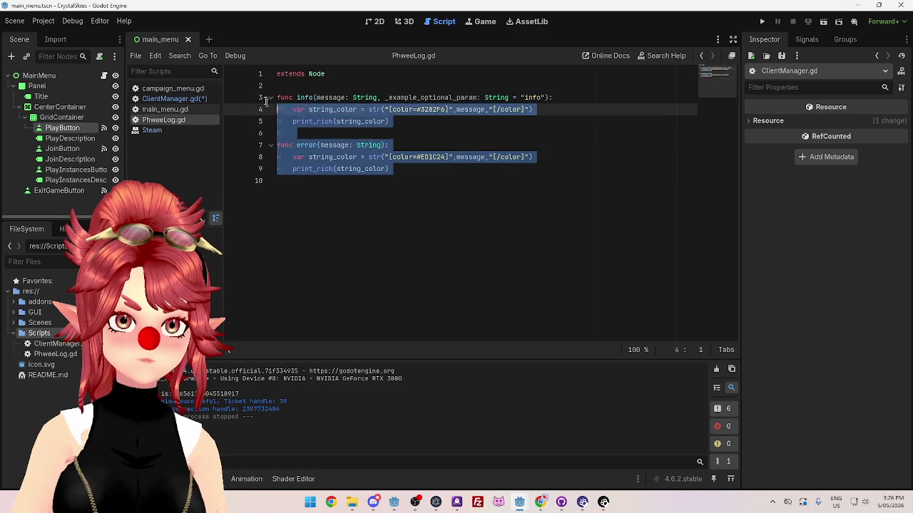
{"action": "key", "text": "ctrl+v"}
{"action": "left_click", "coordinate": [474, 241]}
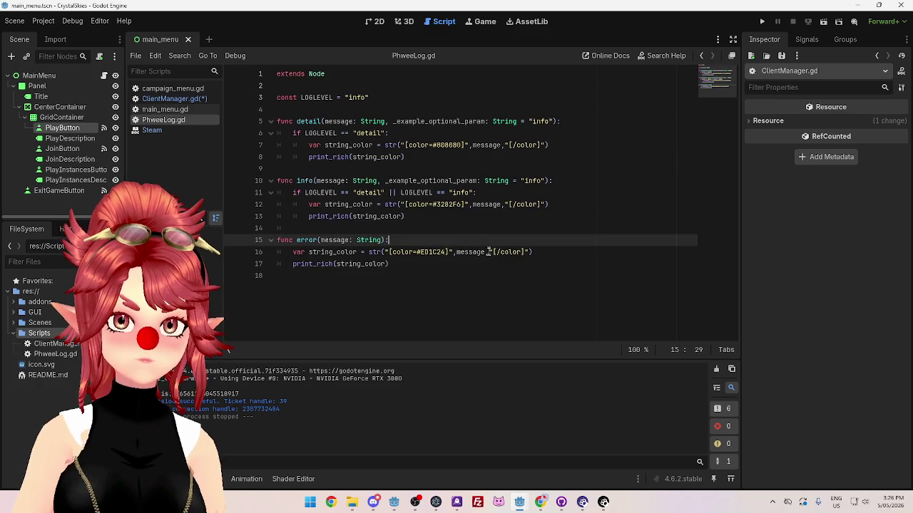
{"action": "left_click", "coordinate": [171, 99]}
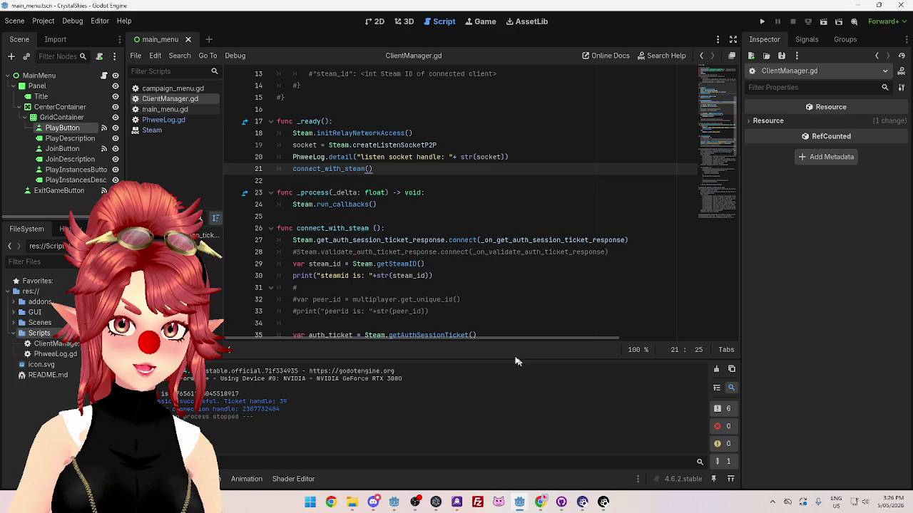
{"action": "mouse_move", "coordinate": [519, 502]}
{"action": "left_click", "coordinate": [477, 448]}
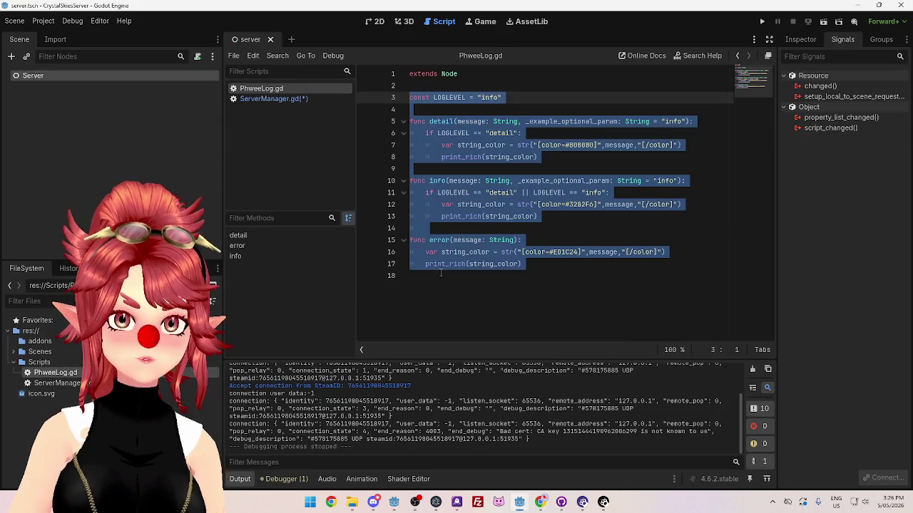
Copy the server's network_connection_status_changed handler and paste it at the end of ClientManager.gd
{"action": "left_click", "coordinate": [542, 265]}
{"action": "left_click", "coordinate": [292, 98]}
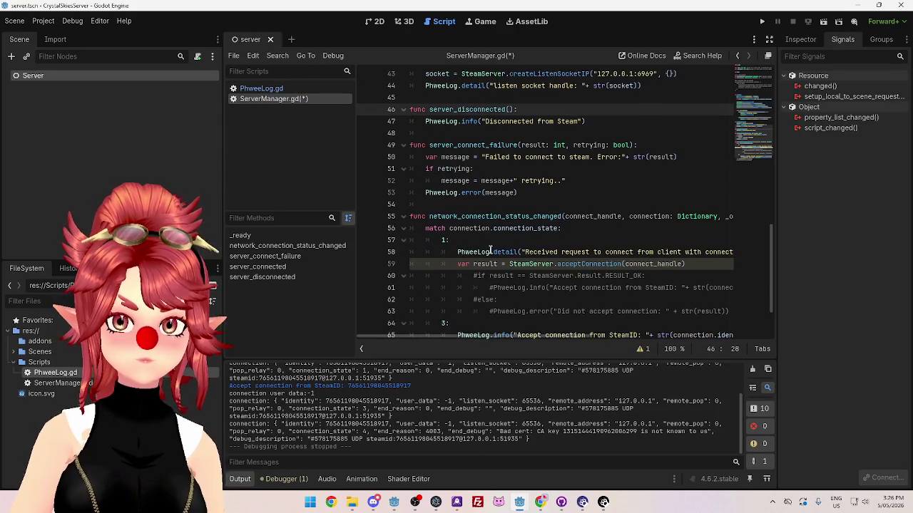
{"action": "scroll", "coordinate": [459, 157], "scroll_direction": "down", "scroll_amount": 2}
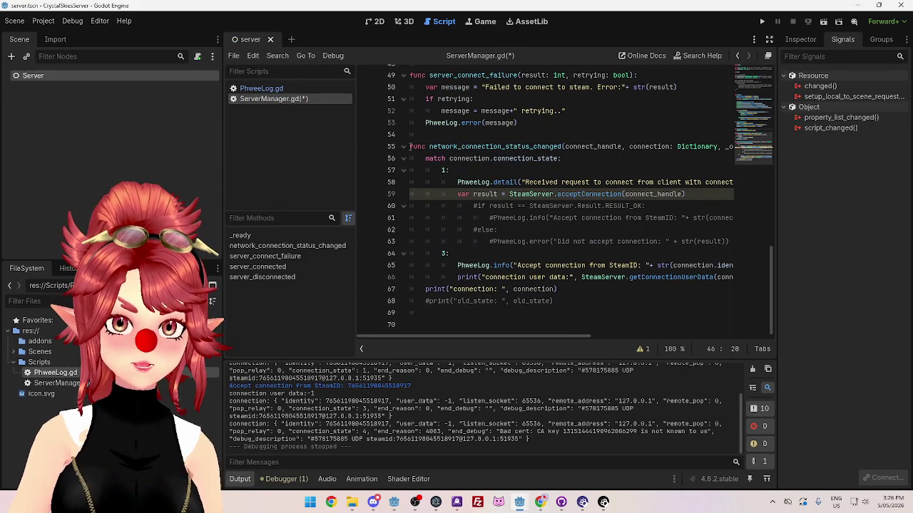
{"action": "mouse_move", "coordinate": [410, 147]}
{"action": "left_mouse_down"}
{"action": "mouse_move", "coordinate": [583, 146]}
{"action": "mouse_move", "coordinate": [599, 307]}
{"action": "left_mouse_up"}
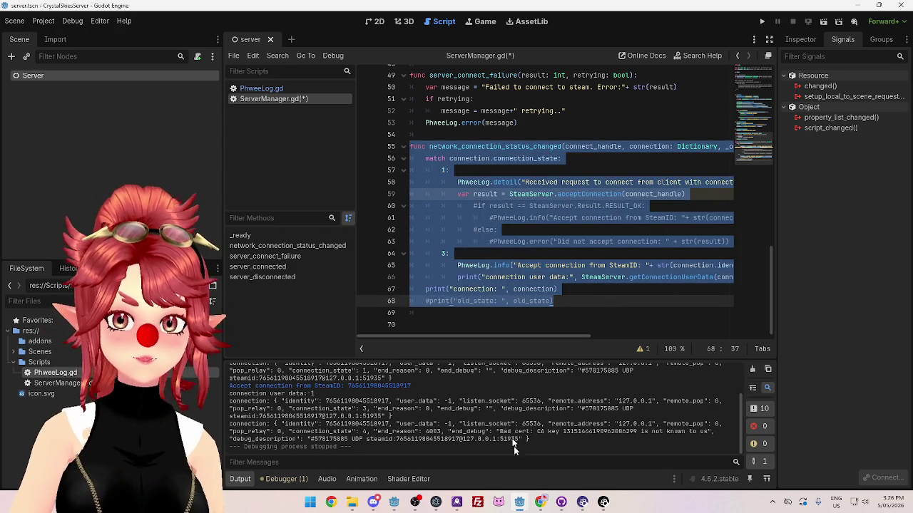
{"action": "mouse_move", "coordinate": [524, 508]}
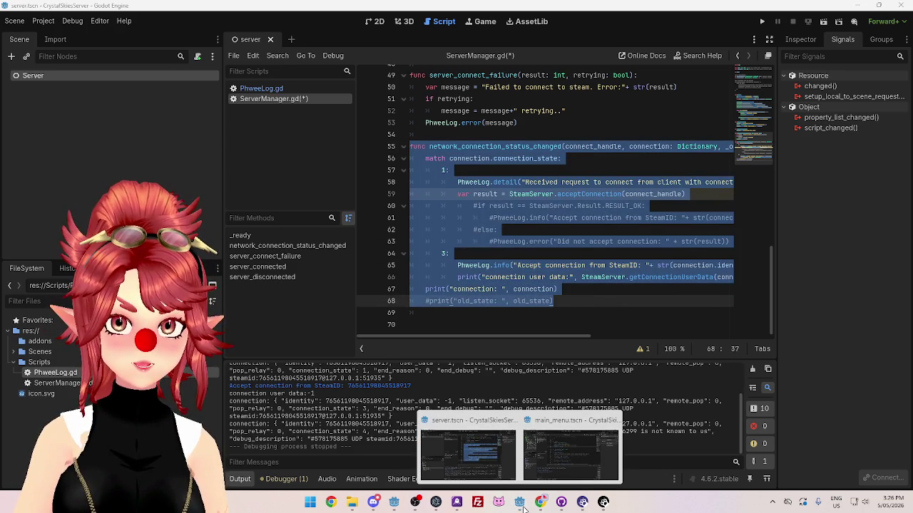
{"action": "left_click", "coordinate": [539, 467]}
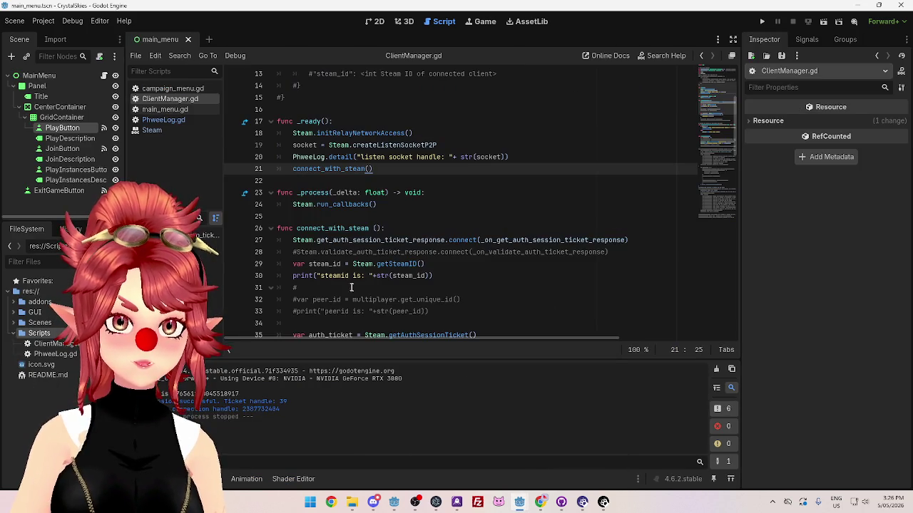
{"action": "scroll", "coordinate": [354, 286], "scroll_direction": "down", "scroll_amount": 5}
{"action": "scroll", "coordinate": [355, 287], "scroll_direction": "down", "scroll_amount": 15}
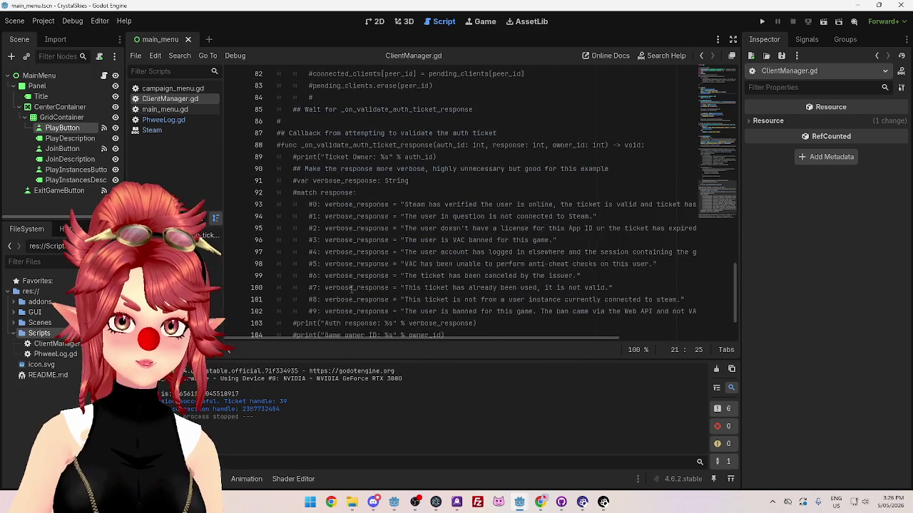
{"action": "left_click", "coordinate": [316, 327]}
{"action": "key", "text": "ctrl+v"}
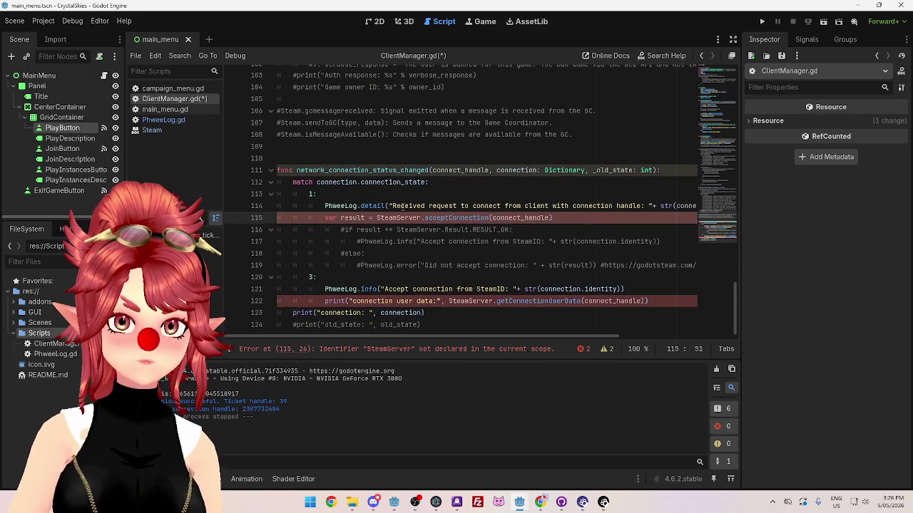
Change SteamServer to Steam on lines 115 and 122, then save ClientManager.gd
{"action": "left_click", "coordinate": [422, 184]}
{"action": "left_click", "coordinate": [439, 194]}
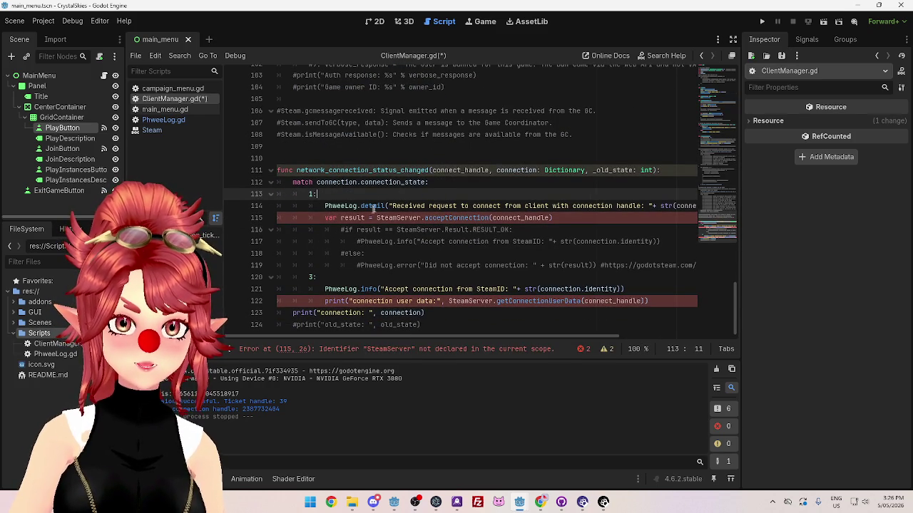
{"action": "left_click_drag", "start_coordinate": [397, 217], "coordinate": [422, 218]}
{"action": "key", "text": "BackSpace"}
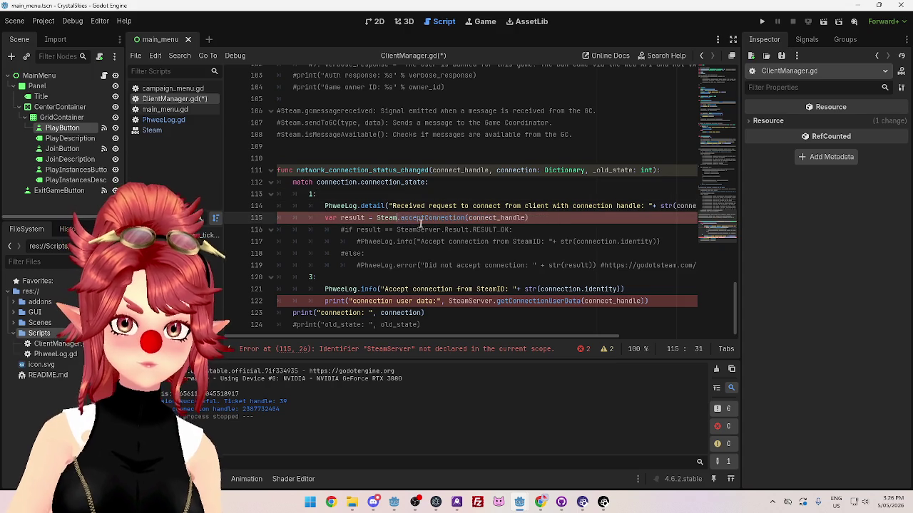
{"action": "left_click_drag", "start_coordinate": [471, 302], "coordinate": [494, 301]}
{"action": "key", "text": "BackSpace"}
{"action": "left_click", "coordinate": [475, 256]}
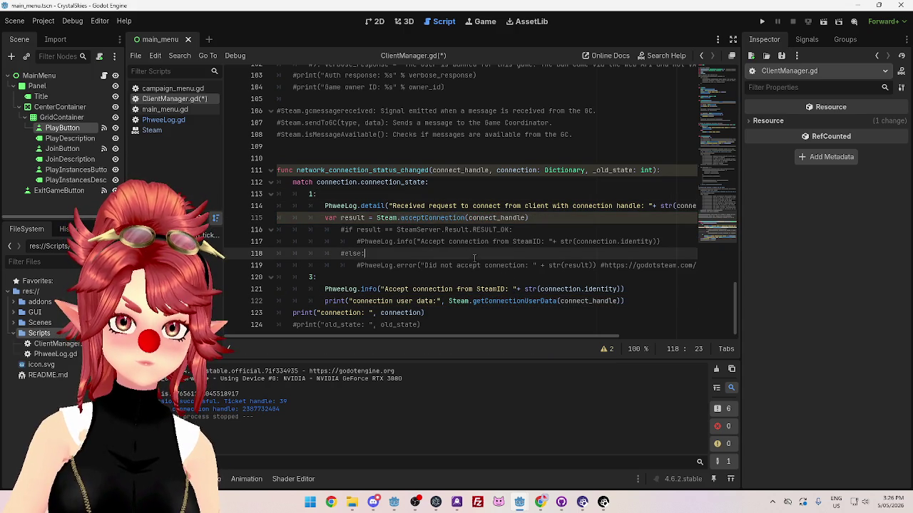
{"action": "key", "text": "ctrl+s"}
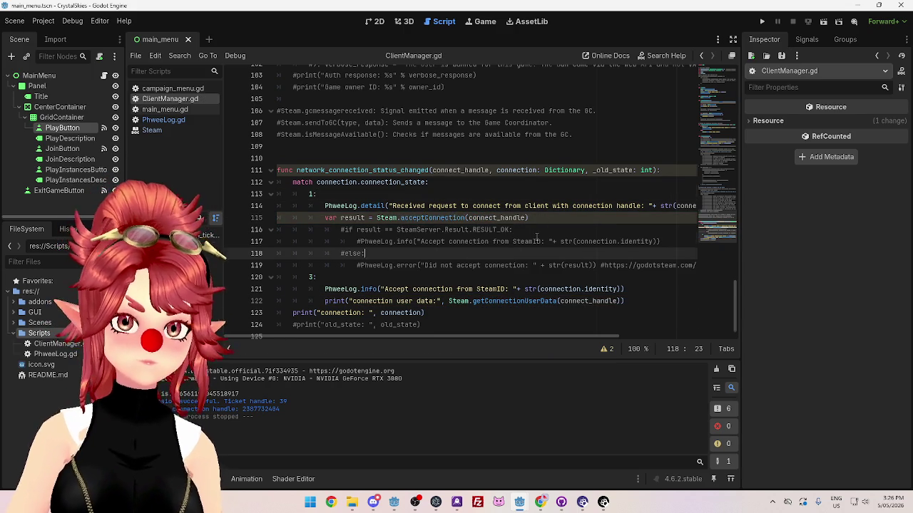
{"action": "scroll", "coordinate": [536, 237], "scroll_direction": "up", "scroll_amount": 20}
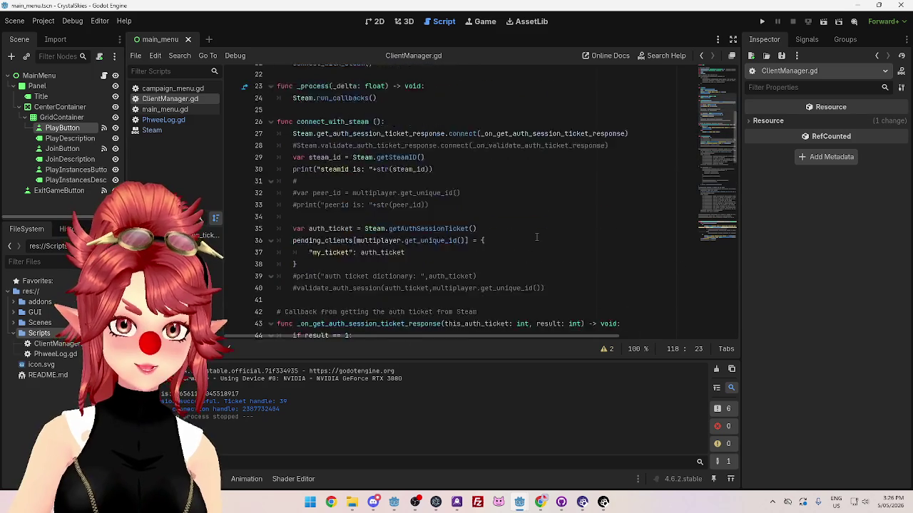
{"action": "scroll", "coordinate": [537, 236], "scroll_direction": "up", "scroll_amount": 7}
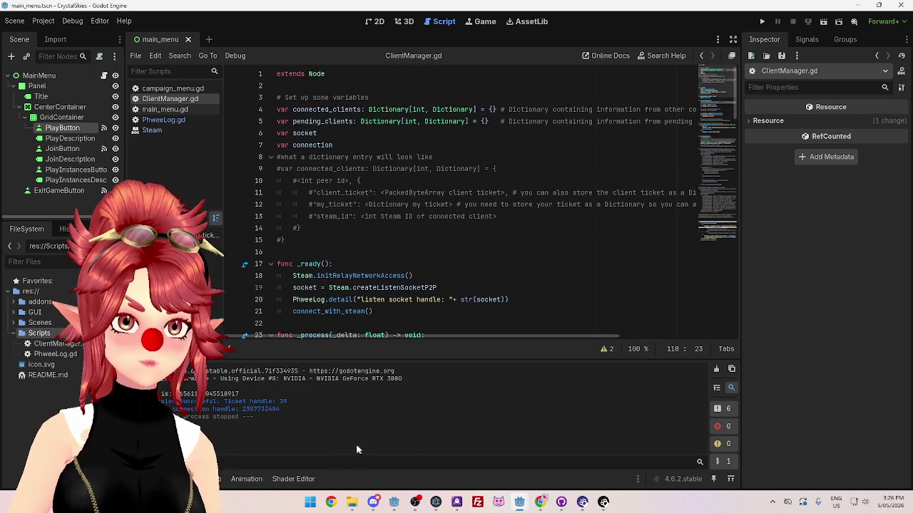
Switch to the dedicated server project's editor and clear the previously copied selection
{"action": "left_click", "coordinate": [520, 504]}
{"action": "left_click", "coordinate": [464, 450]}
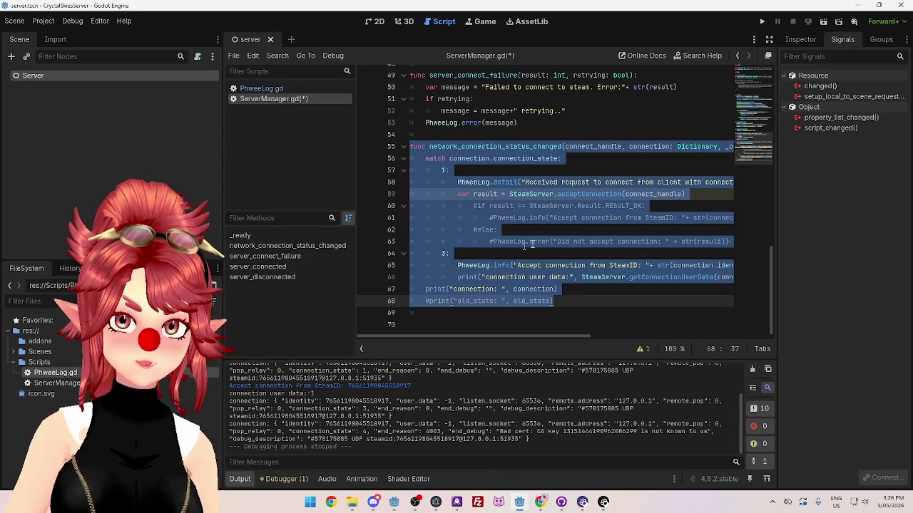
{"action": "left_click", "coordinate": [532, 243]}
{"action": "scroll", "coordinate": [531, 244], "scroll_direction": "up", "scroll_amount": 15}
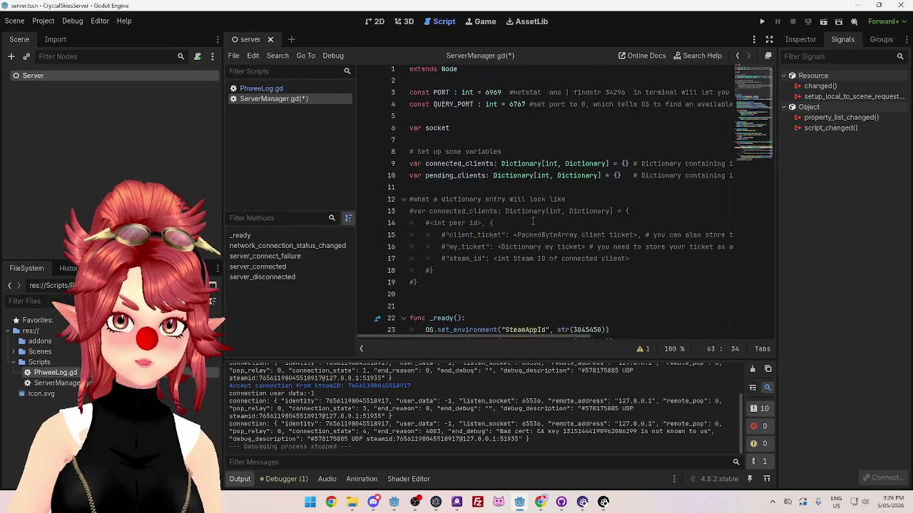
{"action": "scroll", "coordinate": [477, 171], "scroll_direction": "down", "scroll_amount": 2}
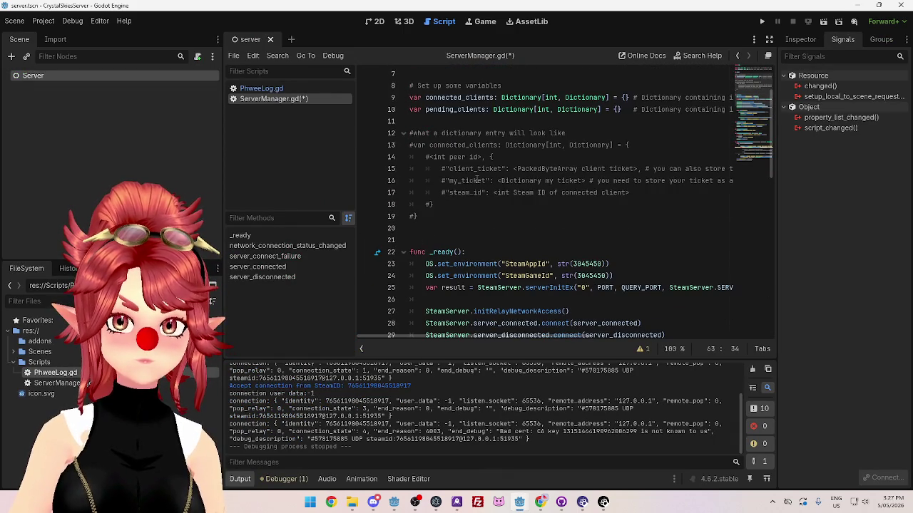
{"action": "scroll", "coordinate": [476, 181], "scroll_direction": "up", "scroll_amount": 2}
{"action": "scroll", "coordinate": [473, 168], "scroll_direction": "down", "scroll_amount": 6}
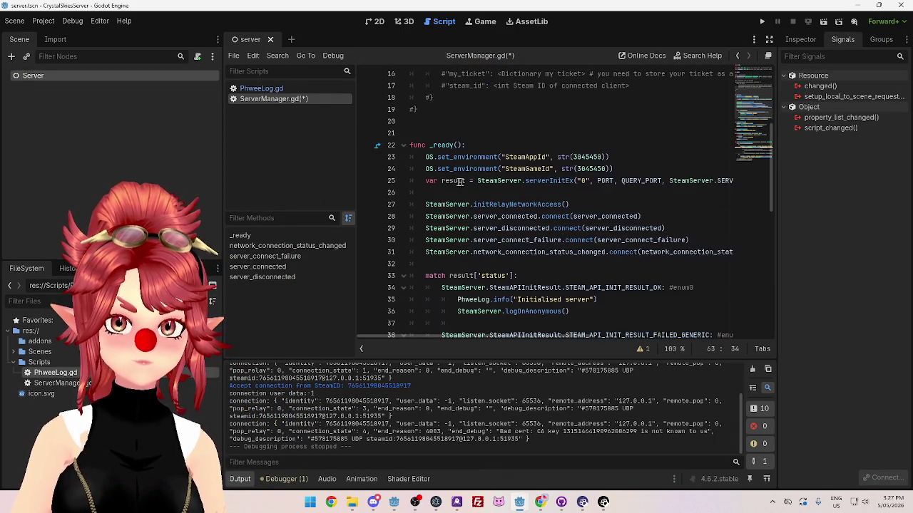
{"action": "scroll", "coordinate": [472, 154], "scroll_direction": "down", "scroll_amount": 2}
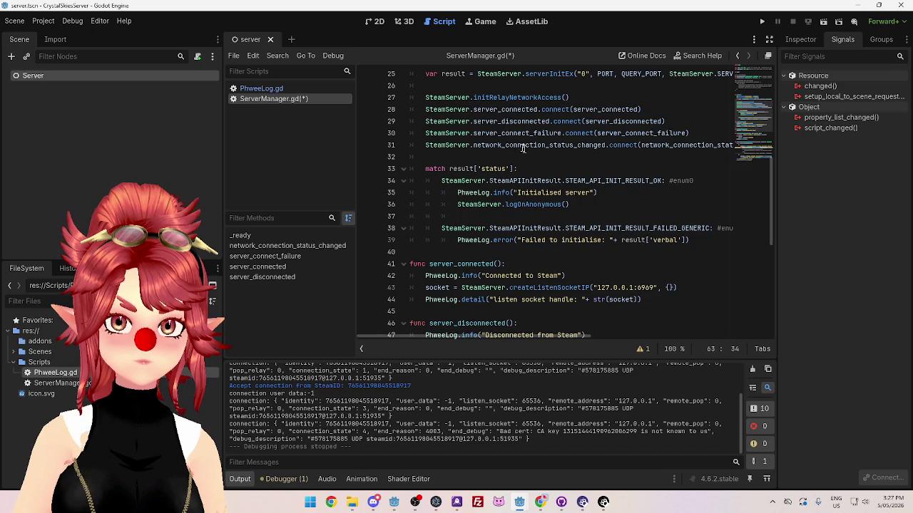
{"action": "scroll", "coordinate": [480, 123], "scroll_direction": "up", "scroll_amount": 1}
Add a blank line after initRelayNetworkAccess() on line 27 of ServerManager.gd
{"action": "left_click", "coordinate": [583, 133]}
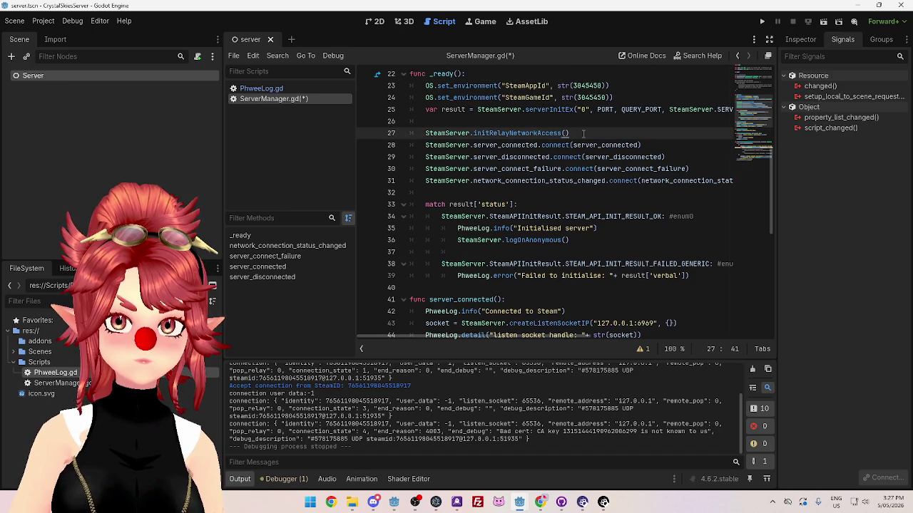
{"action": "key", "text": "Return"}
{"action": "scroll", "coordinate": [488, 227], "scroll_direction": "down", "scroll_amount": 1}
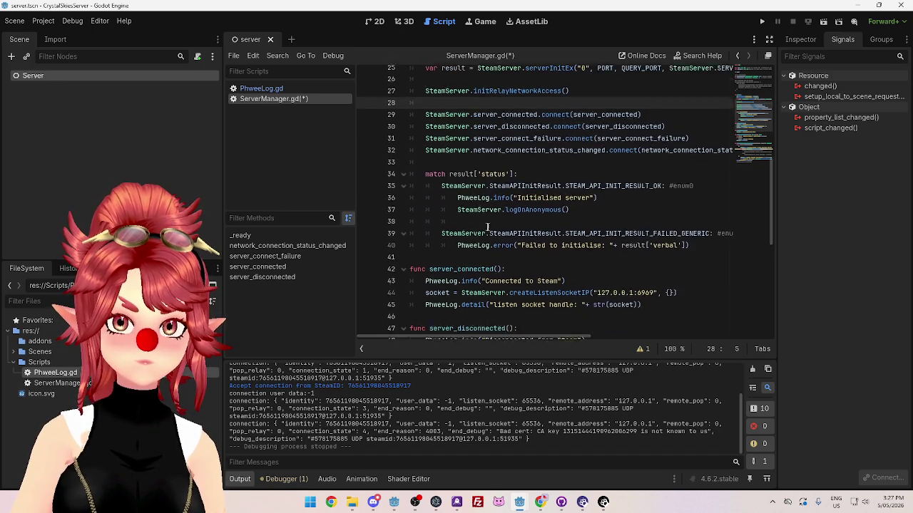
{"action": "scroll", "coordinate": [487, 227], "scroll_direction": "down", "scroll_amount": 1}
Inspect the Steam API calls by selecting SteamAPIInitResult, initRelayNetworkAccess and serverInitEx
{"action": "left_click", "coordinate": [587, 181]}
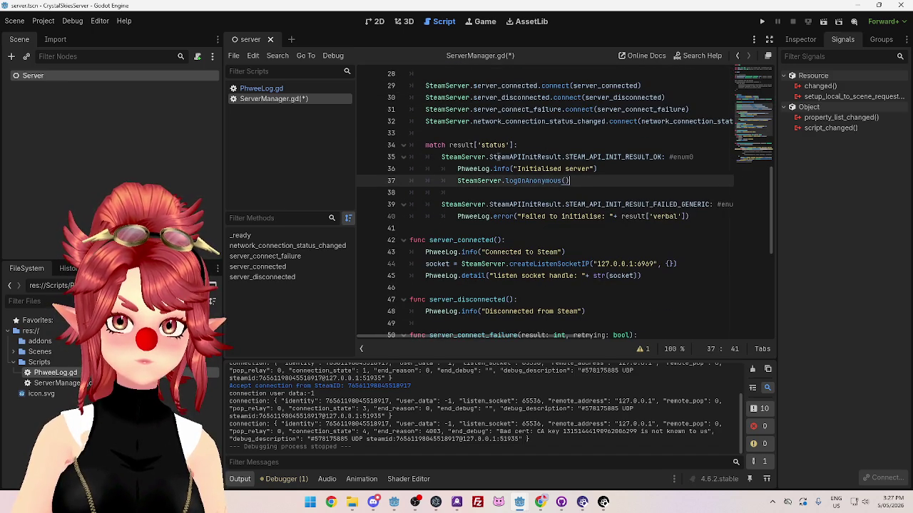
{"action": "left_click_drag", "start_coordinate": [491, 157], "coordinate": [543, 157]}
{"action": "left_click", "coordinate": [510, 181]}
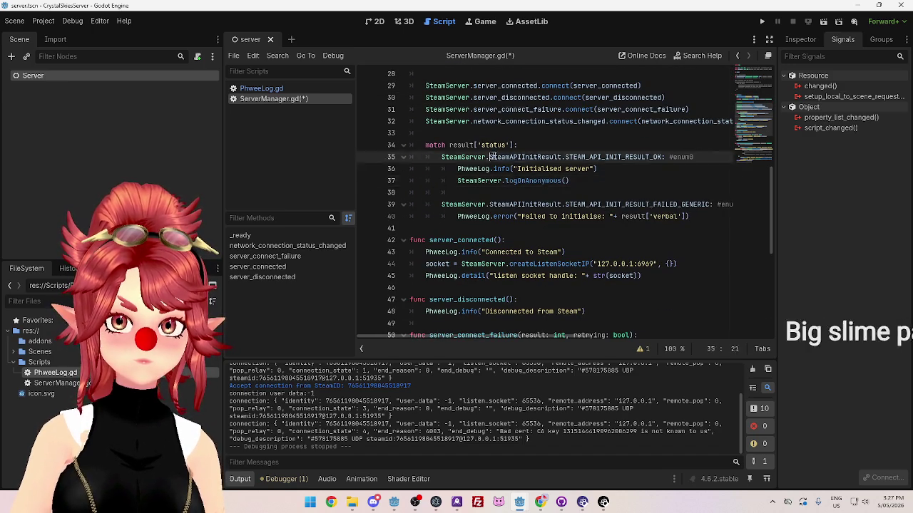
{"action": "double_click", "coordinate": [524, 156]}
{"action": "scroll", "coordinate": [603, 201], "scroll_direction": "down", "scroll_amount": 1}
{"action": "scroll", "coordinate": [603, 202], "scroll_direction": "up", "scroll_amount": 1}
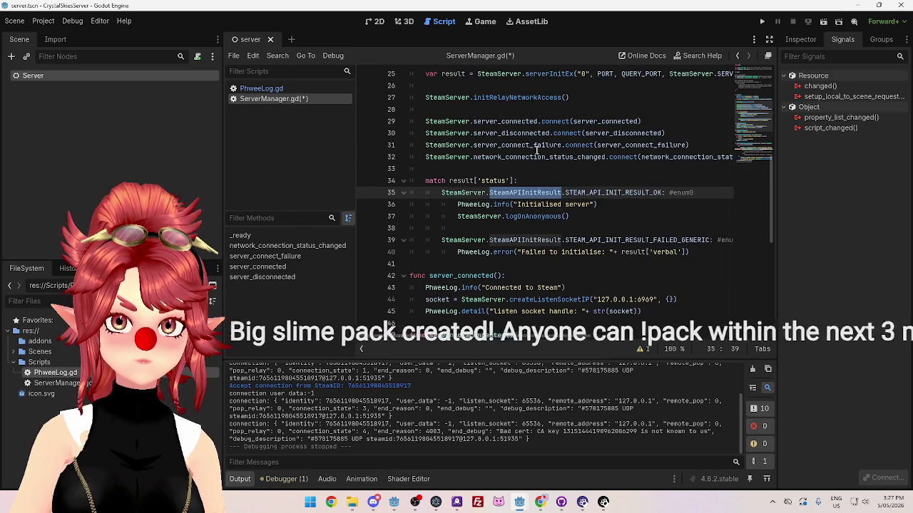
{"action": "left_click", "coordinate": [508, 109]}
{"action": "scroll", "coordinate": [499, 107], "scroll_direction": "up", "scroll_amount": 1}
{"action": "double_click", "coordinate": [480, 98]}
{"action": "scroll", "coordinate": [480, 98], "scroll_direction": "up", "scroll_amount": 1}
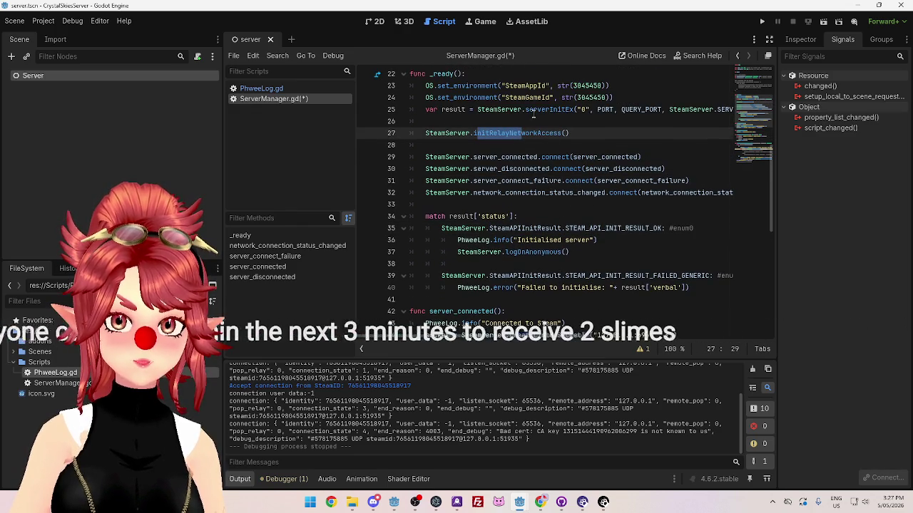
{"action": "double_click", "coordinate": [549, 109]}
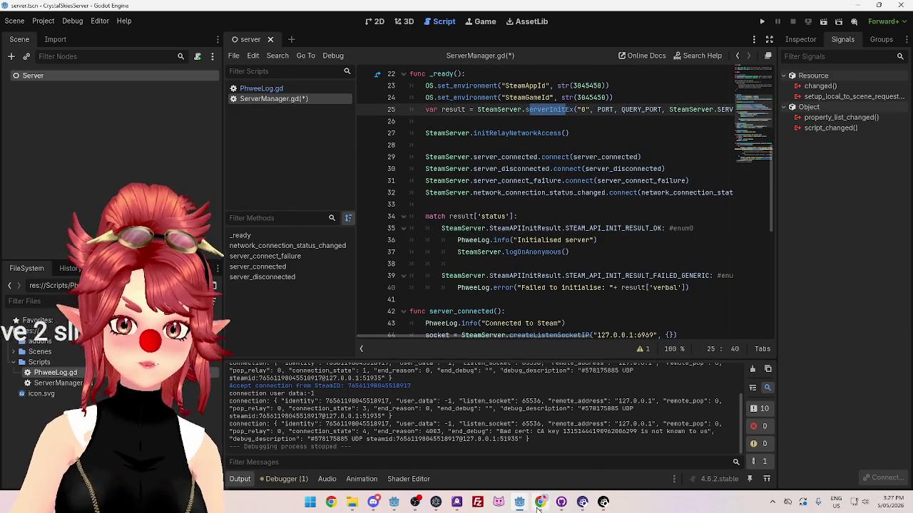
Deselect serverInitEx and type '()' after logOnAnonymous
{"action": "mouse_move", "coordinate": [539, 505]}
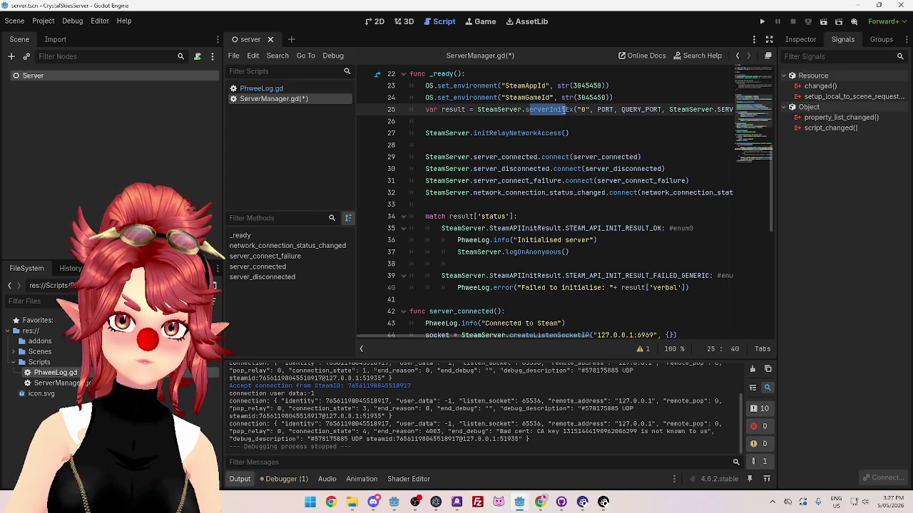
{"action": "left_click", "coordinate": [559, 142]}
{"action": "mouse_move", "coordinate": [560, 109]}
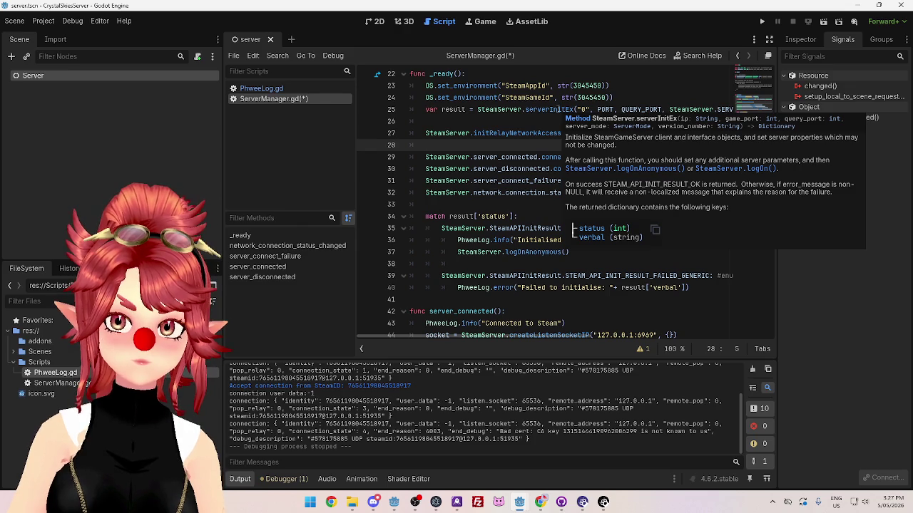
{"action": "scroll", "coordinate": [548, 157], "scroll_direction": "down", "scroll_amount": 1}
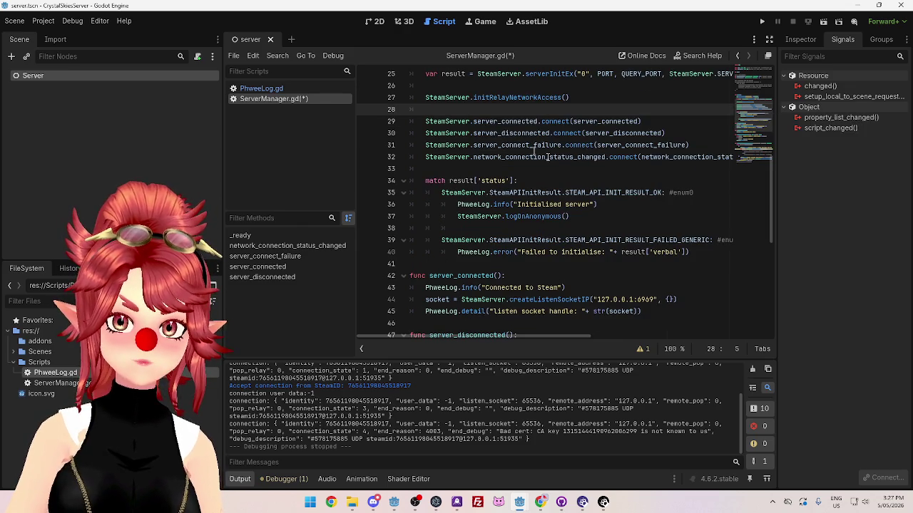
{"action": "scroll", "coordinate": [514, 203], "scroll_direction": "down", "scroll_amount": 2}
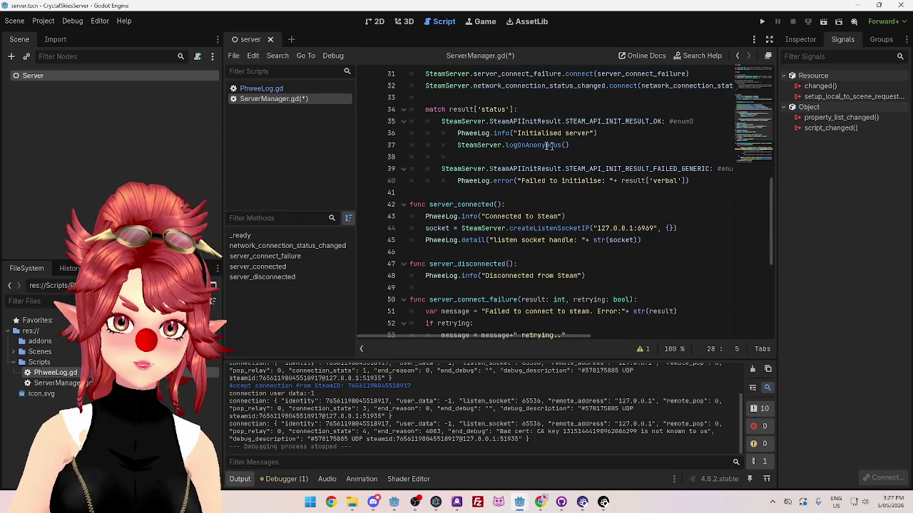
{"action": "left_click", "coordinate": [579, 144]}
{"action": "type", "text": "()"}
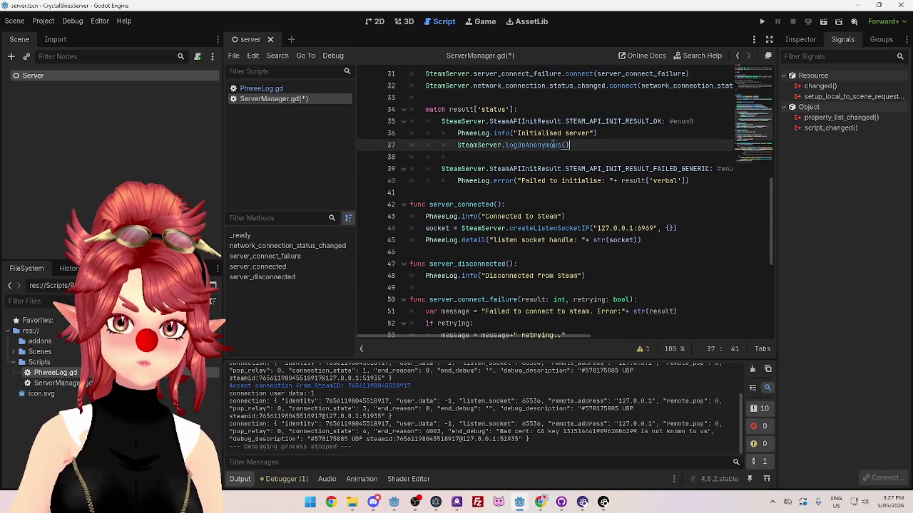
Bring Chrome's GodotSteam Networking Sockets docs to the front at createListenSocketP2P
{"action": "scroll", "coordinate": [552, 145], "scroll_direction": "down", "scroll_amount": 1}
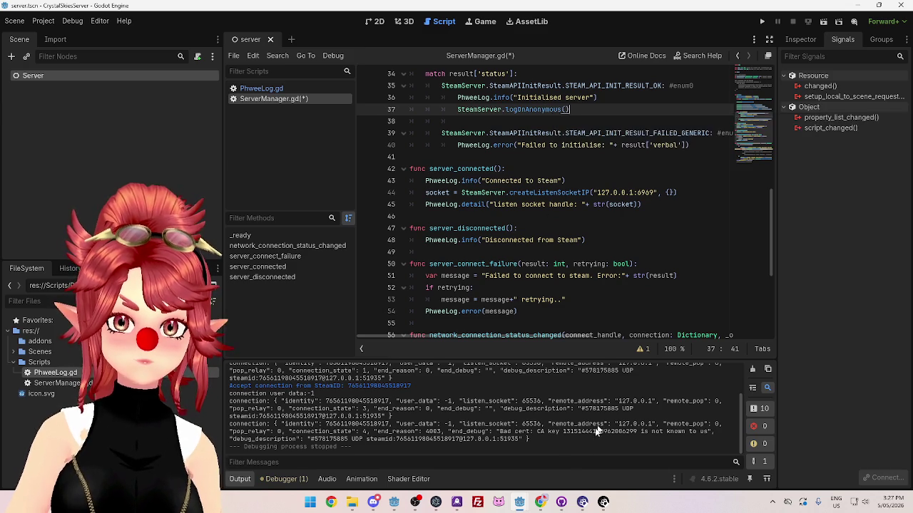
{"action": "left_click", "coordinate": [540, 502]}
{"action": "scroll", "coordinate": [803, 335], "scroll_direction": "down", "scroll_amount": 5}
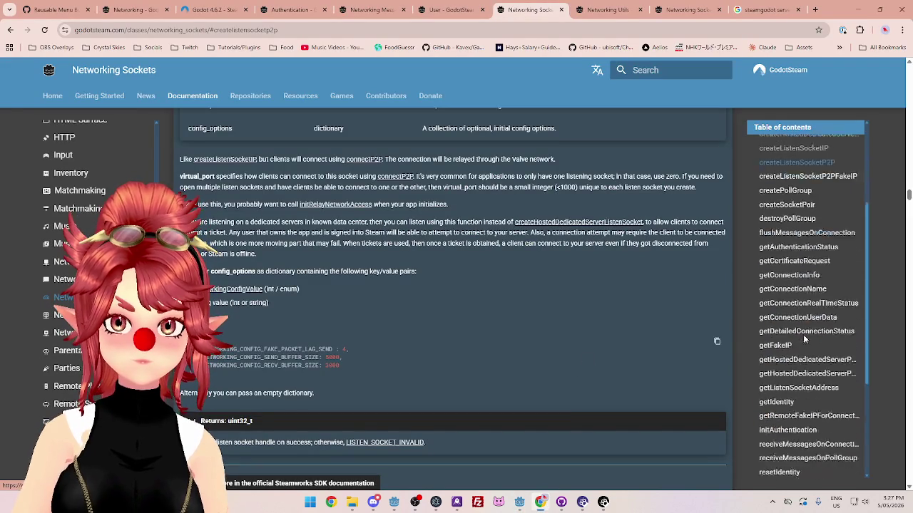
Go through the Networking Utils docs page to the Game Server documentation page
{"action": "left_click", "coordinate": [627, 13]}
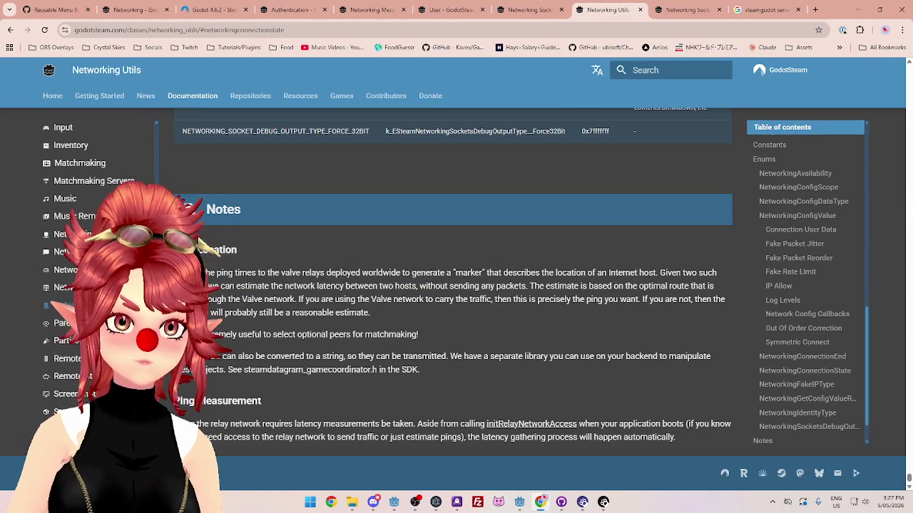
{"action": "scroll", "coordinate": [92, 285], "scroll_direction": "up", "scroll_amount": 5}
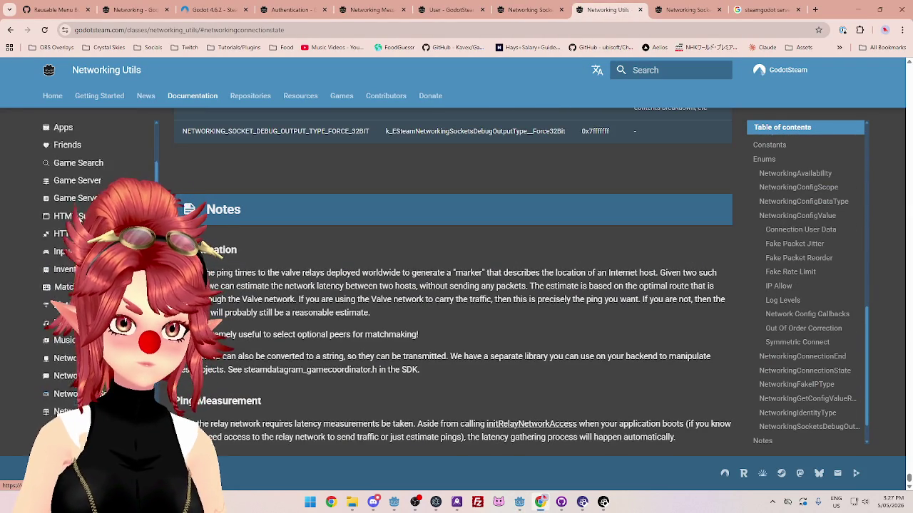
{"action": "left_click", "coordinate": [64, 295]}
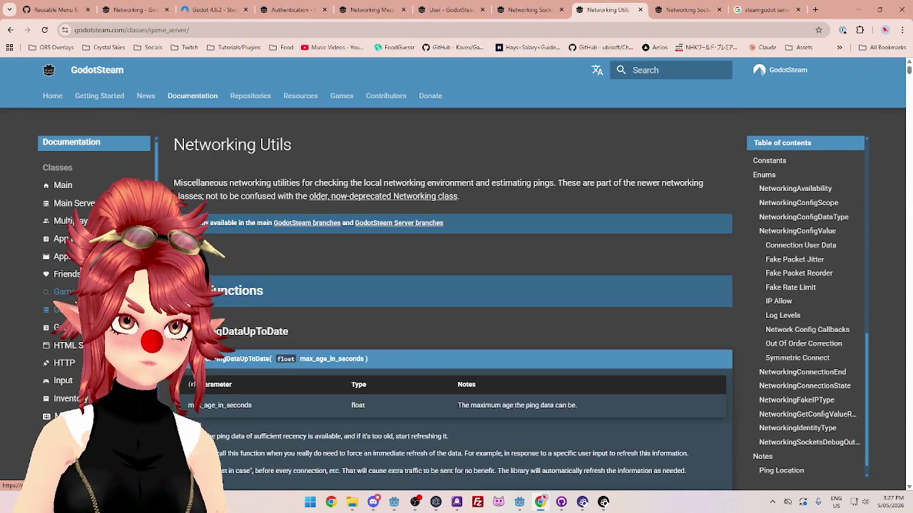